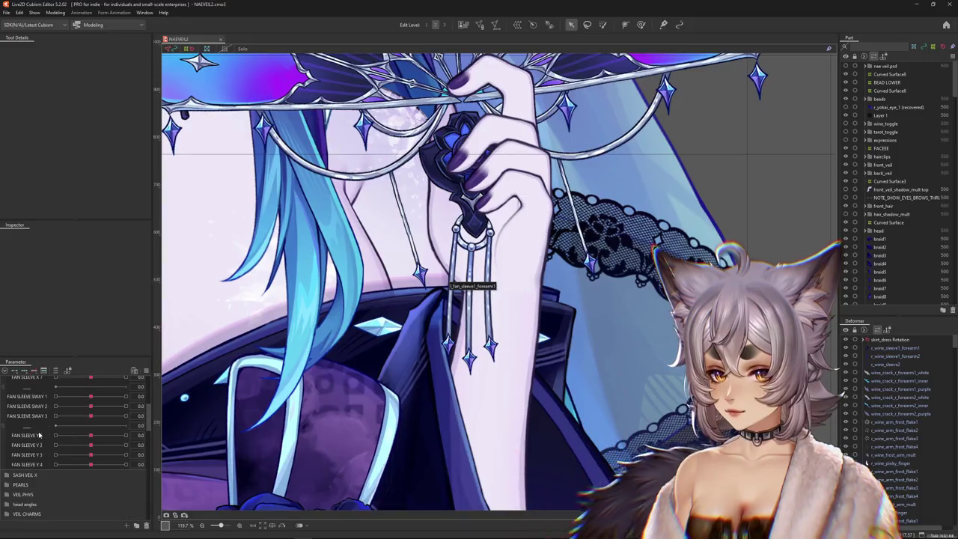
Put the FAN SLEEVE Y parameters in order 1–4 and select the fan pendant artwork
click(40, 452)
drag(31, 443, 36, 475)
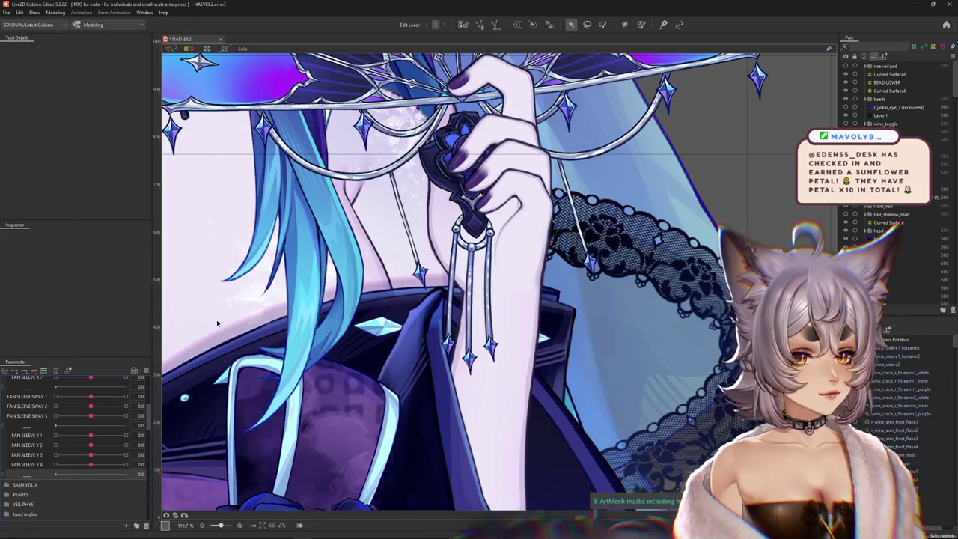
click(487, 294)
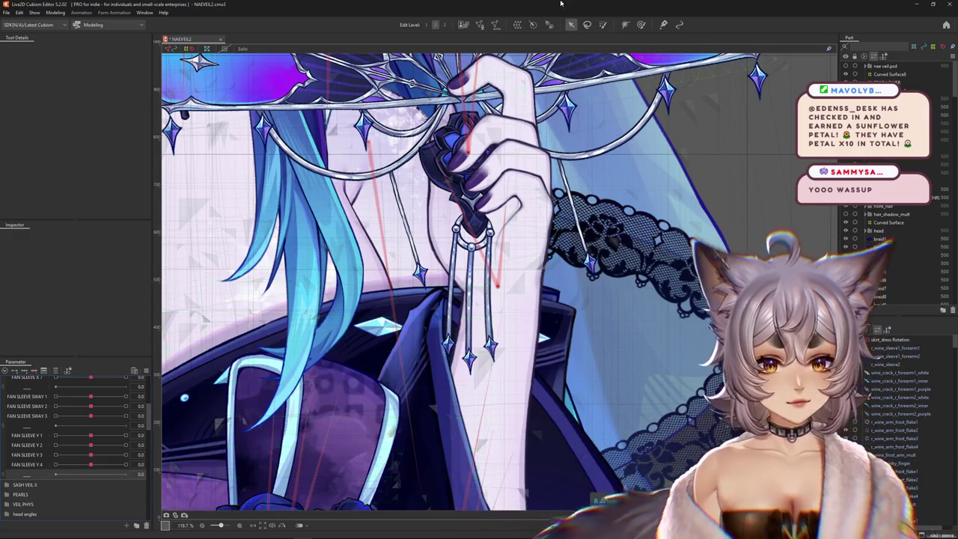
Inspect the pendant's mesh and list the objects stacked under the dangle strip
scroll(446, 325, up, 4)
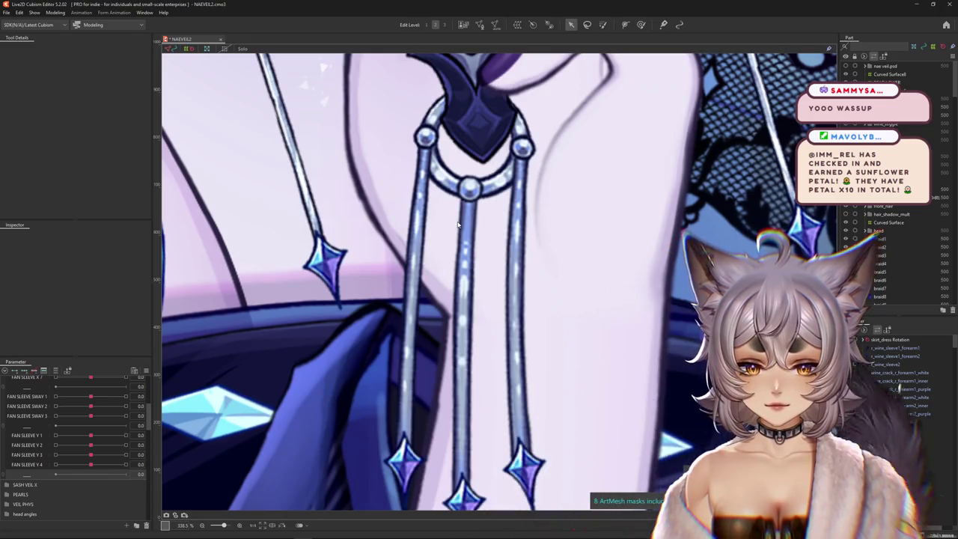
scroll(458, 223, down, 3)
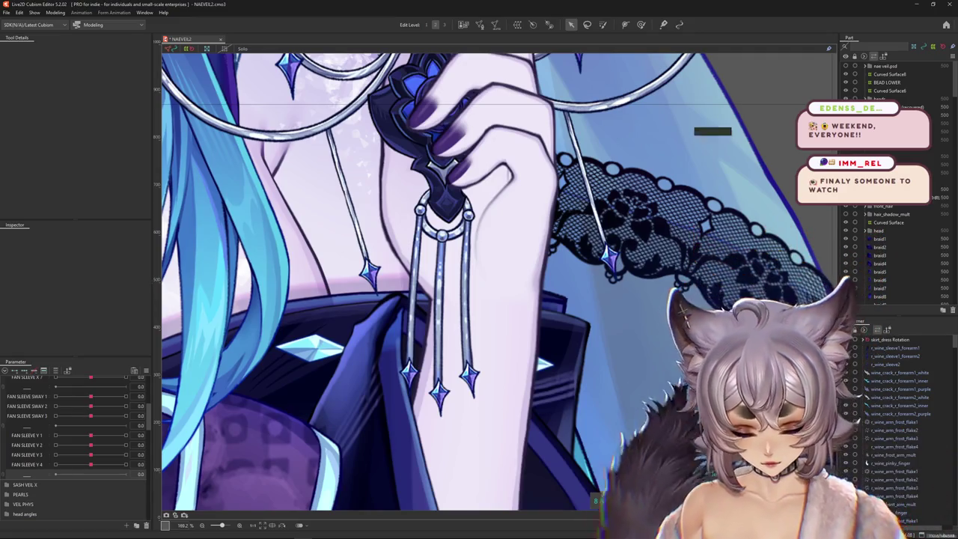
right_click(415, 274)
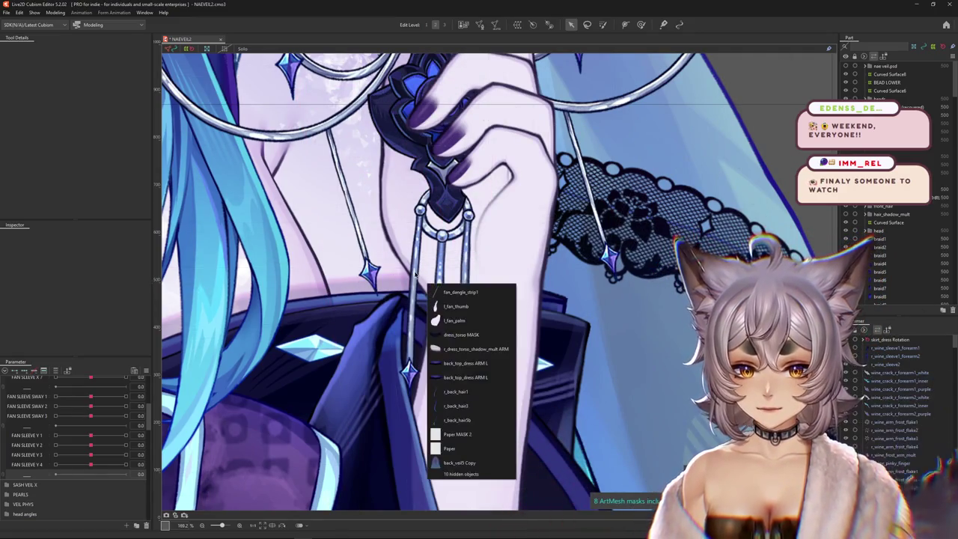
Select the fan_dangle_strip1 mesh and collapse the FAN ARM PHYSICS parameter group
click(444, 293)
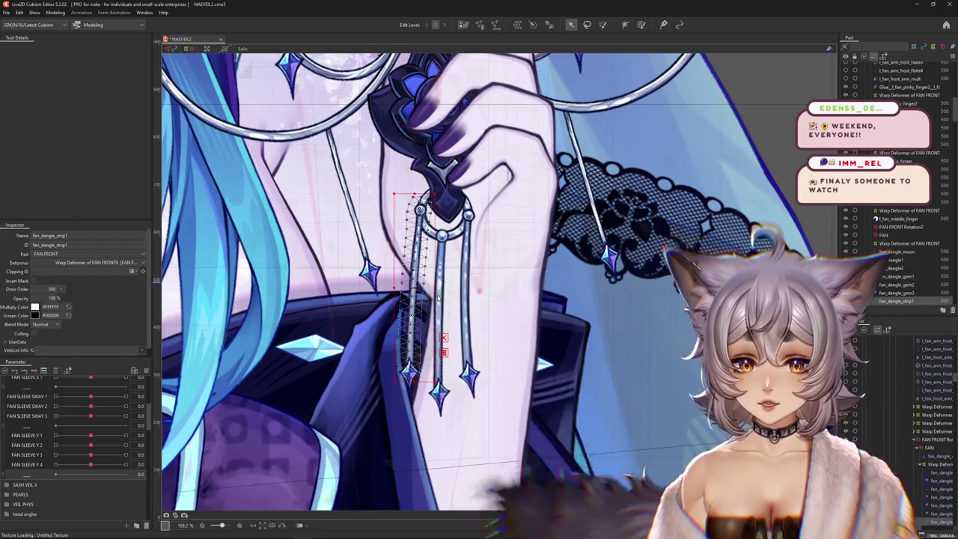
scroll(412, 280, down, 5)
scroll(409, 282, up, 2)
scroll(409, 281, up, 2)
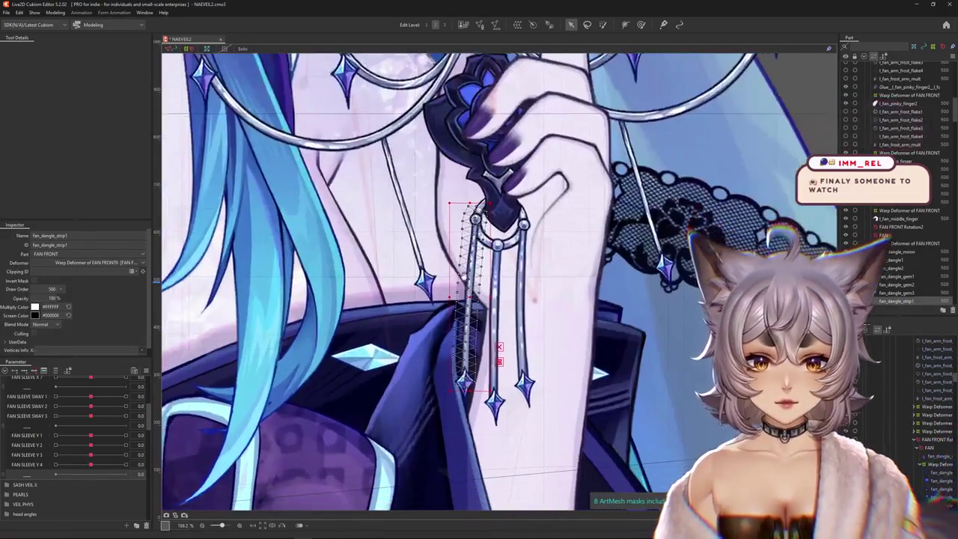
scroll(409, 281, up, 2)
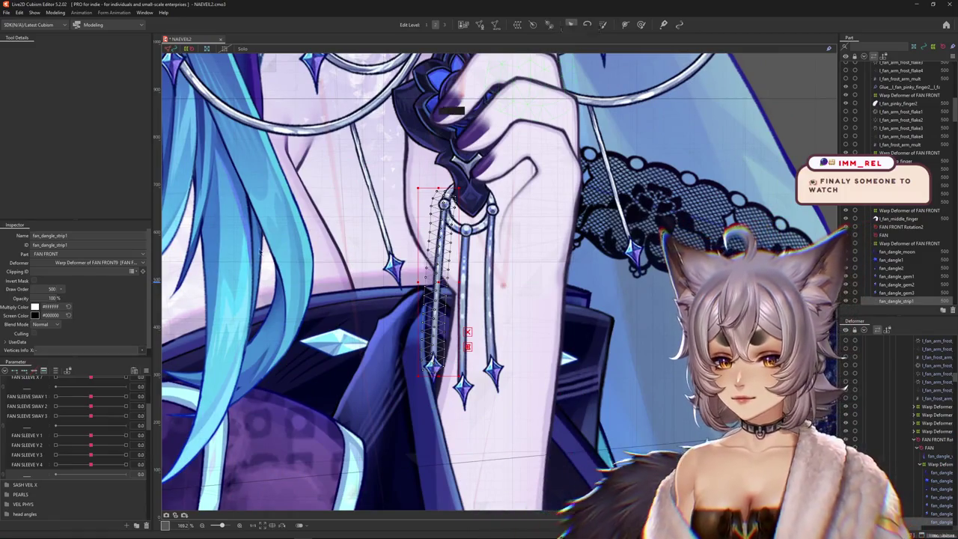
scroll(46, 400, up, 3)
click(7, 390)
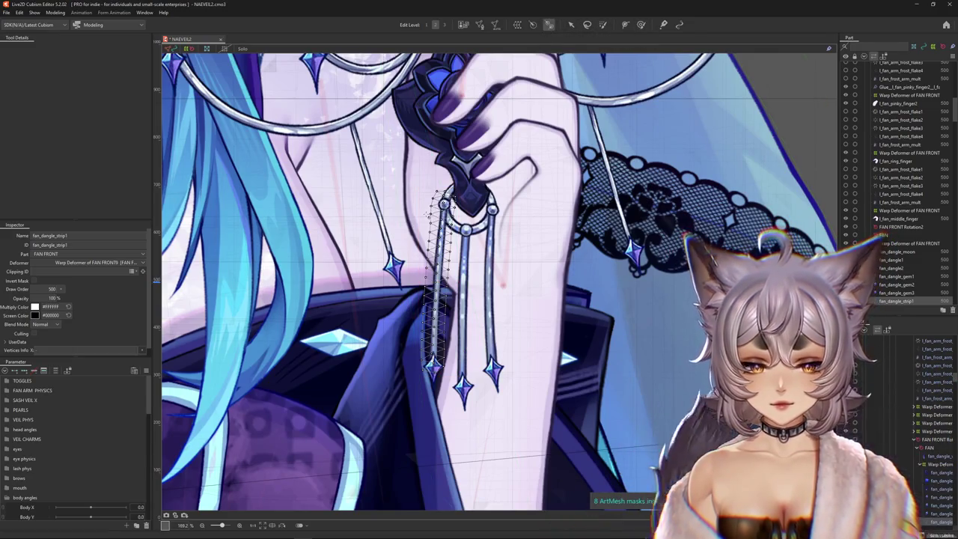
scroll(435, 229, up, 3)
scroll(436, 229, up, 2)
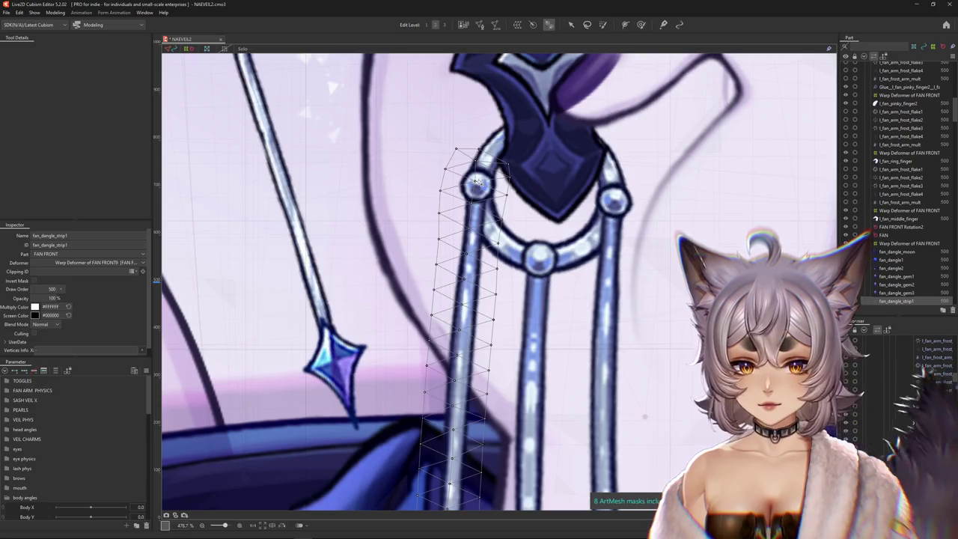
Create rotation deformer Rotation42 at the top of fan_dangle_strip1
click(485, 130)
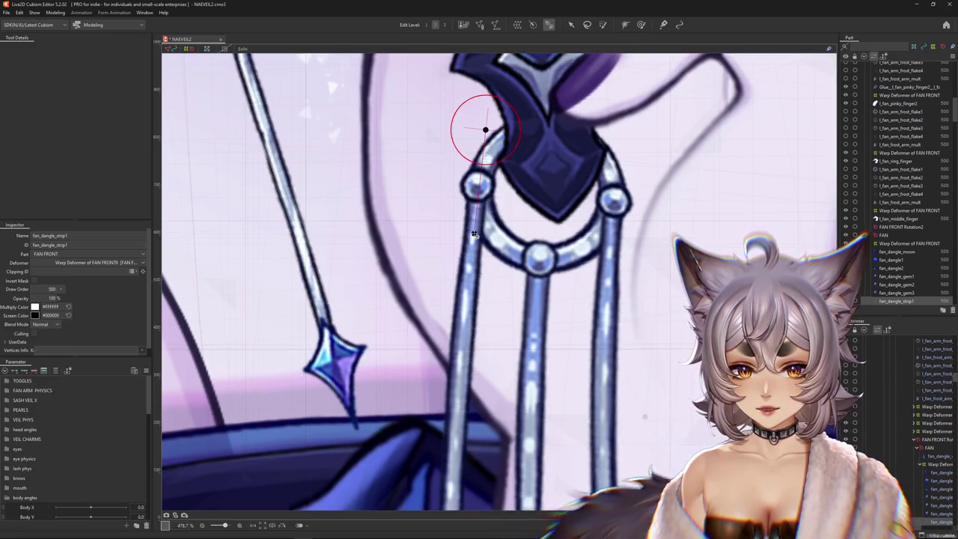
click(469, 273)
scroll(470, 274, down, 2)
scroll(469, 247, down, 2)
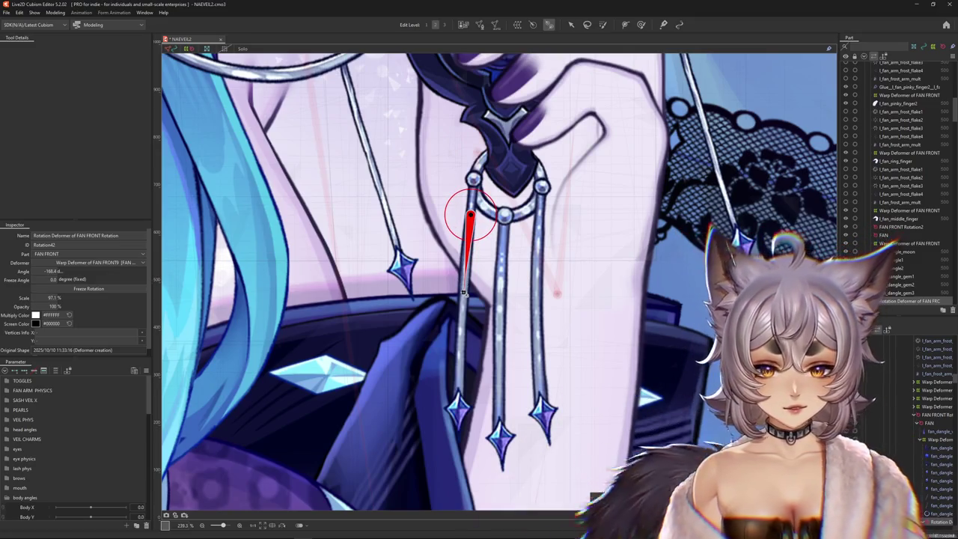
Add rotation deformers down fan_dangle_strip1, forming a four-joint chain ending at Rotation45
click(463, 296)
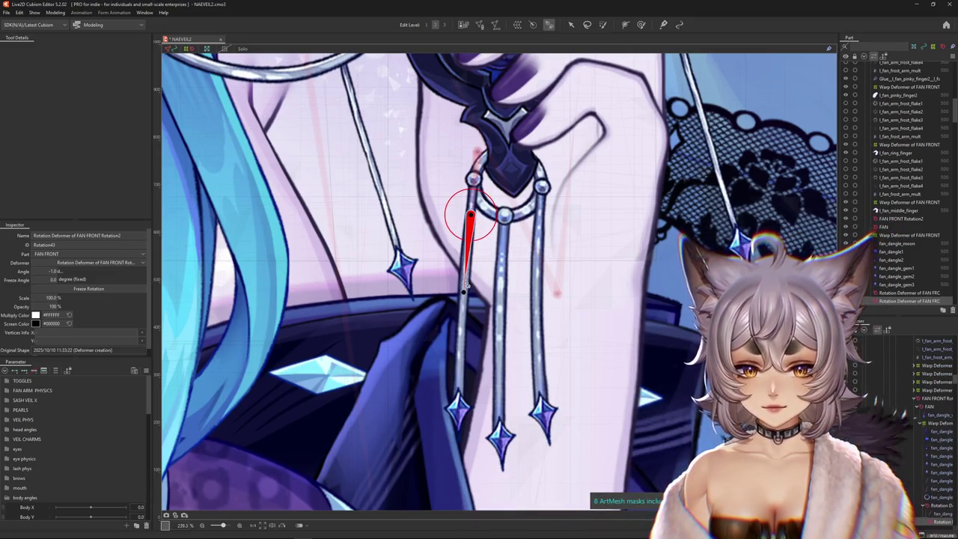
drag(464, 286, 460, 343)
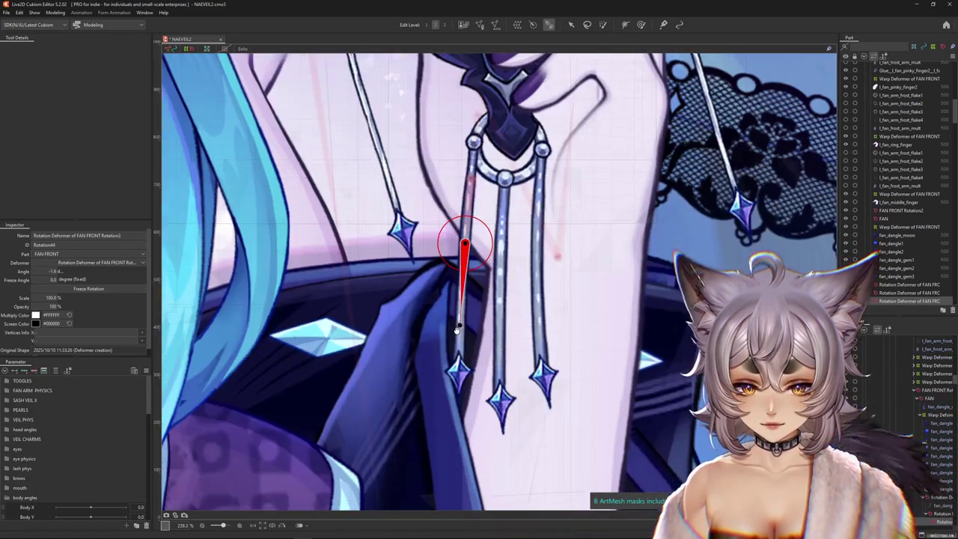
drag(458, 363, 457, 287)
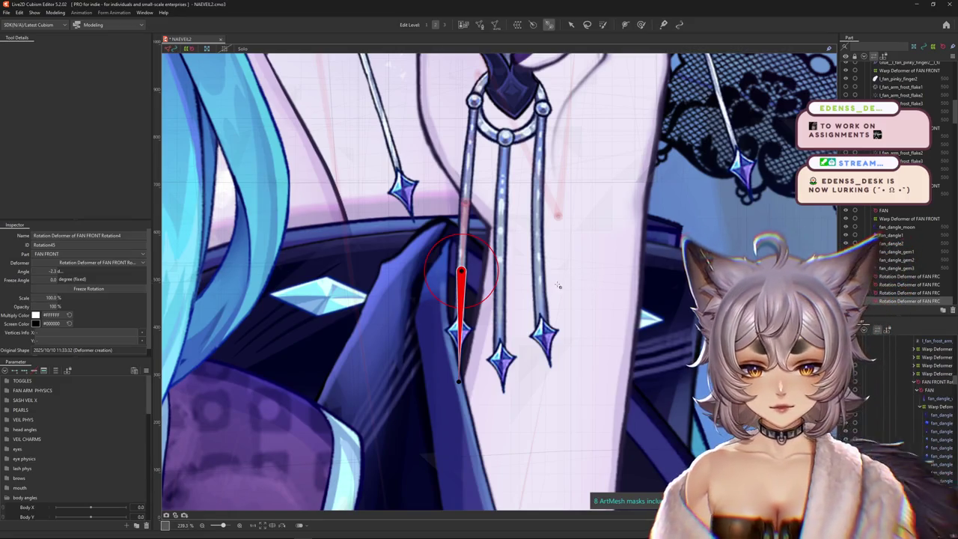
drag(580, 300, 551, 335)
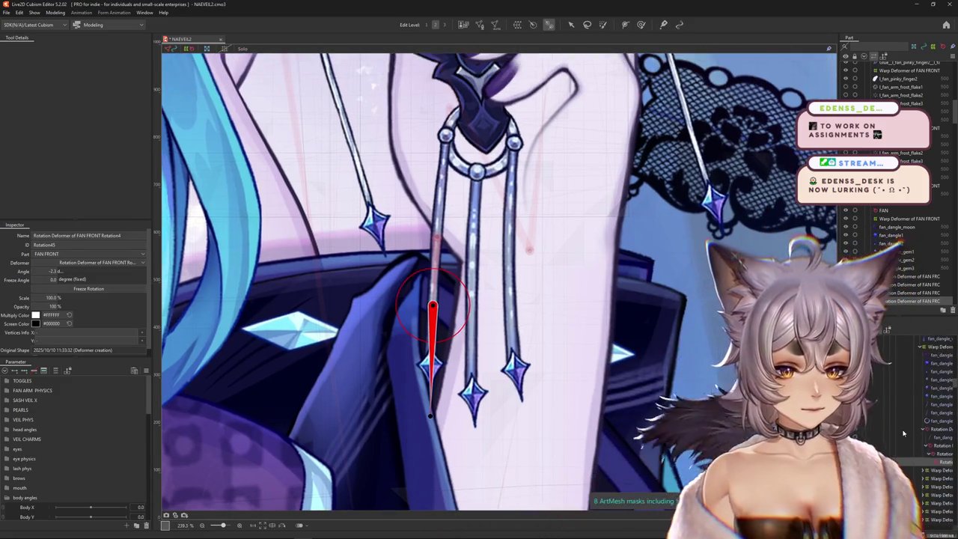
Check the chain's rotation deformers and select the fan_dangle_strip mesh for skinning
shift+click(939, 453)
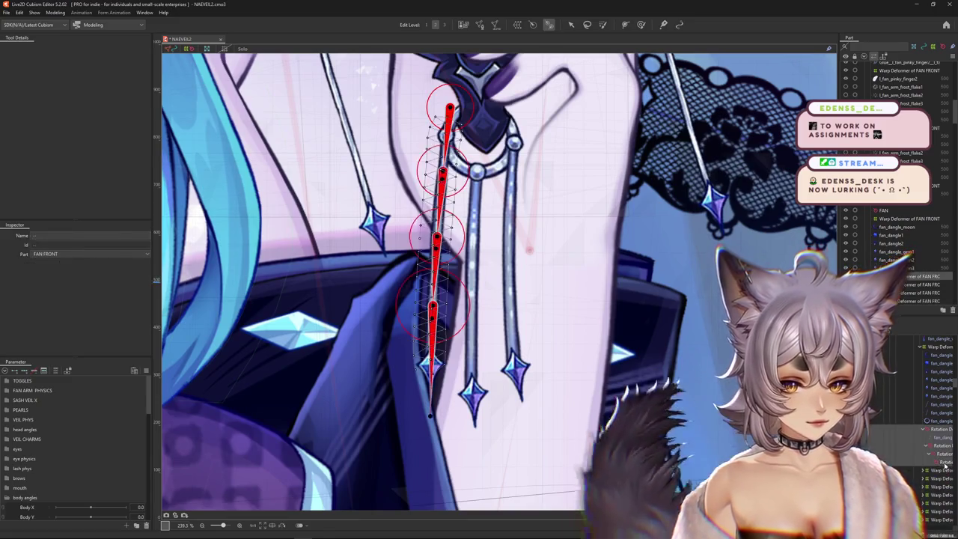
scroll(675, 360, down, 2)
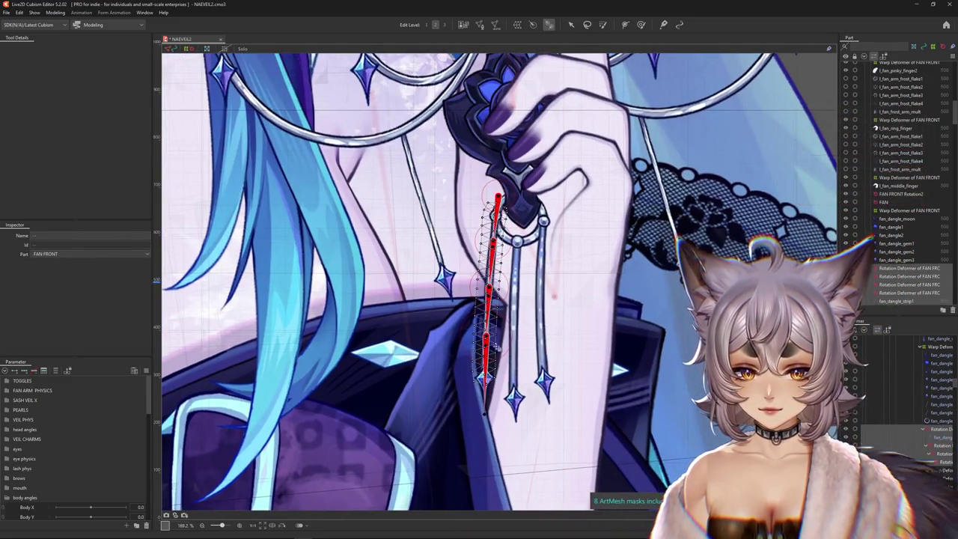
scroll(453, 343, up, 5)
scroll(452, 343, down, 2)
click(942, 461)
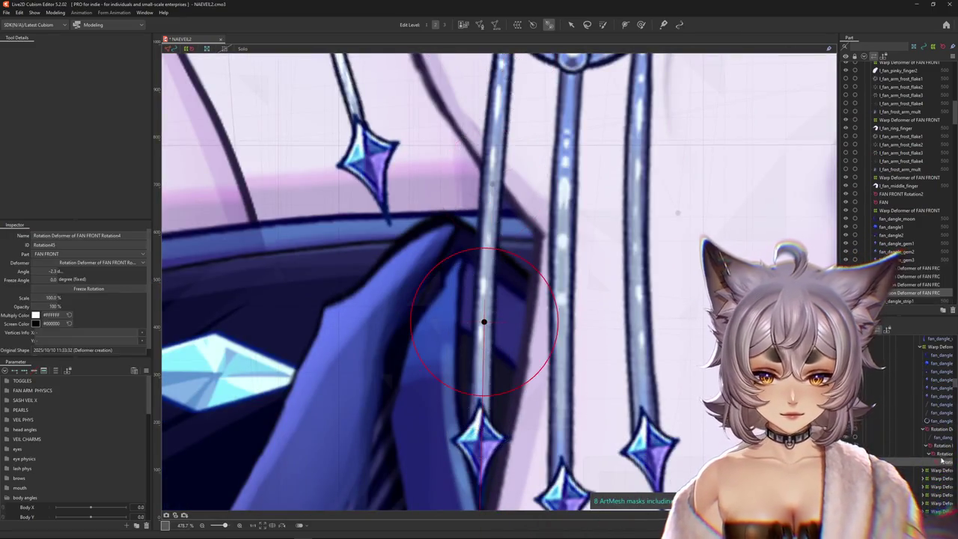
click(942, 453)
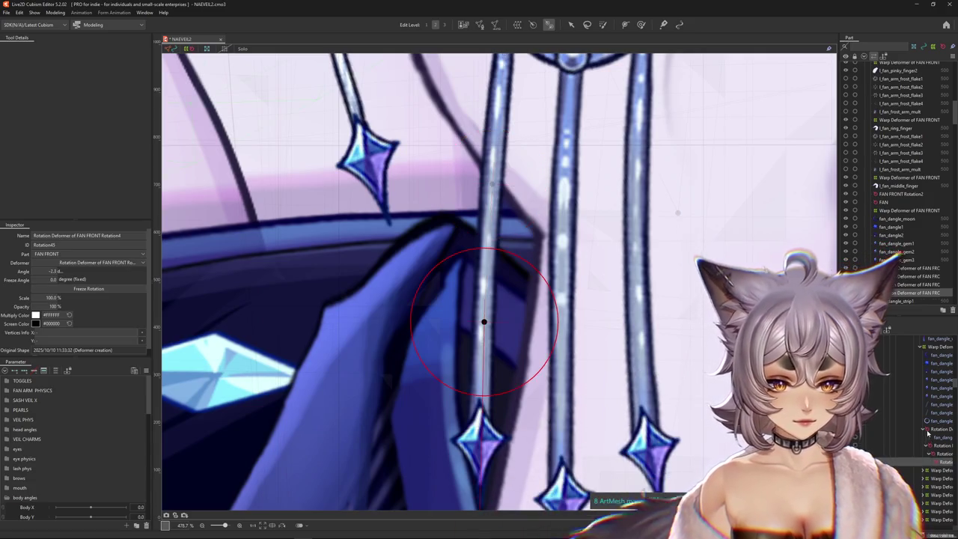
click(939, 441)
scroll(648, 342, down, 5)
drag(648, 342, 457, 323)
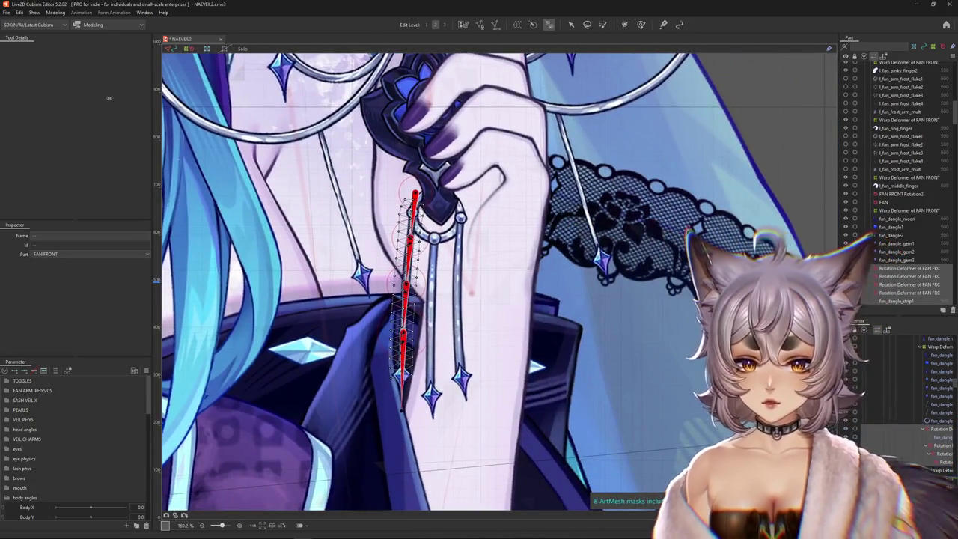
click(48, 12)
mouse_move(63, 71)
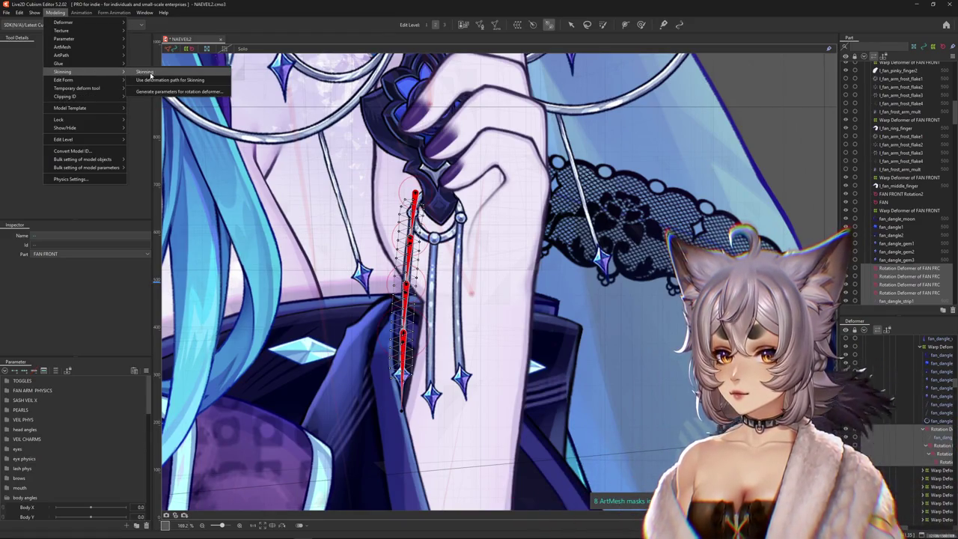
Skin fan_dangle_strip1 to its rotation-deformer chain and check the upper joints
click(149, 72)
key(Return)
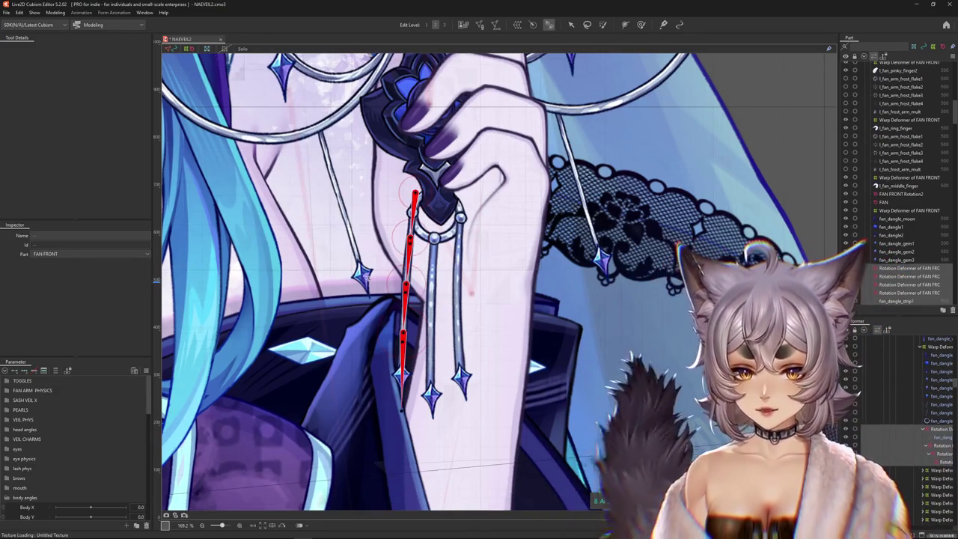
scroll(374, 265, up, 4)
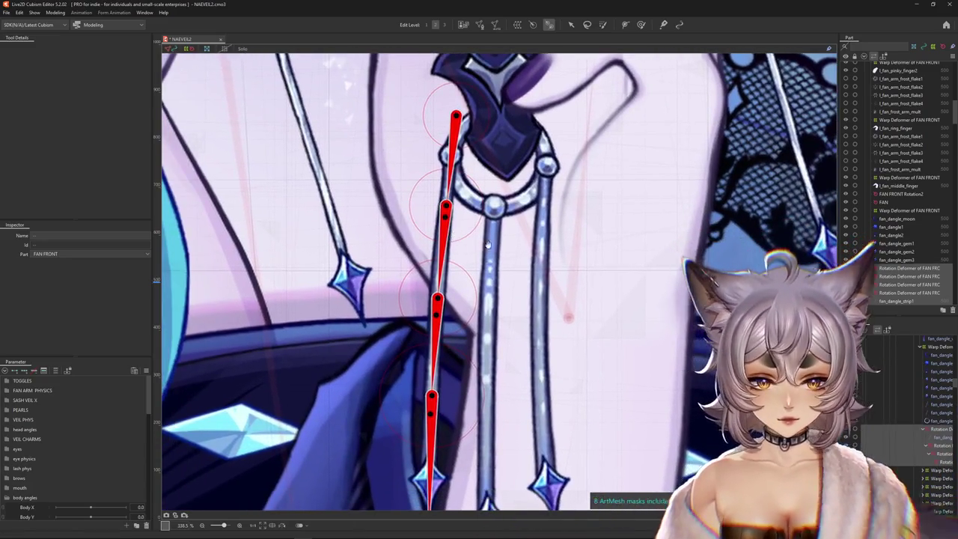
drag(375, 262, 436, 176)
scroll(449, 299, down, 2)
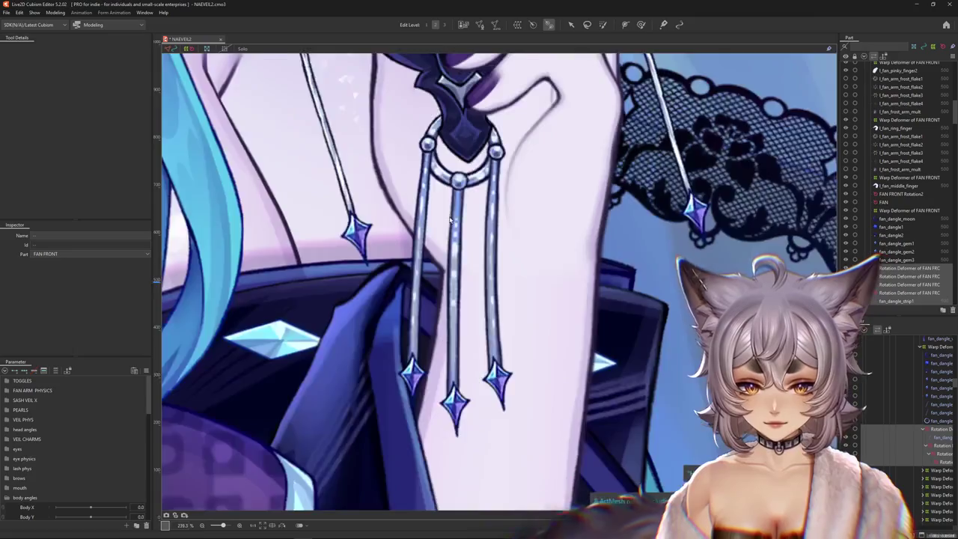
scroll(450, 299, down, 2)
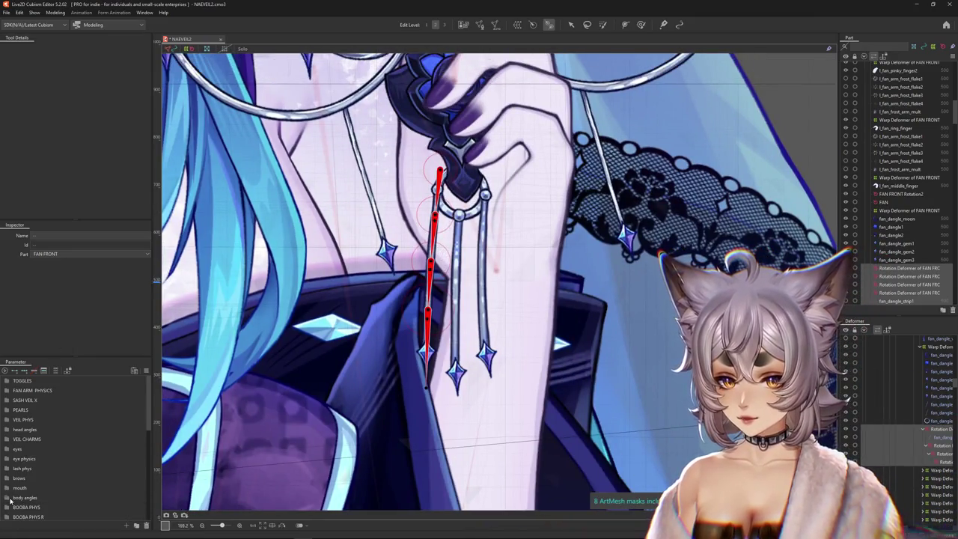
Reselect the left strand's rotation-deformer chain for deformer-path skinning
drag(470, 306, 465, 327)
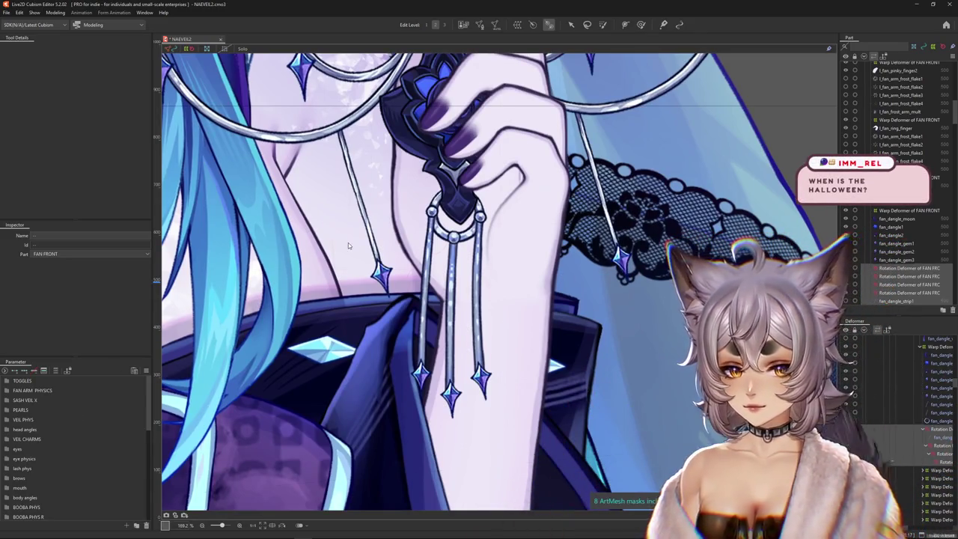
click(347, 245)
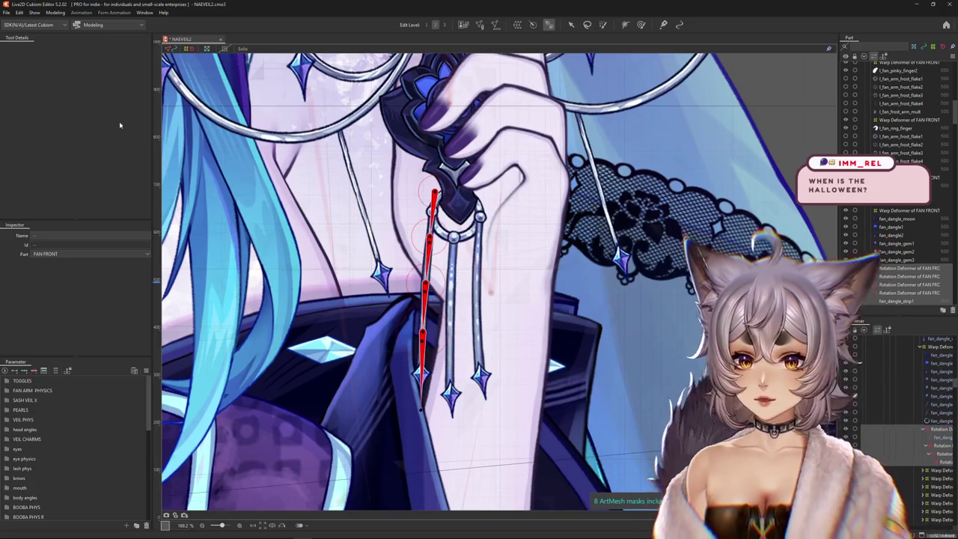
click(55, 13)
mouse_move(63, 71)
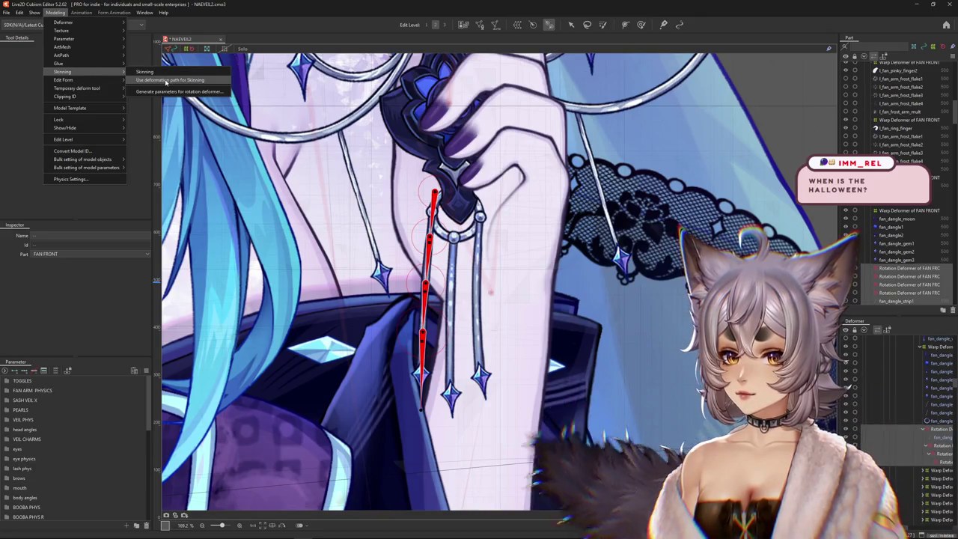
Run deformer-path skinning on the chain, naming the parameter 'fan dangle' with a 30° angle range
click(144, 72)
key(Return)
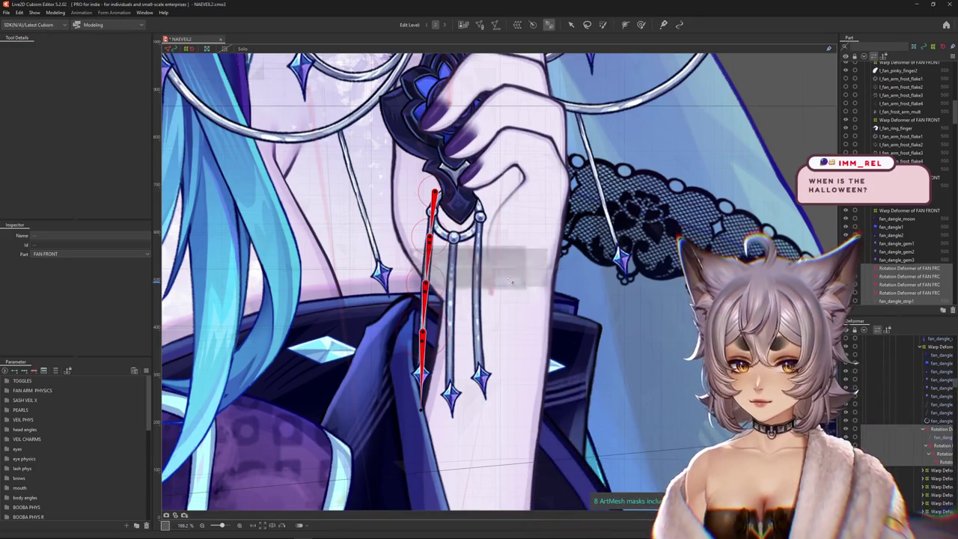
click(54, 13)
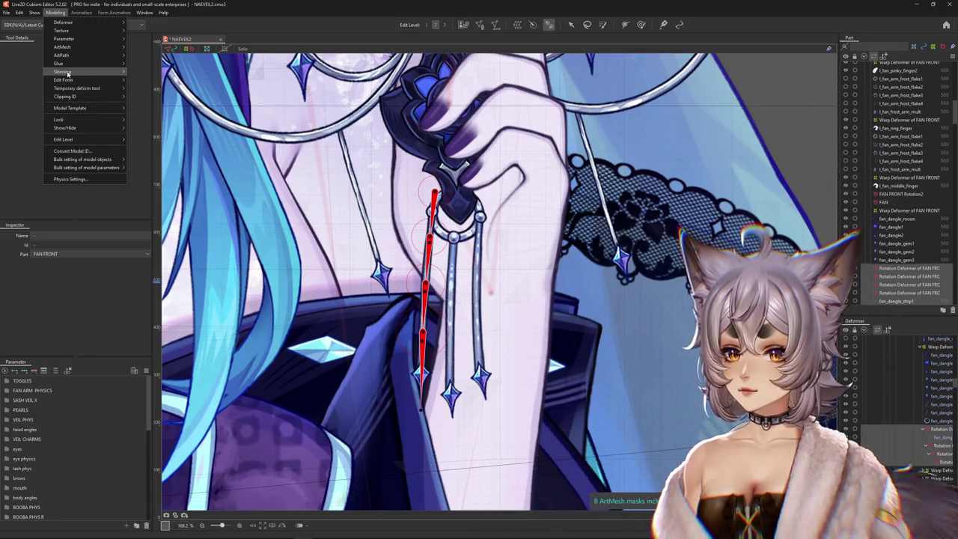
click(172, 81)
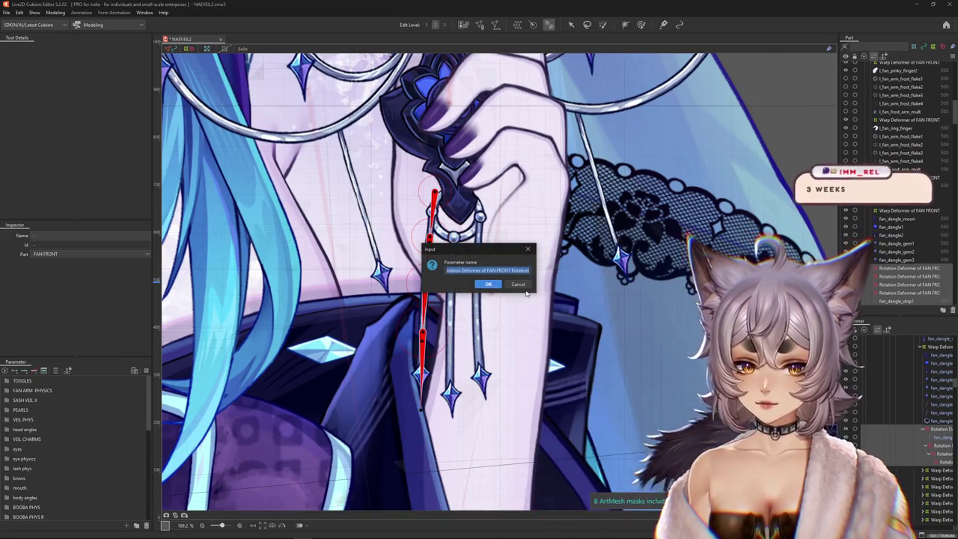
key(BackSpace)
text(fan da)
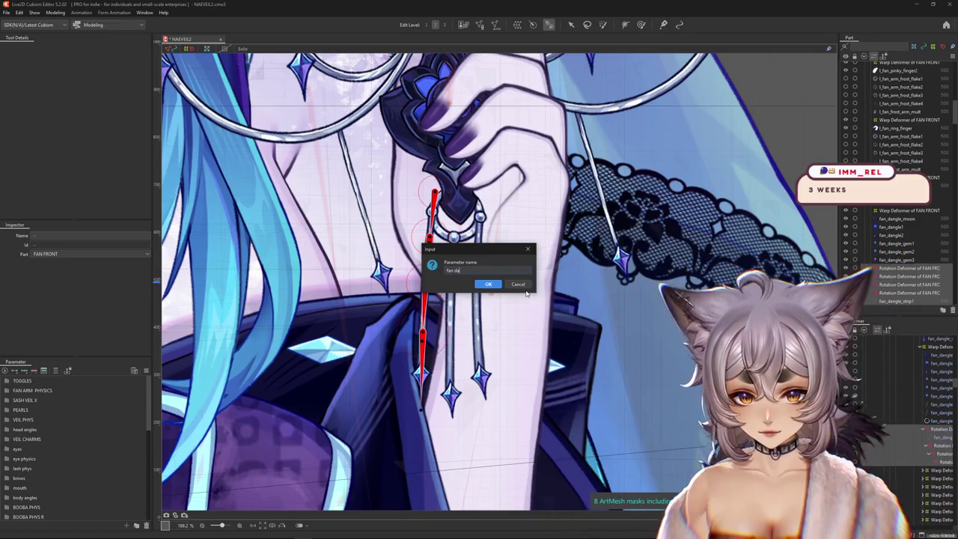
text(ngle 1)
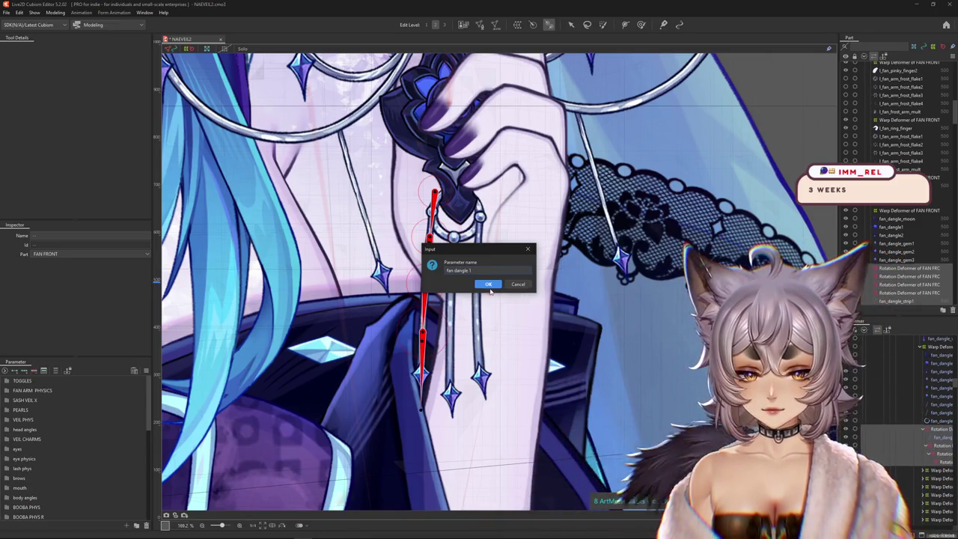
click(488, 285)
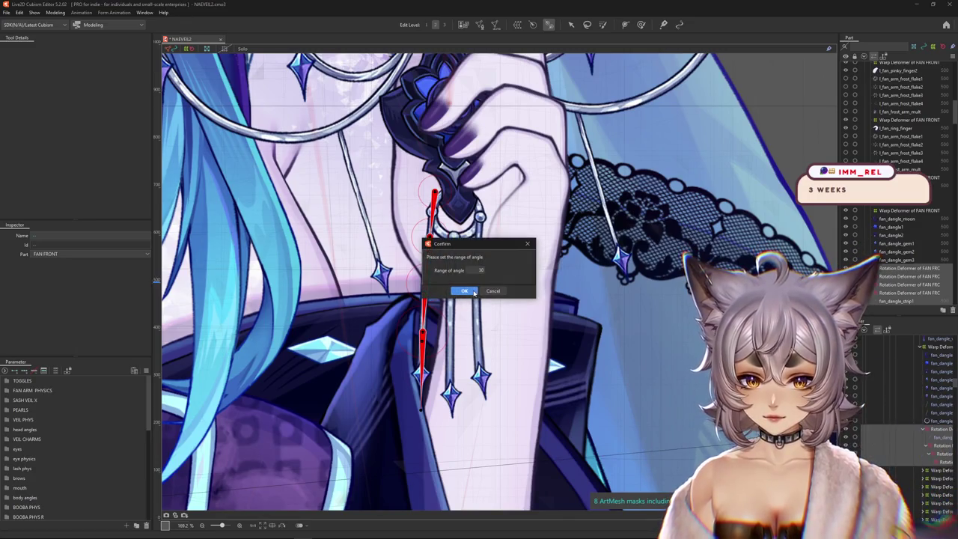
click(467, 291)
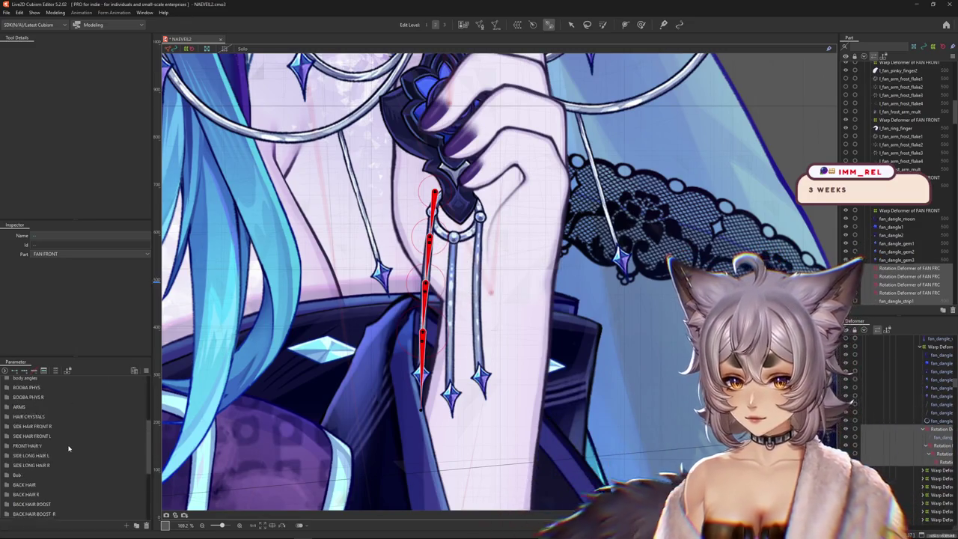
Test the fan dangle 1 sliders at 30 and select the fan's top rotation deformer
click(8, 514)
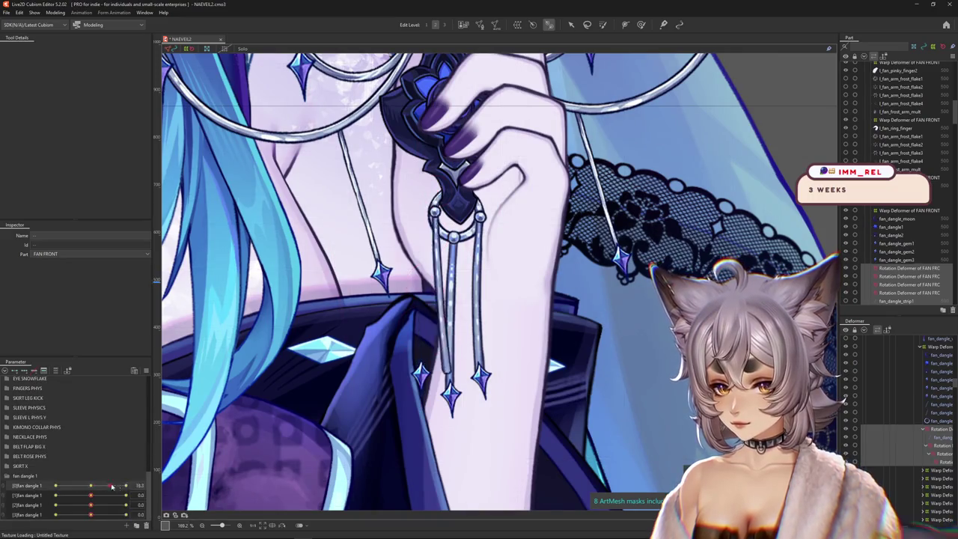
drag(94, 486, 91, 495)
mouse_move(91, 505)
mouse_down()
mouse_move(124, 504)
mouse_move(127, 515)
mouse_up()
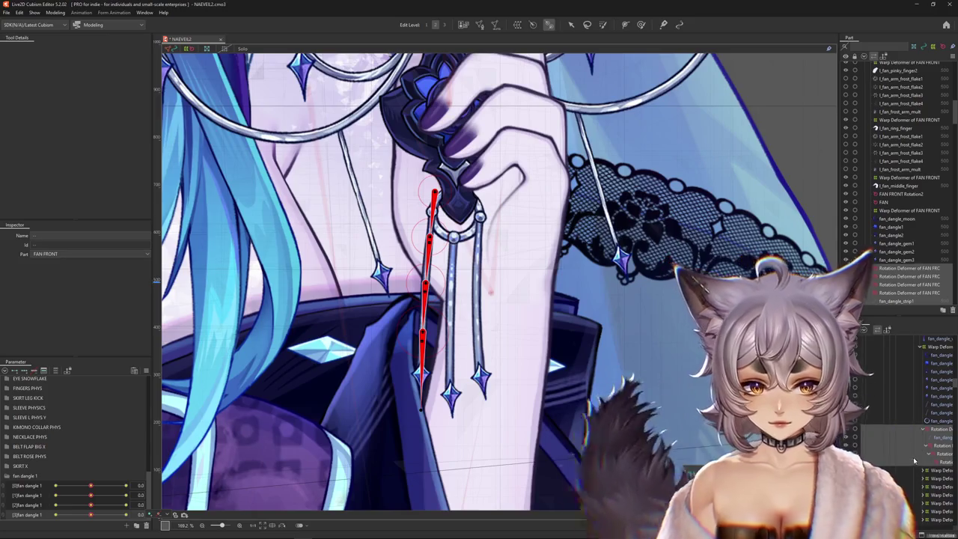
click(941, 397)
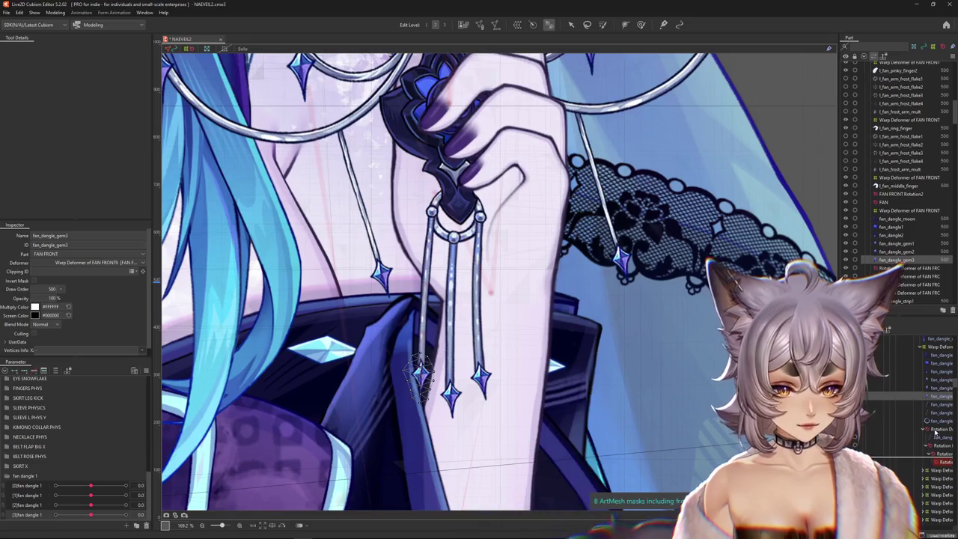
click(939, 429)
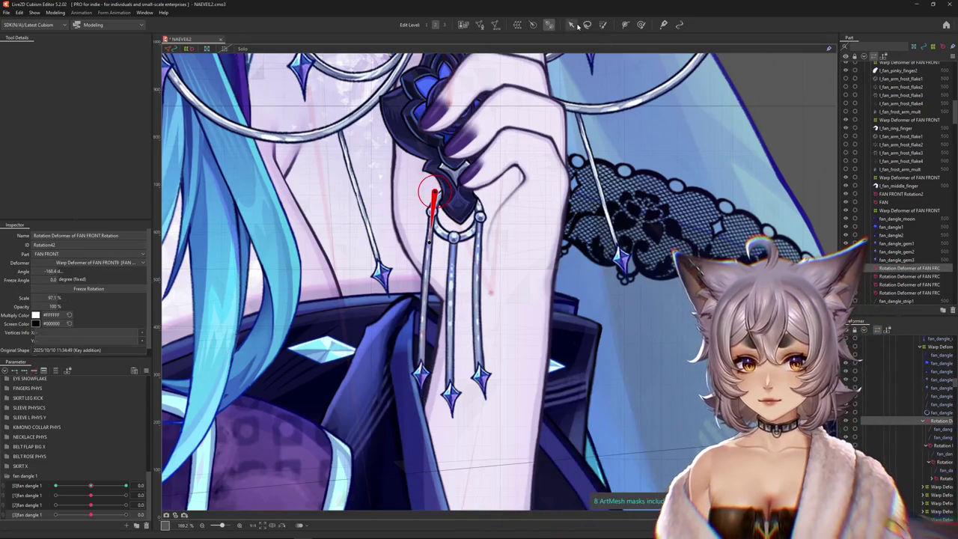
drag(91, 485, 93, 486)
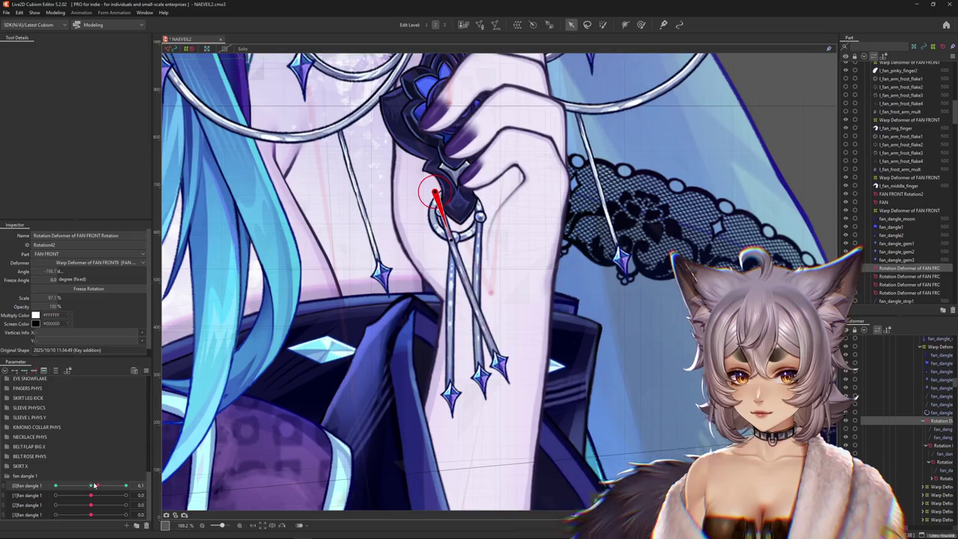
Rotate the top rotation deformer at the slider keys so the dangles swing left and right
drag(439, 213, 433, 214)
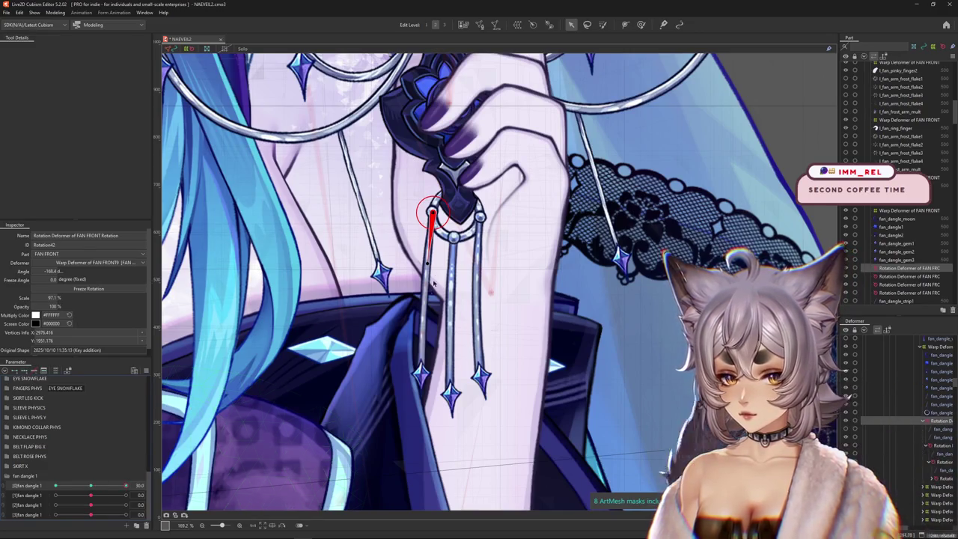
drag(433, 283, 454, 279)
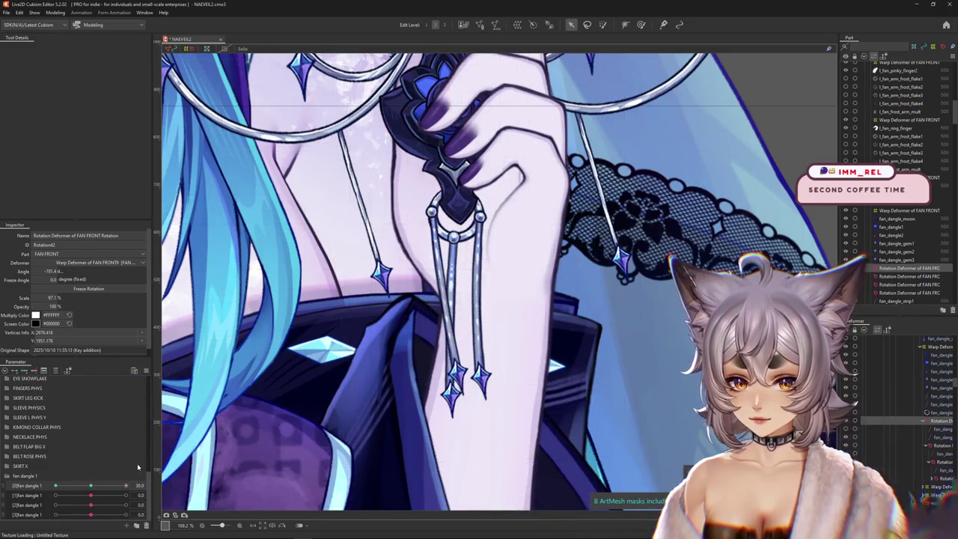
drag(438, 215, 466, 313)
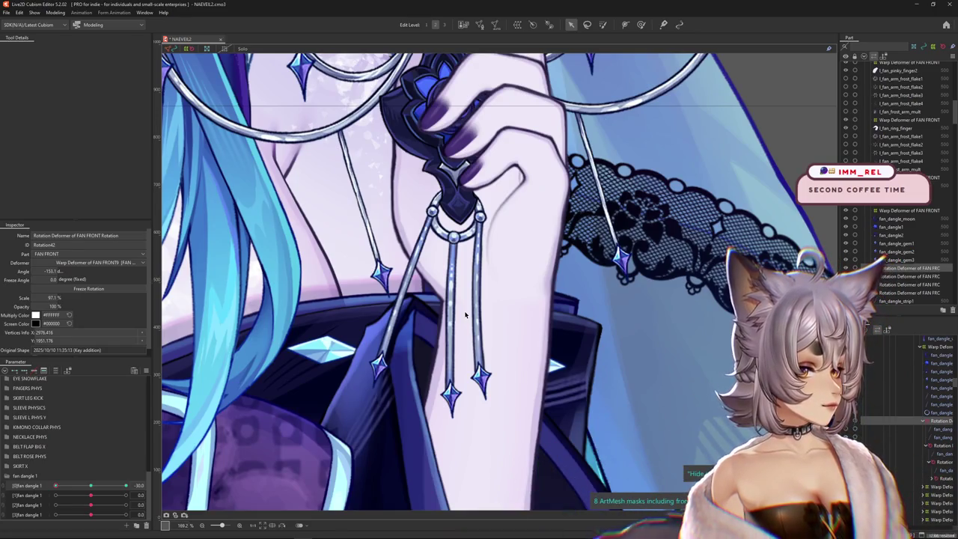
click(451, 282)
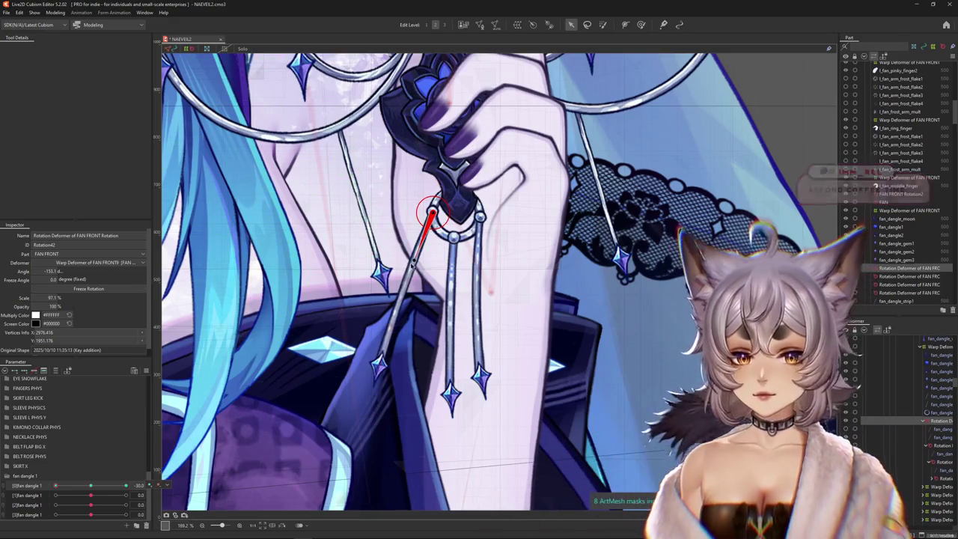
drag(126, 485, 90, 487)
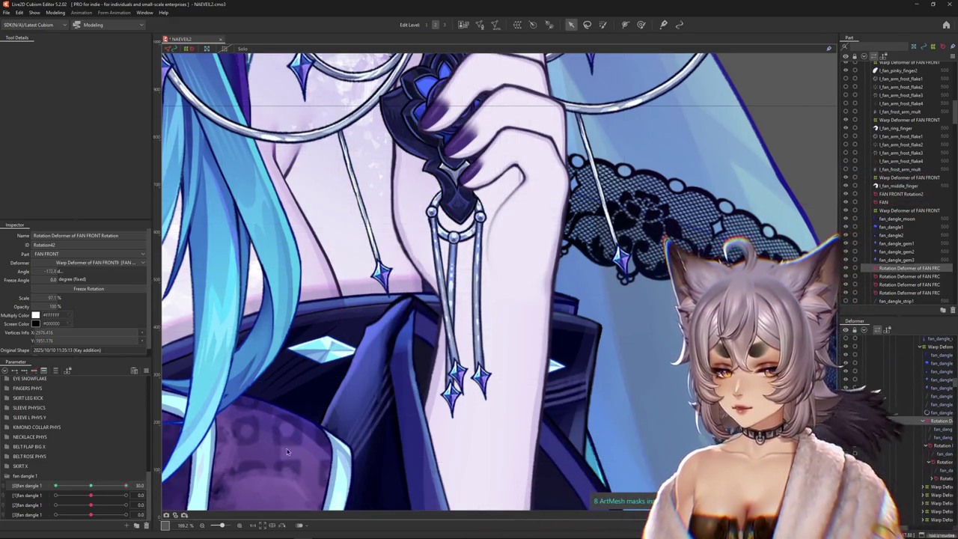
drag(450, 260, 437, 266)
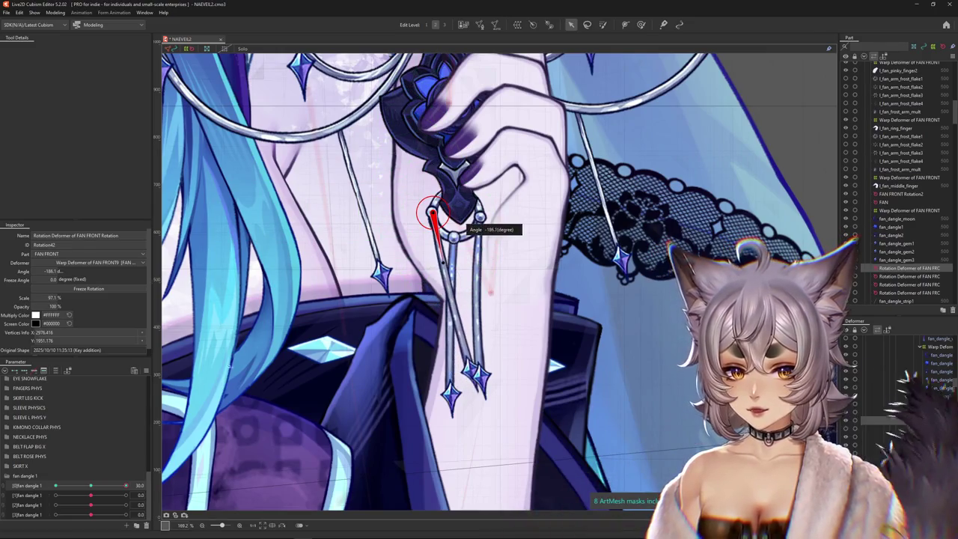
scroll(457, 240, up, 1)
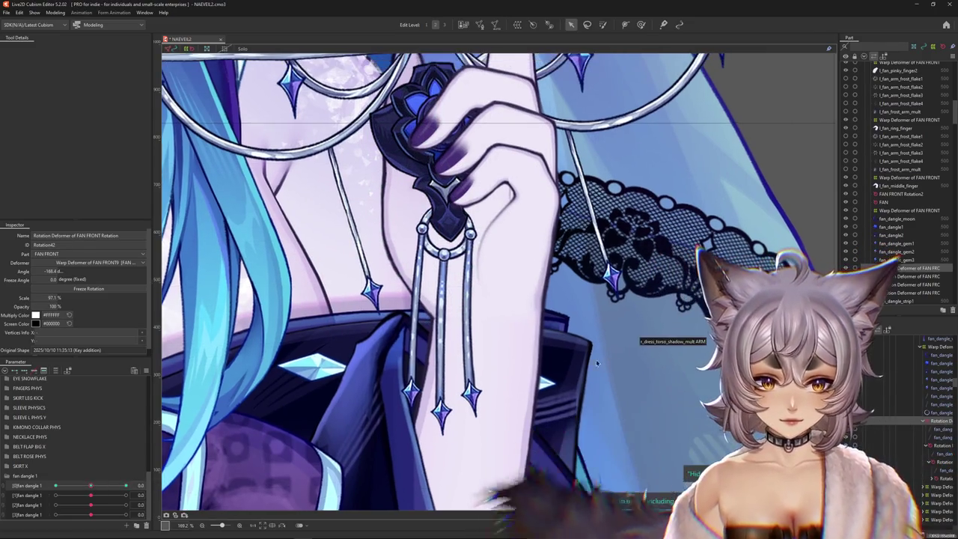
scroll(453, 247, up, 3)
Select only the fan_dangle_strip2 mesh of the middle strand
right_click(449, 266)
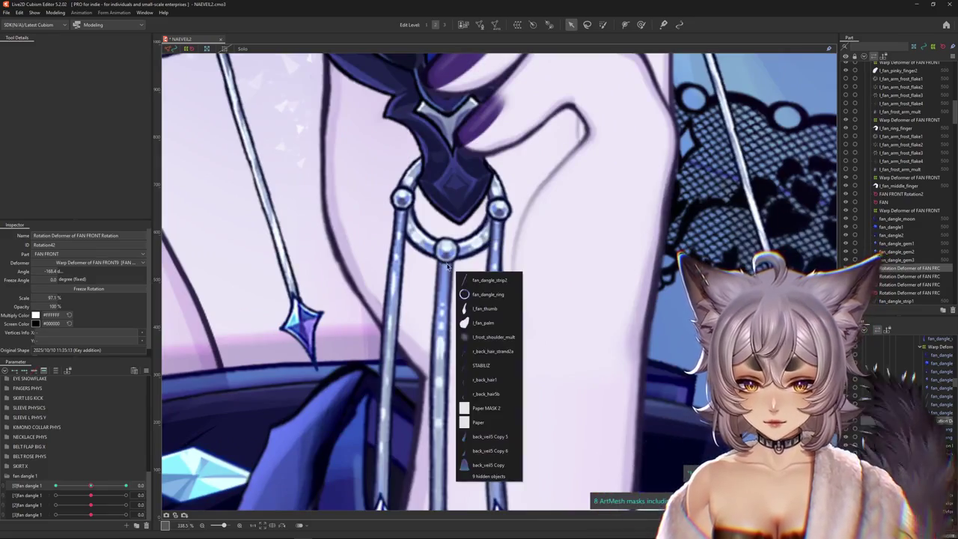
click(488, 280)
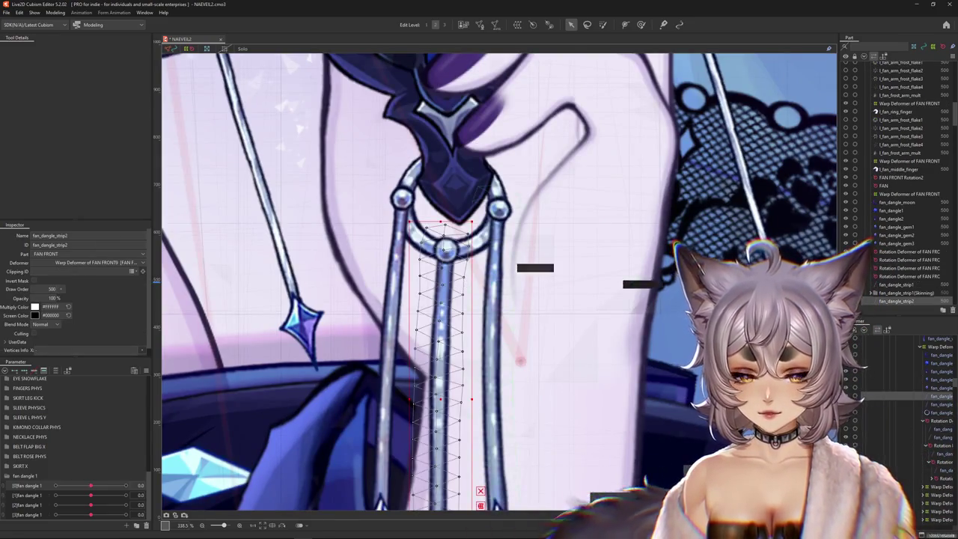
drag(514, 232, 526, 274)
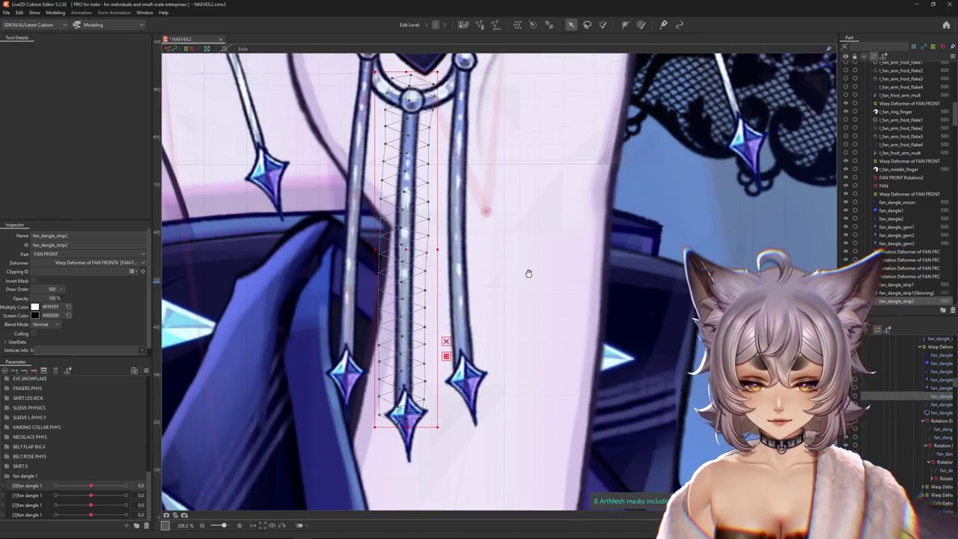
shift+click(414, 449)
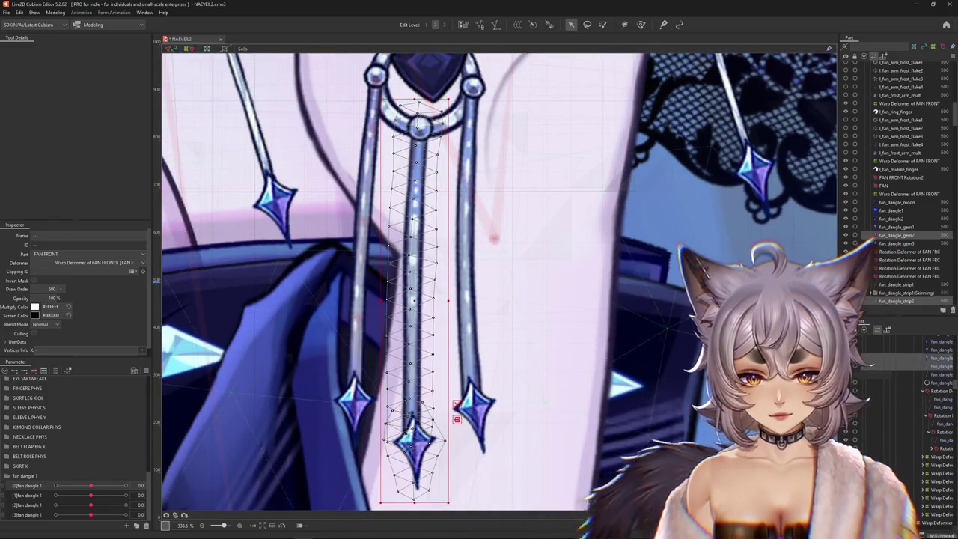
scroll(704, 479, down, 1)
scroll(703, 479, down, 1)
click(928, 365)
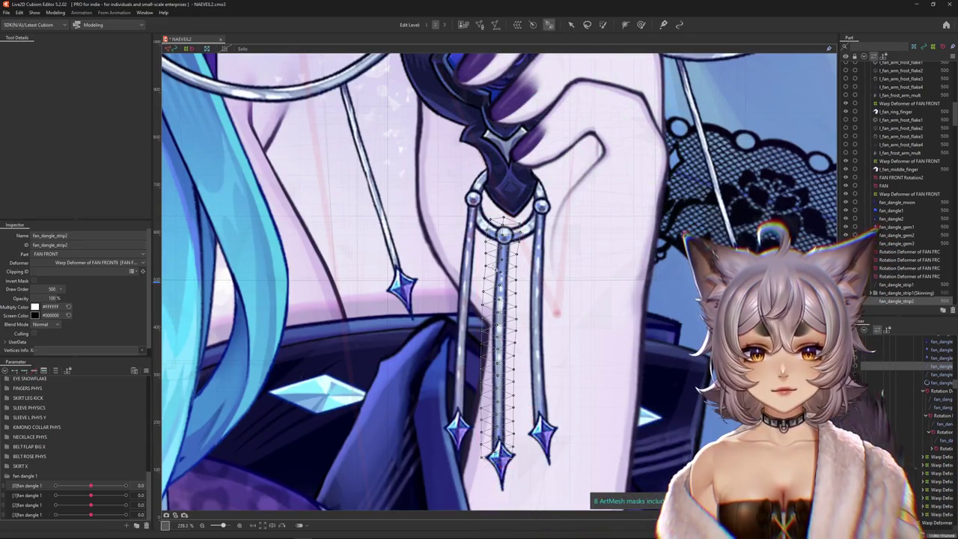
Draw a four-bone rotation-deformer chain from the strip's top to its gem tip and select it
click(550, 24)
drag(505, 232, 500, 320)
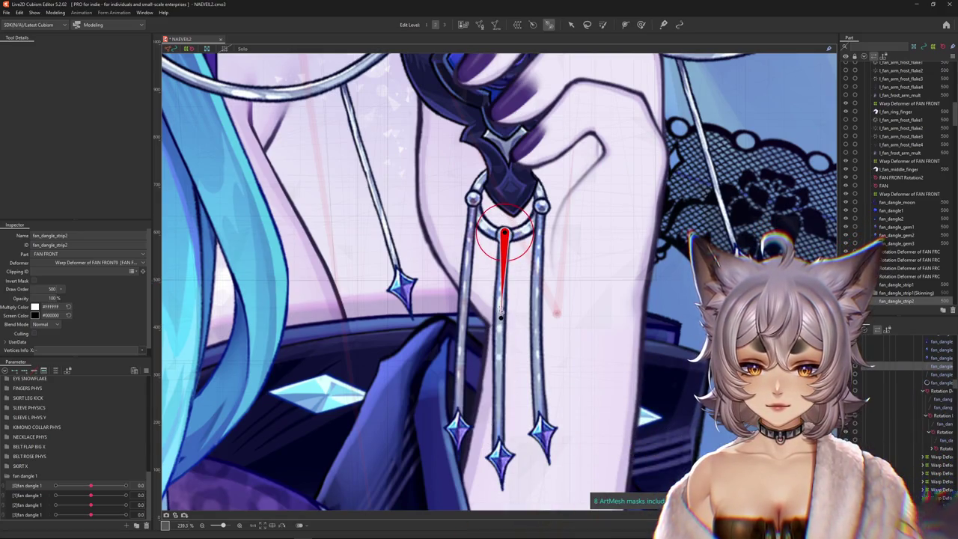
drag(498, 303, 498, 380)
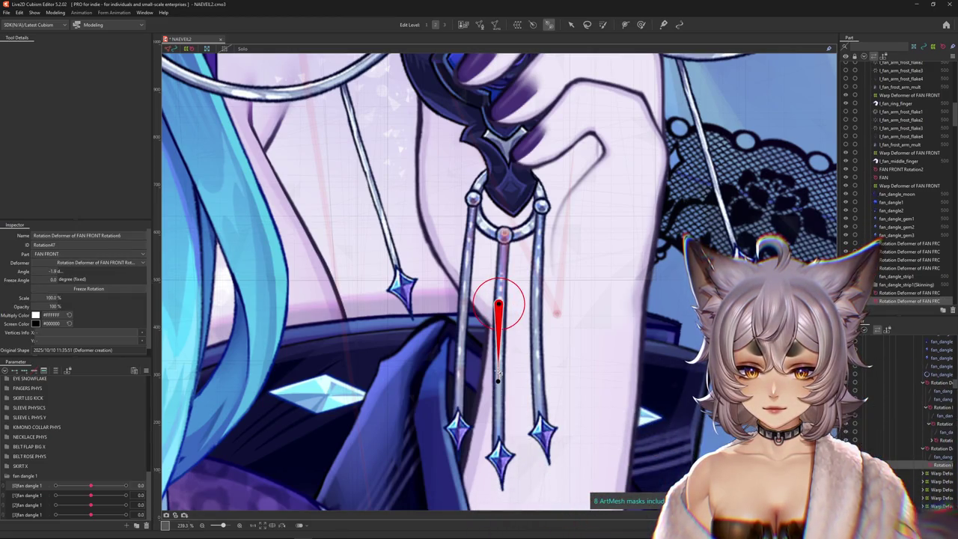
drag(498, 372, 498, 432)
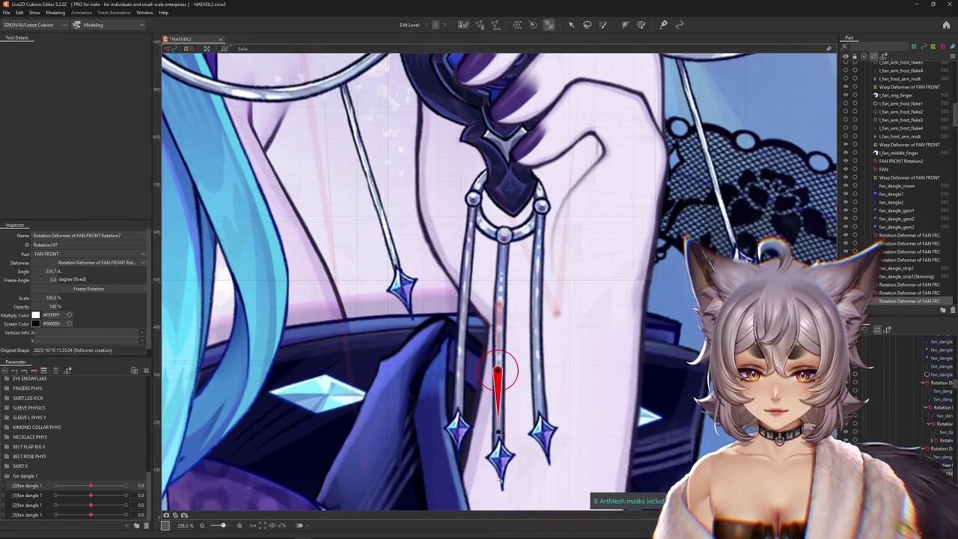
drag(497, 372, 497, 428)
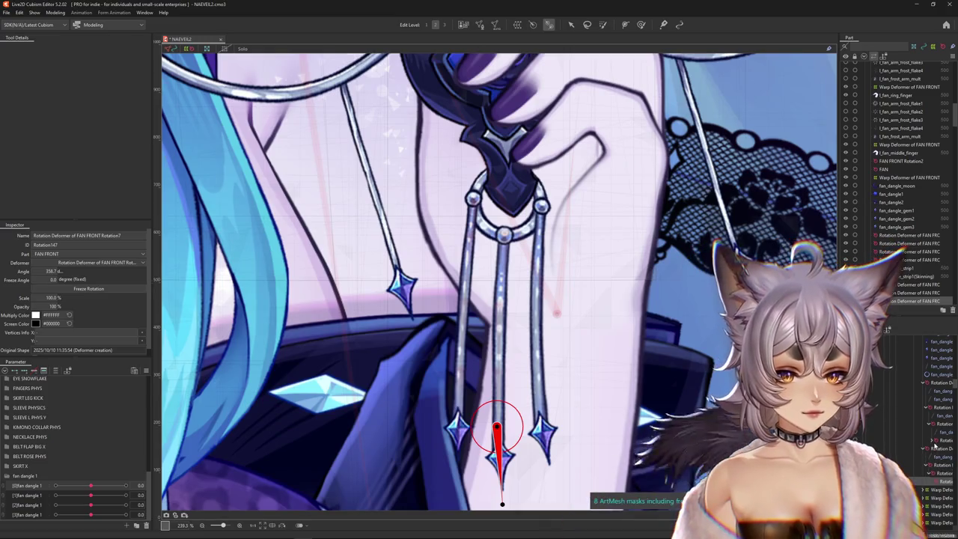
shift+click(909, 284)
Skin fan_dangle_strip2 to its chain and generate 'fan dangle 2' rotation parameters with a 30° range
click(58, 13)
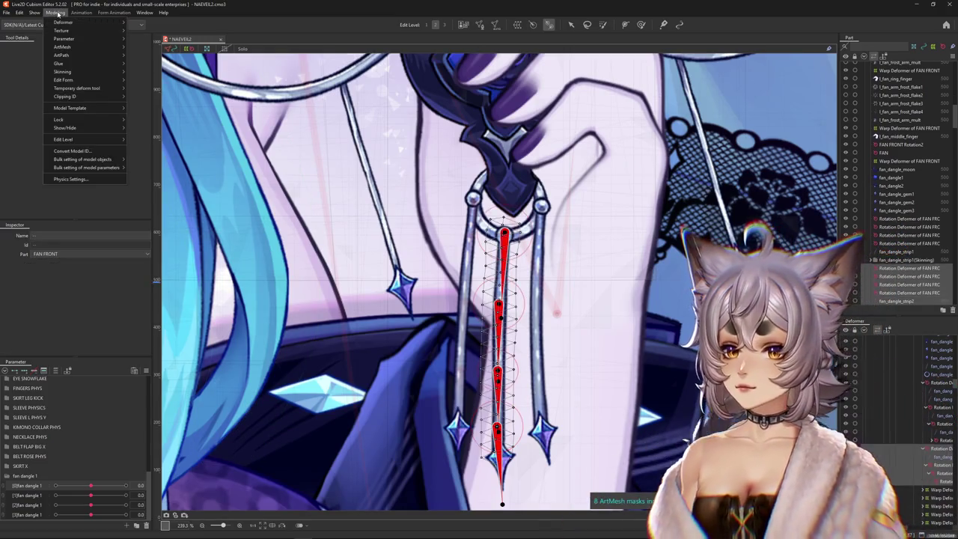
click(165, 72)
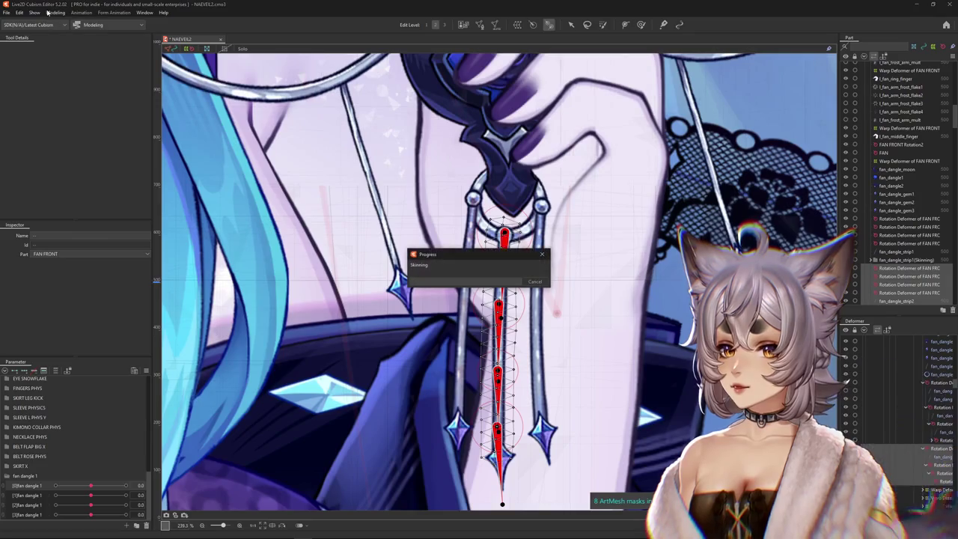
click(55, 13)
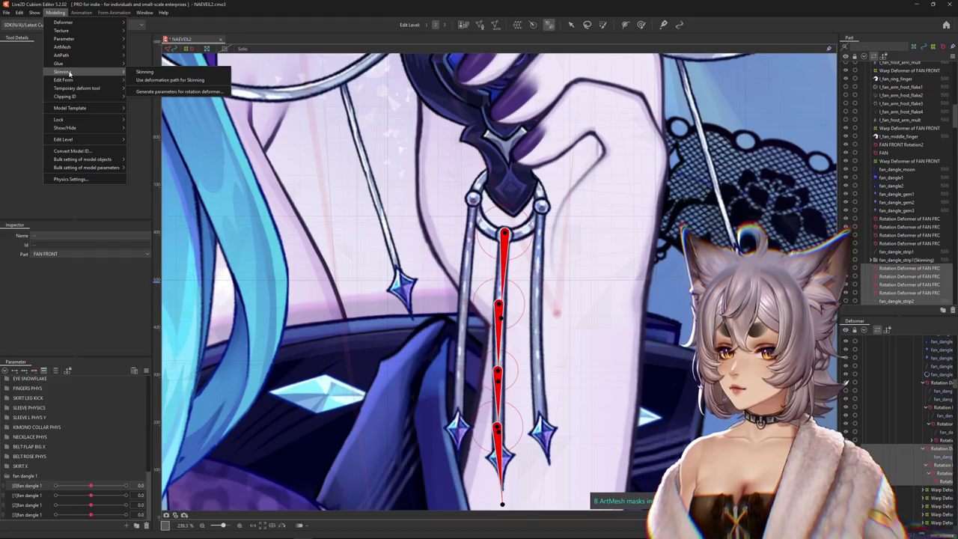
click(180, 91)
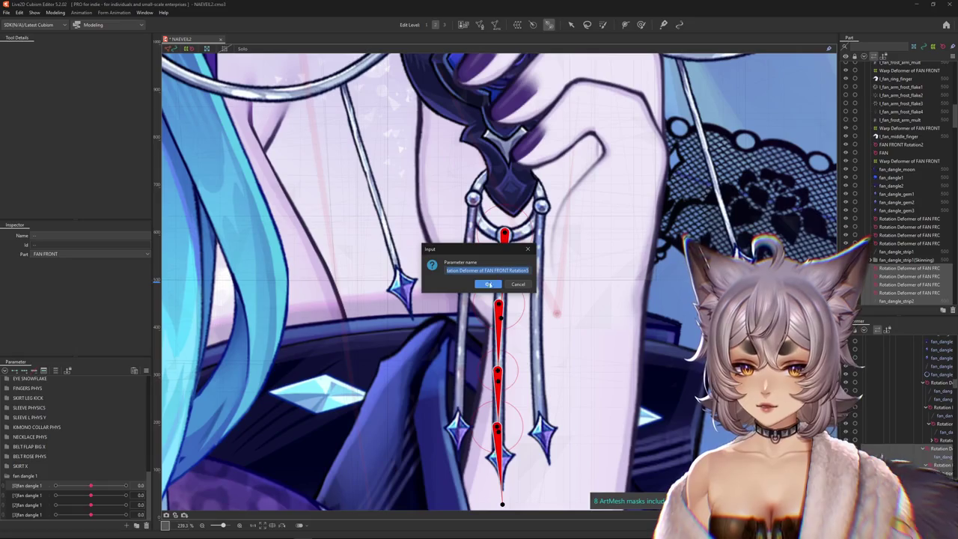
text(fan dangle 2)
key(Return)
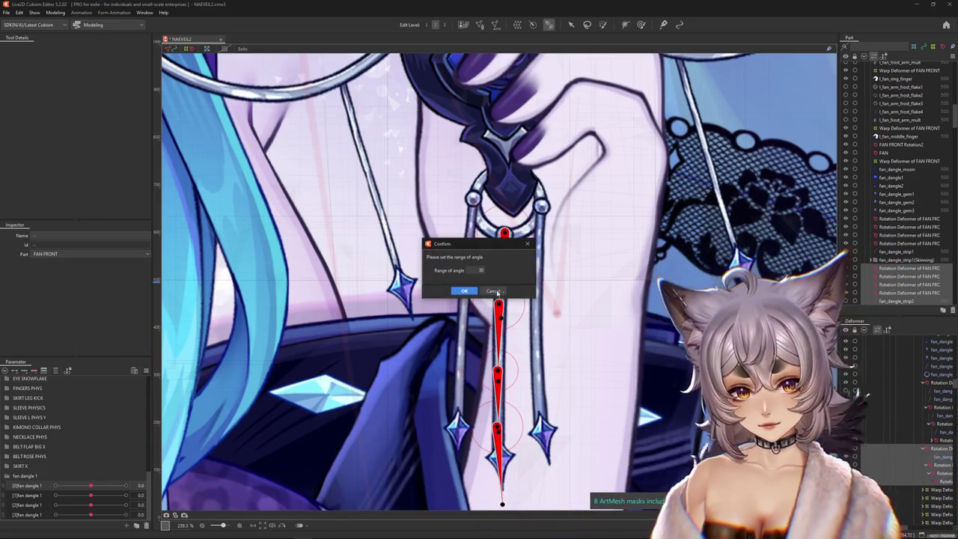
click(494, 291)
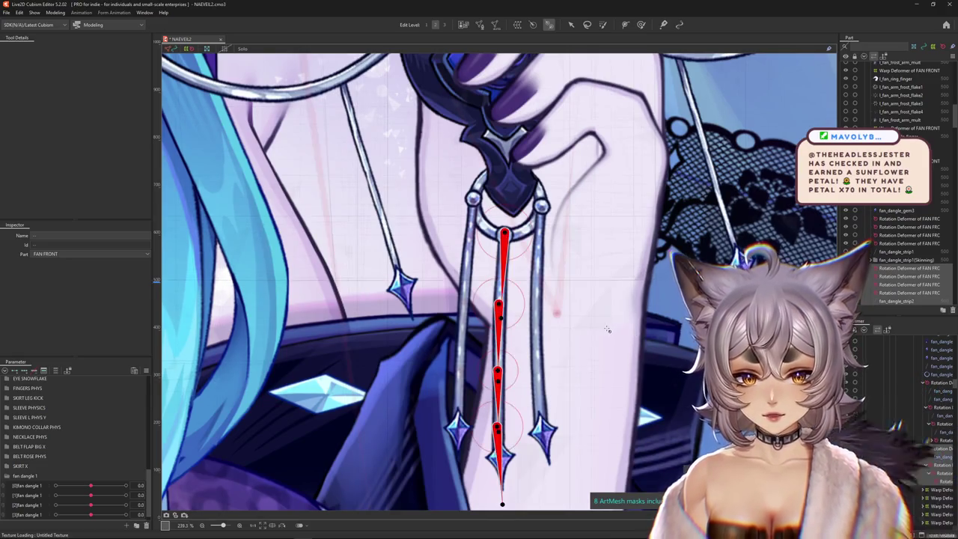
scroll(591, 304, down, 1)
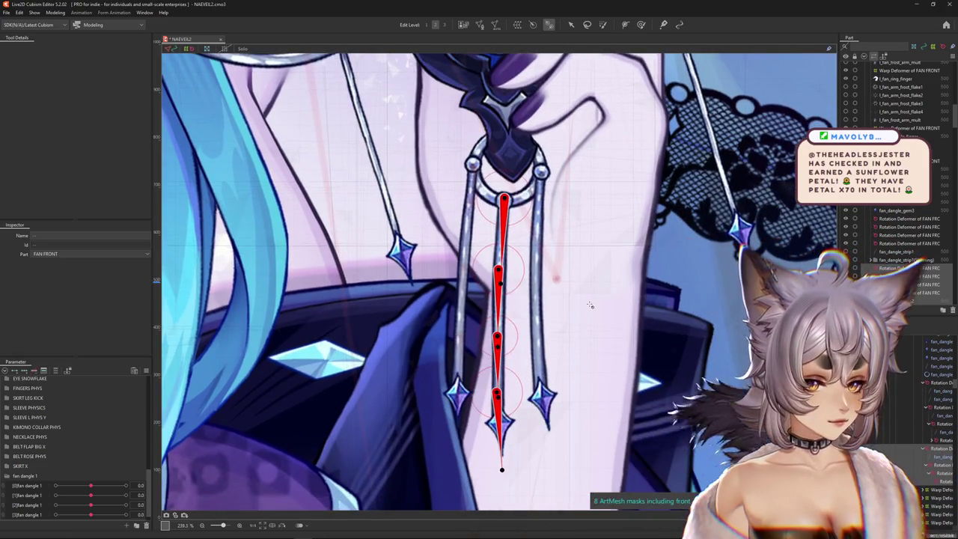
scroll(588, 303, right, 2)
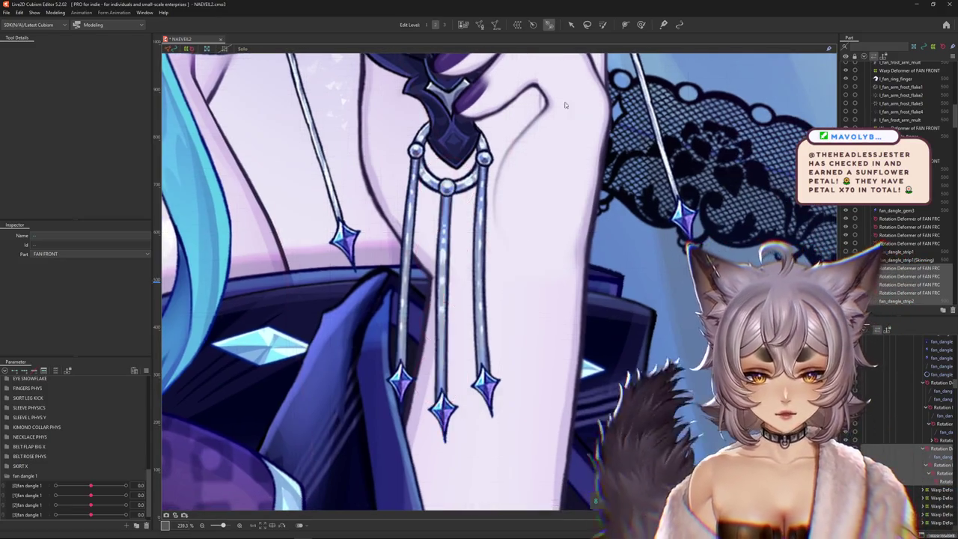
scroll(505, 242, up, 1)
scroll(504, 241, left, 1)
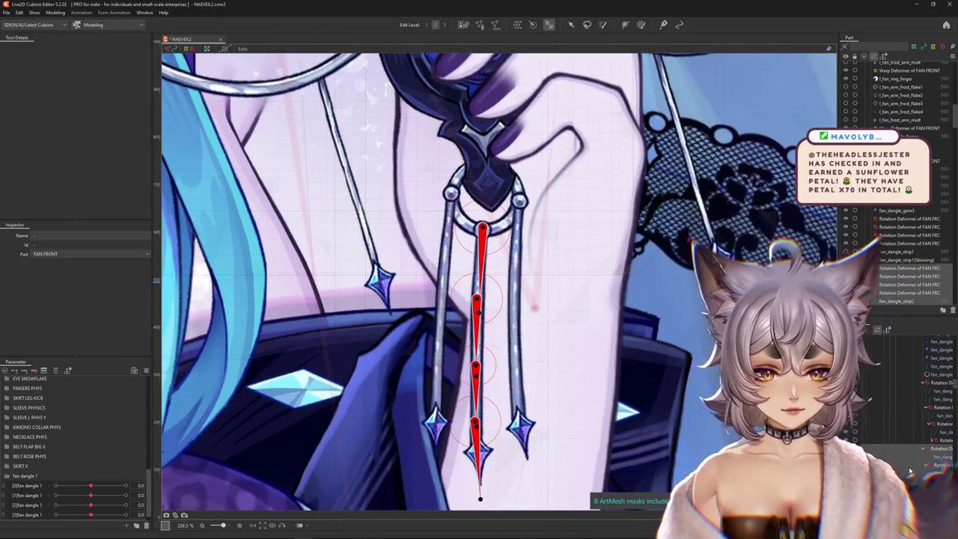
click(910, 268)
click(476, 298)
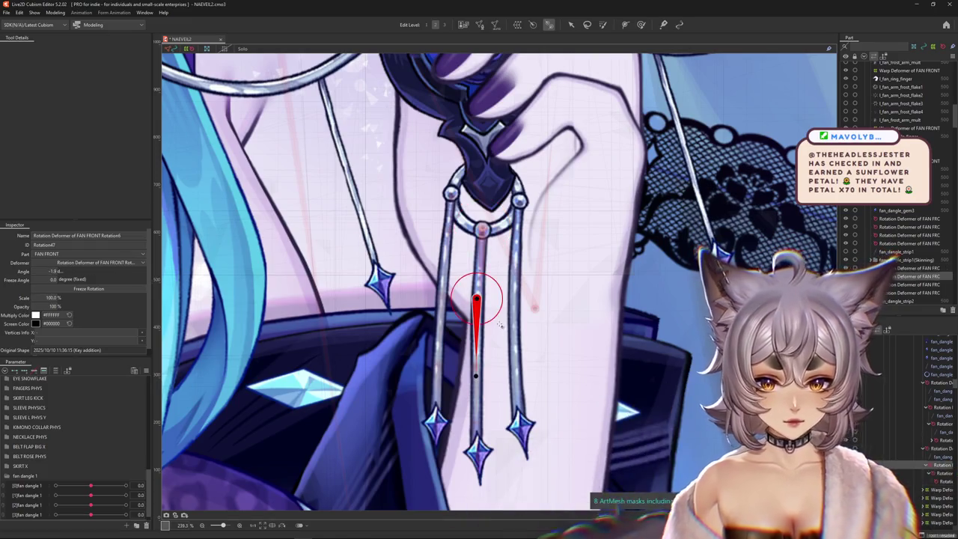
scroll(477, 290, up, 2)
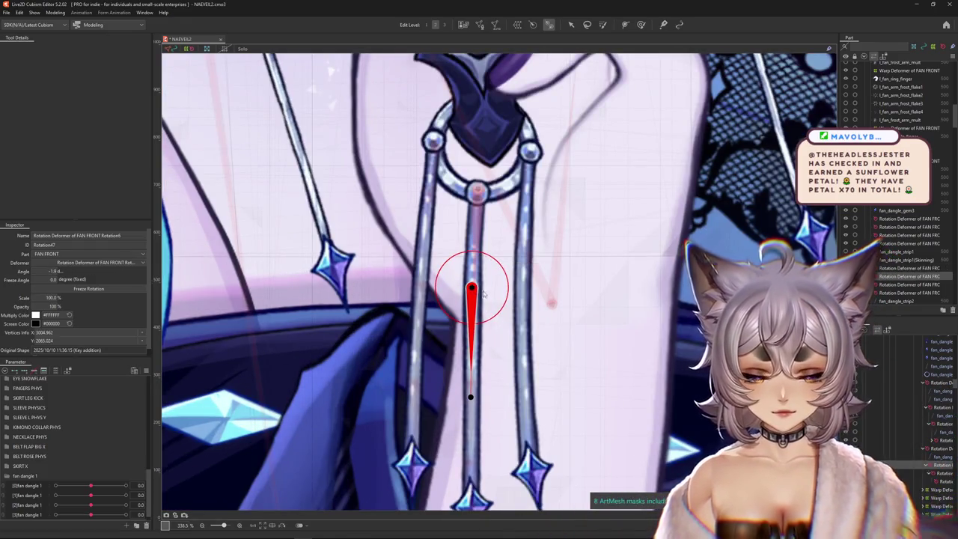
click(937, 507)
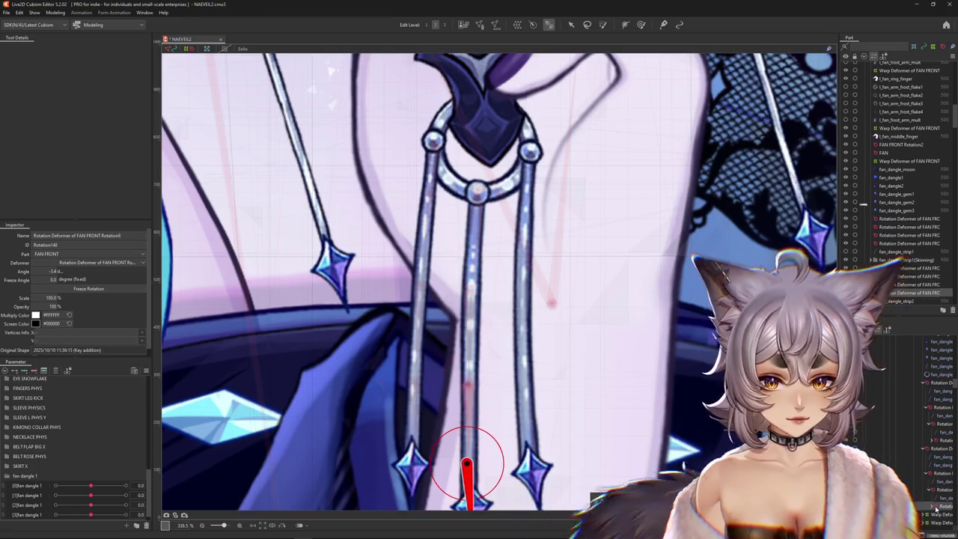
scroll(704, 339, down, 3)
scroll(704, 339, down, 3)
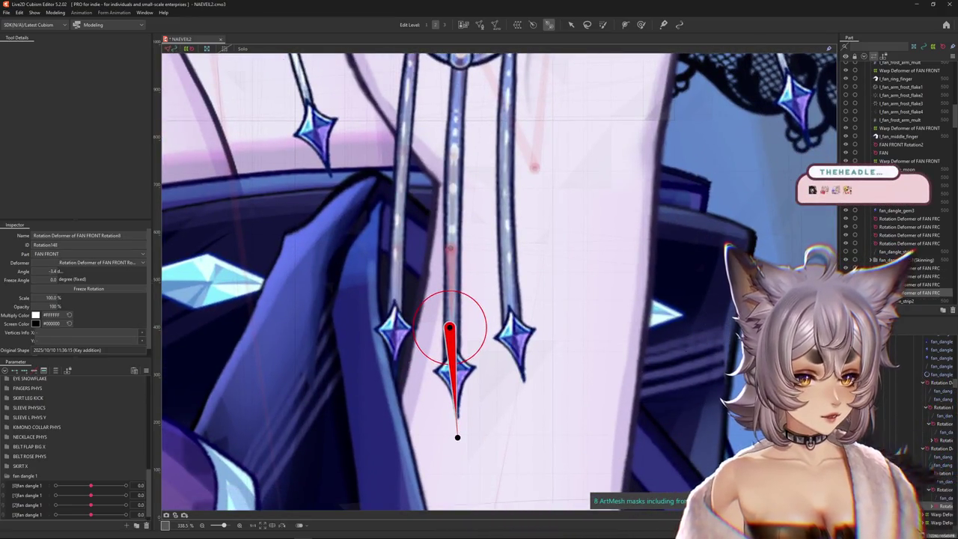
scroll(566, 353, down, 2)
scroll(588, 337, down, 1)
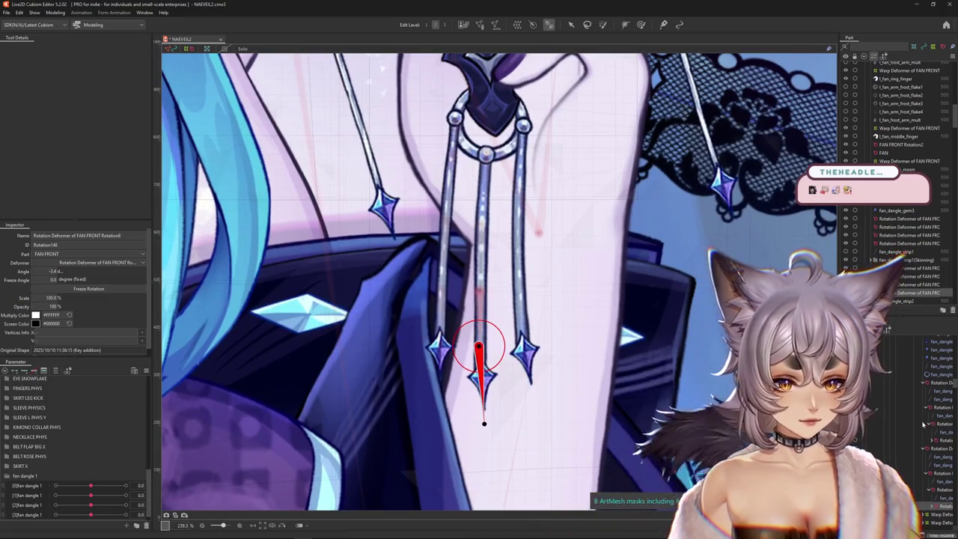
click(934, 350)
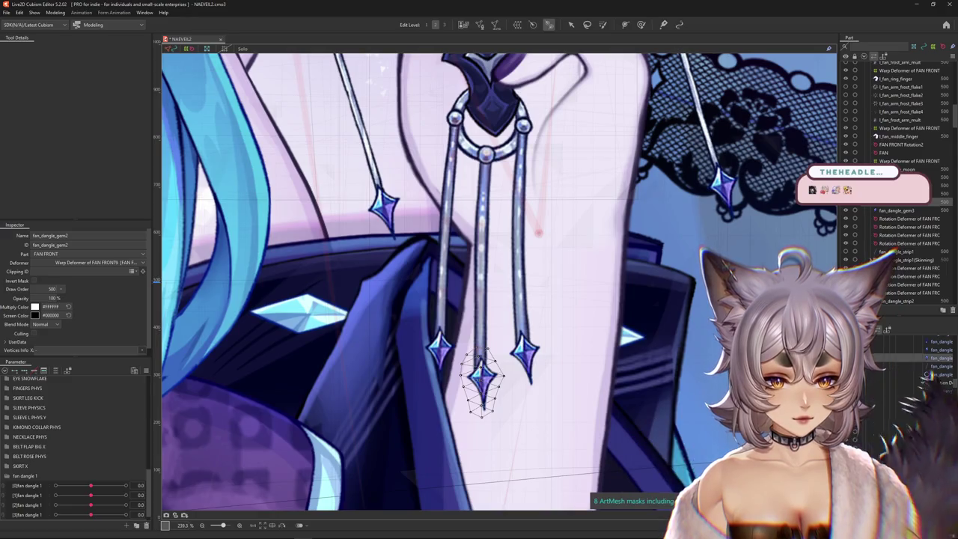
Reparent fan_dangle_gem2 to the FAN FRONT rotation deformer and check Rotation5
scroll(940, 443, down, 1)
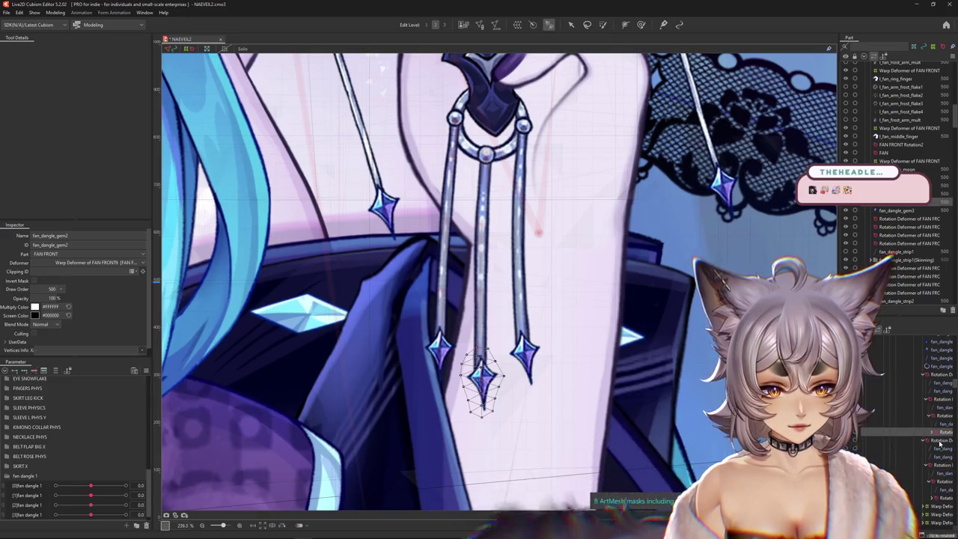
click(938, 432)
click(936, 433)
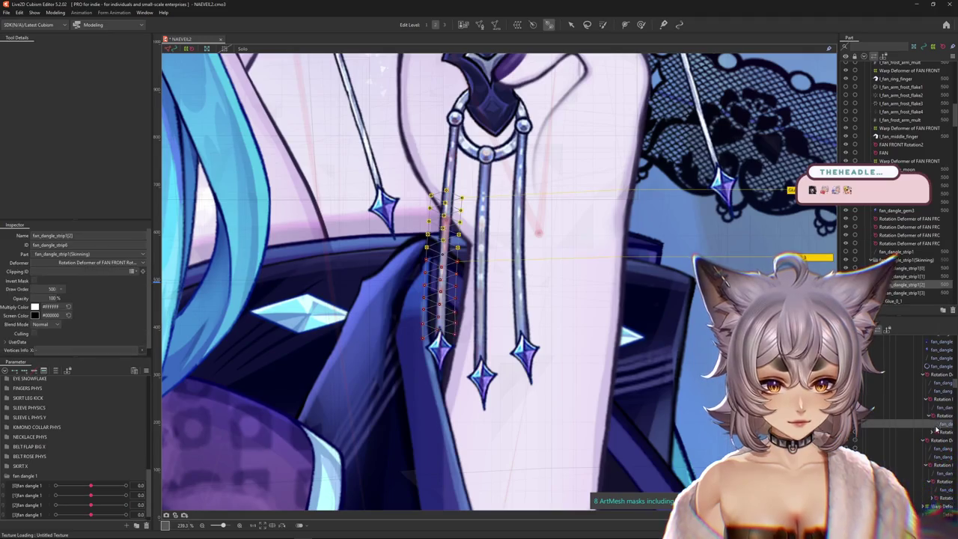
click(933, 434)
click(936, 442)
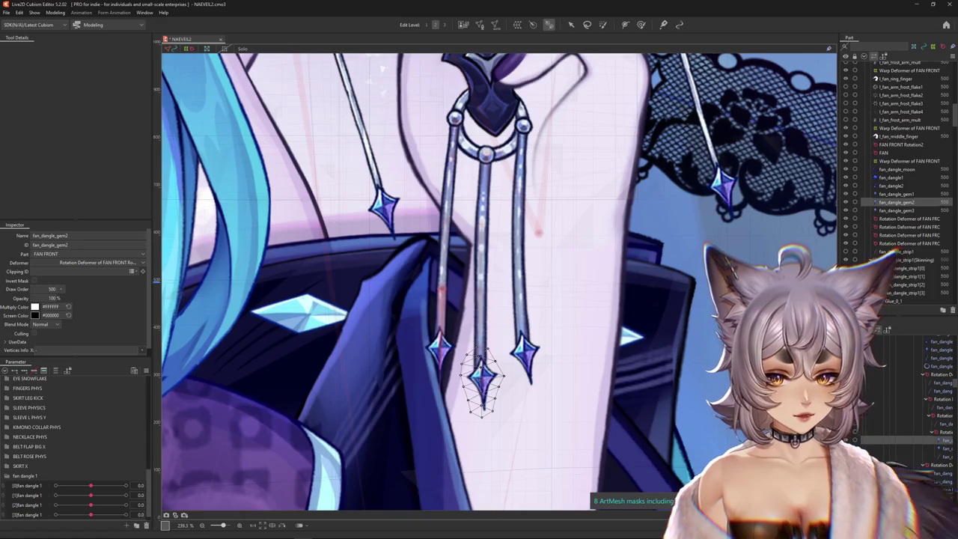
scroll(939, 486, down, 2)
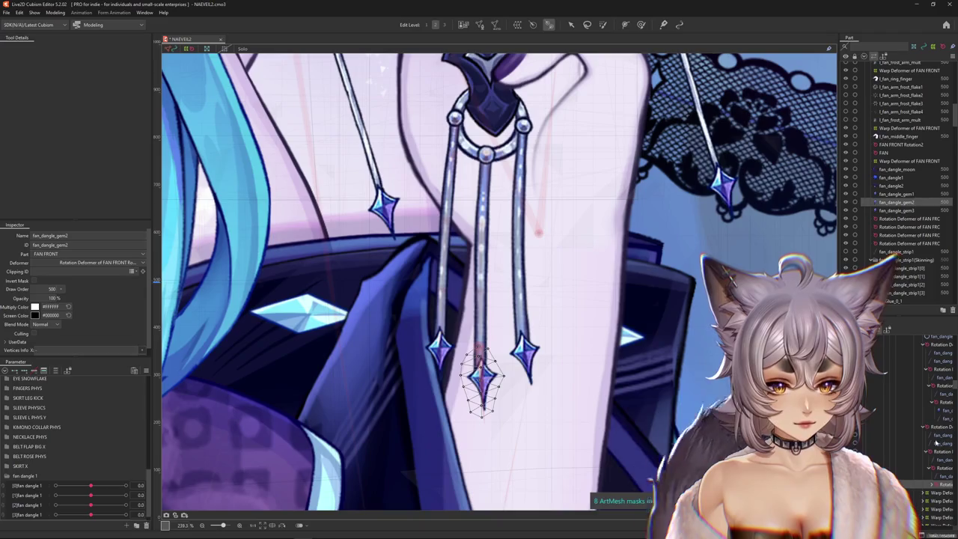
click(935, 426)
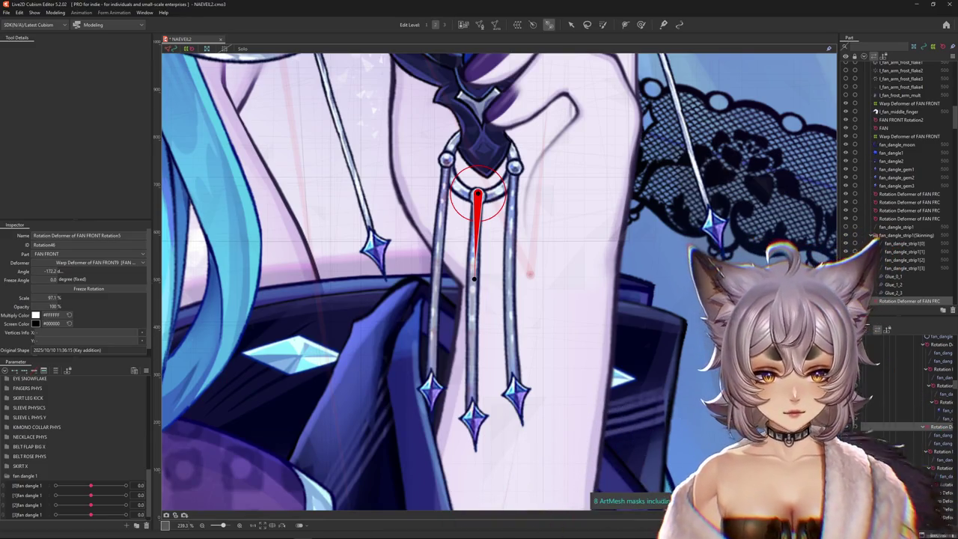
Set [1]fan dangle 2 to 30 and rotate Rotation47 to -31.8° so the middle strip bends right
click(470, 337)
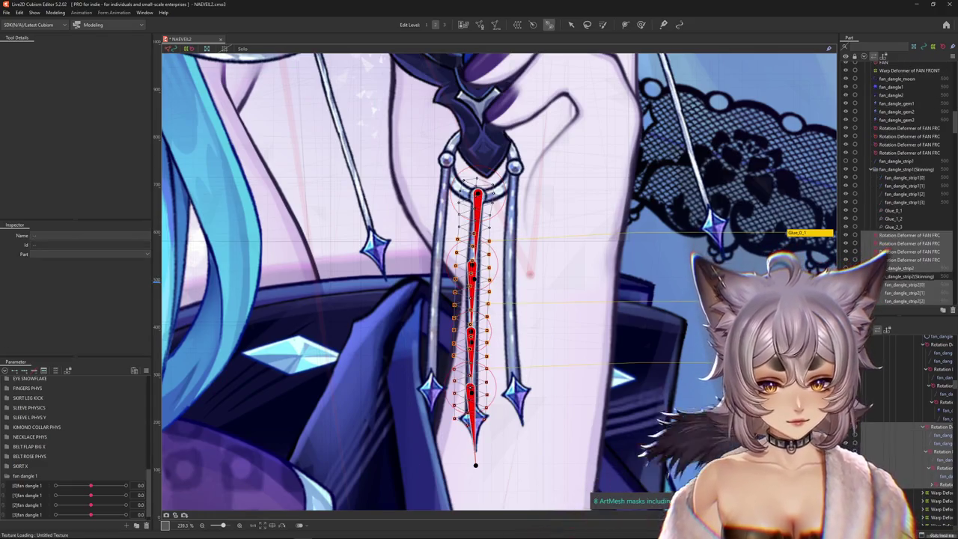
scroll(43, 479, down, 1)
click(6, 515)
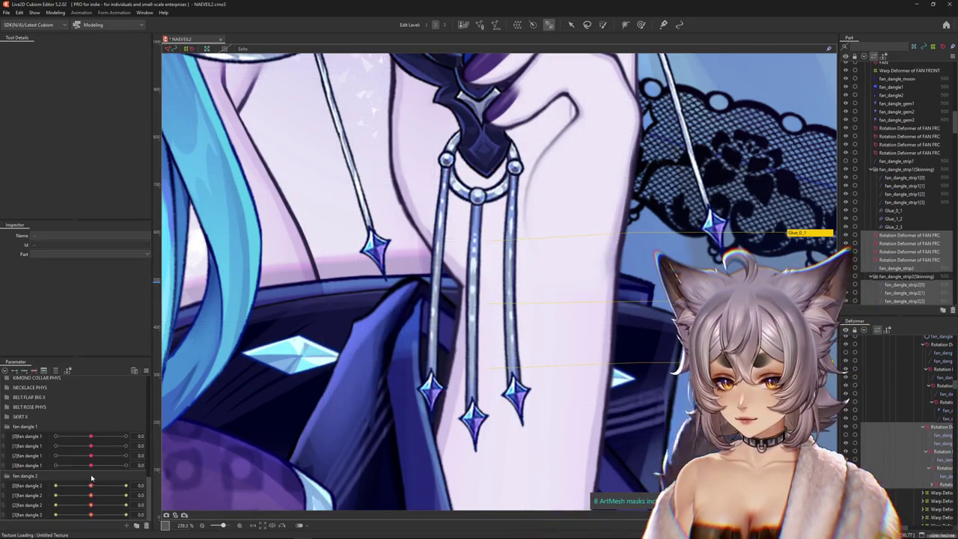
mouse_move(91, 485)
mouse_down()
mouse_move(125, 484)
mouse_move(90, 485)
mouse_move(126, 494)
mouse_up()
click(942, 452)
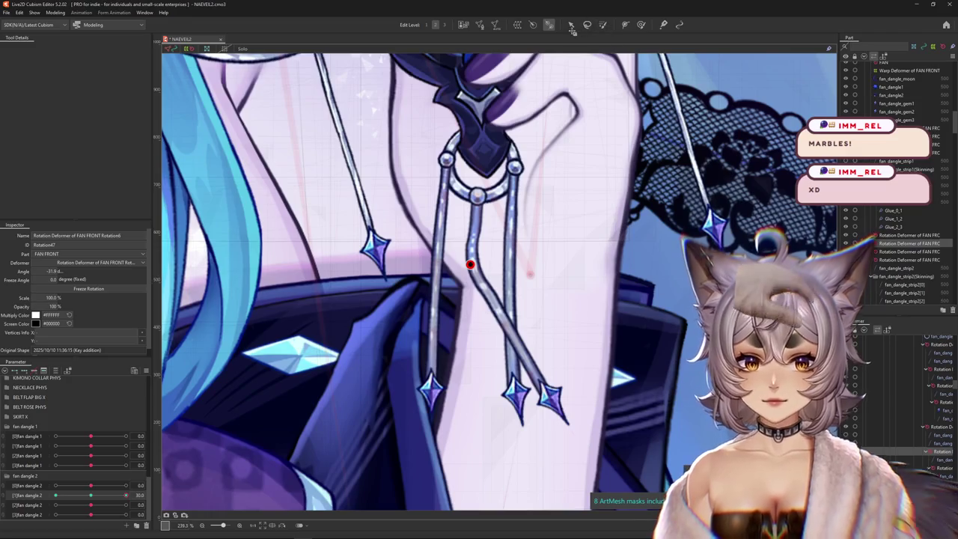
click(470, 264)
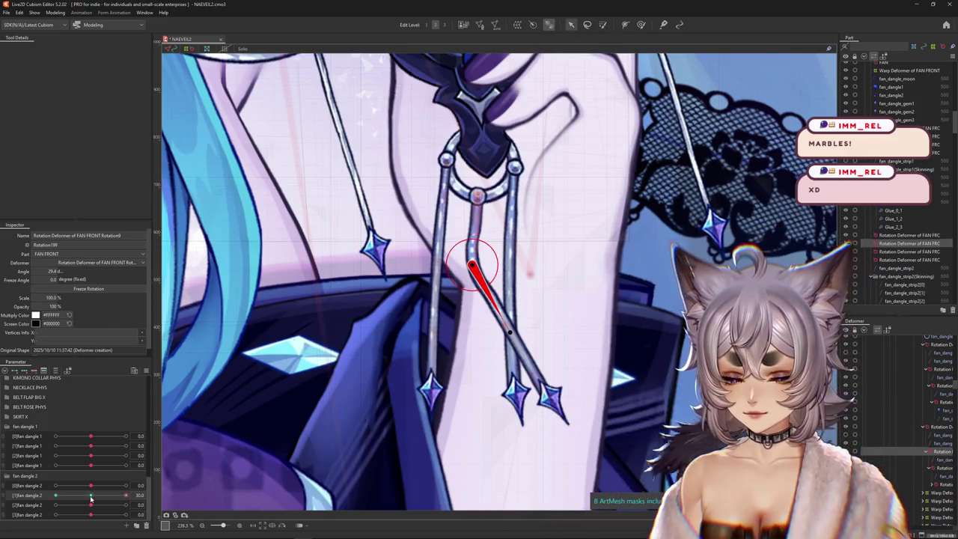
mouse_move(494, 307)
mouse_down()
mouse_move(471, 301)
mouse_move(479, 304)
mouse_up()
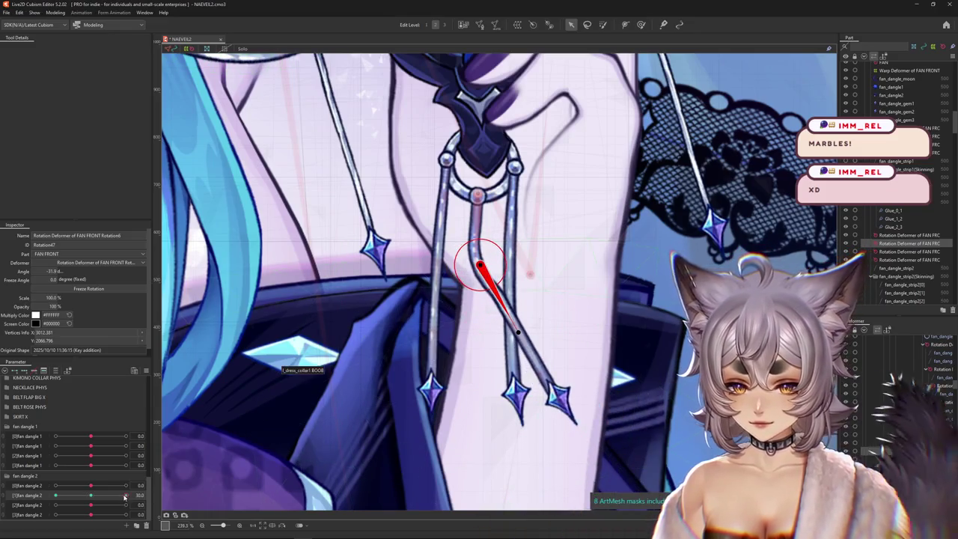
click(149, 494)
Rotate Rotation47 left to 28.7° at fan dangle 2 = -30, then return the slider to 30
drag(473, 266, 464, 266)
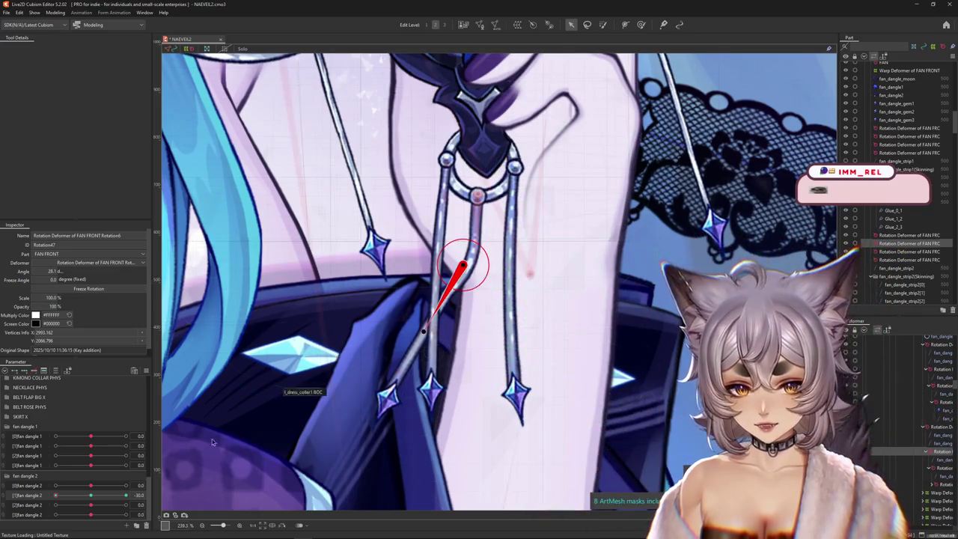
drag(56, 494, 126, 494)
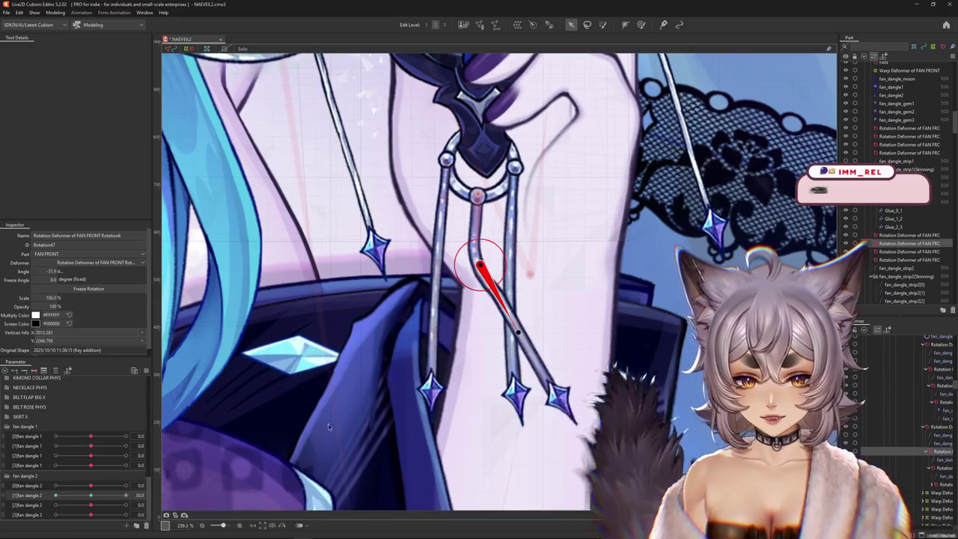
Rotate the lower strip segment's deformers at the third fan dangle 2 parameter's -30 and 30 keys
drag(516, 333, 522, 333)
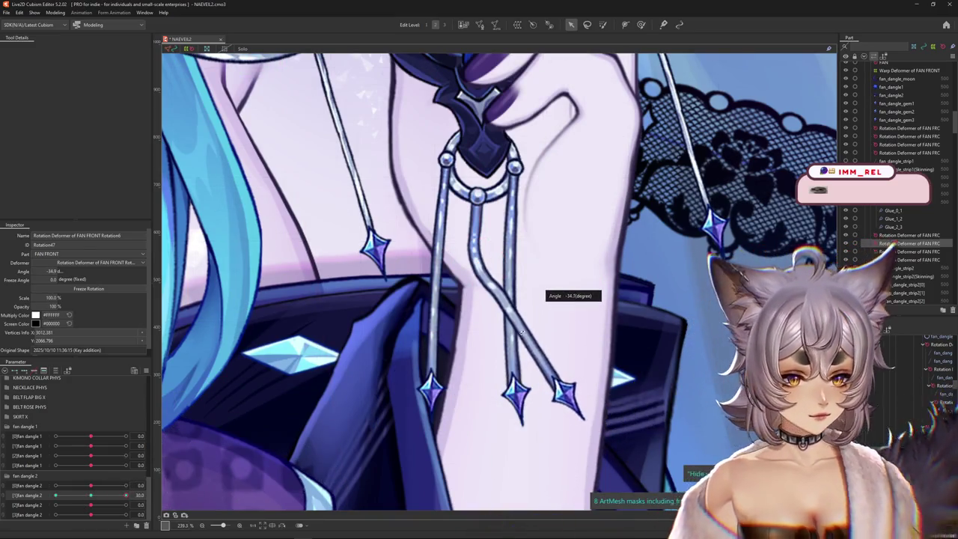
click(511, 324)
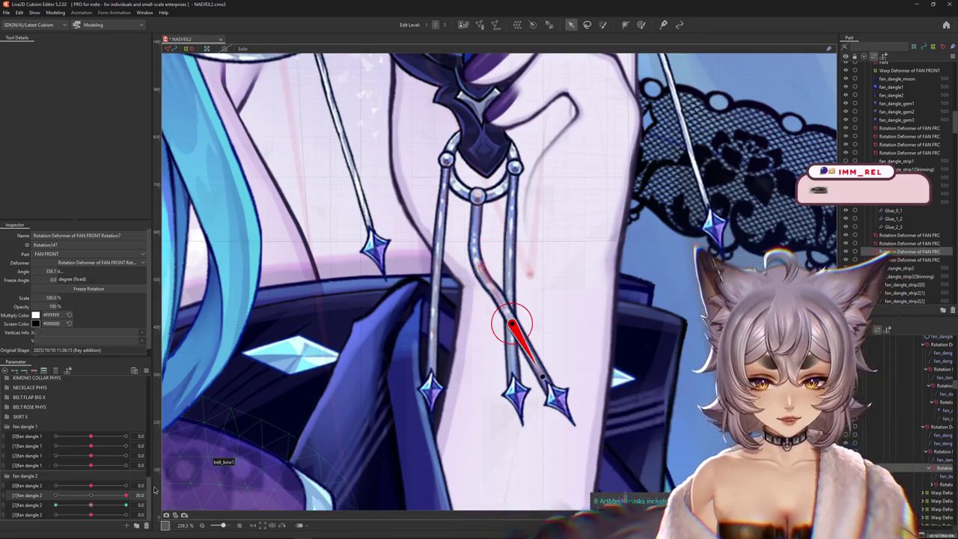
click(90, 494)
click(126, 504)
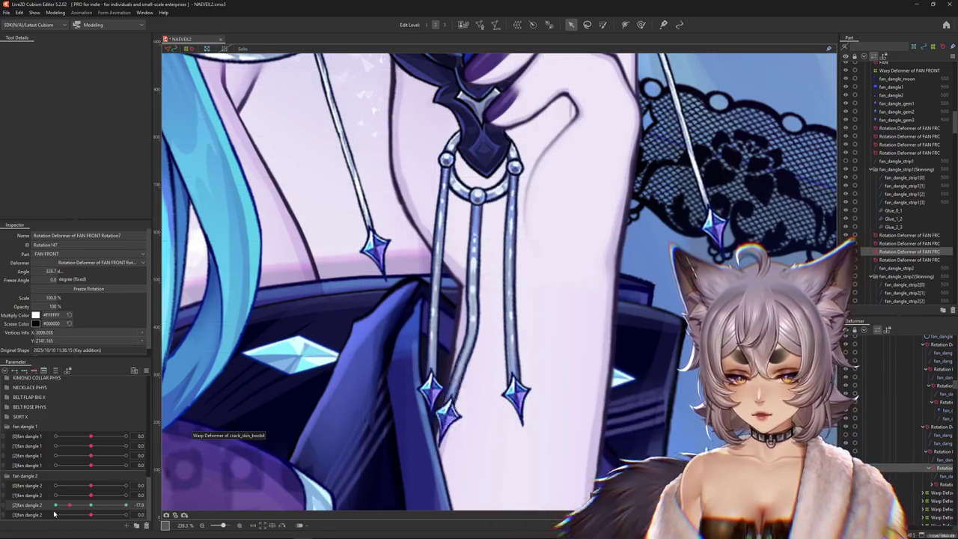
drag(468, 330, 482, 344)
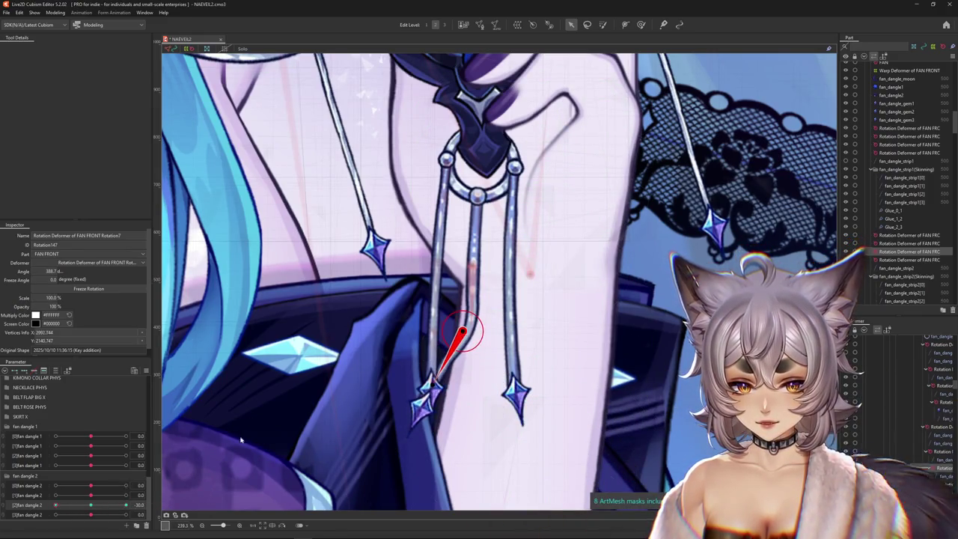
mouse_move(55, 505)
mouse_down()
mouse_move(116, 504)
mouse_move(90, 505)
mouse_up()
key(ctrl+z)
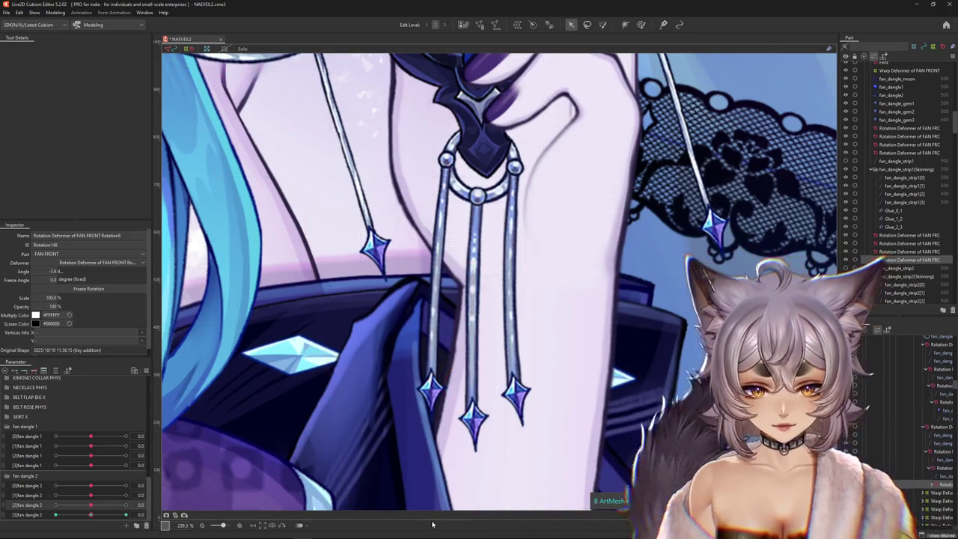
Swing the middle strip's rotation deformer left, setting about -34.5° at the fan dangle 2 30 key
click(470, 390)
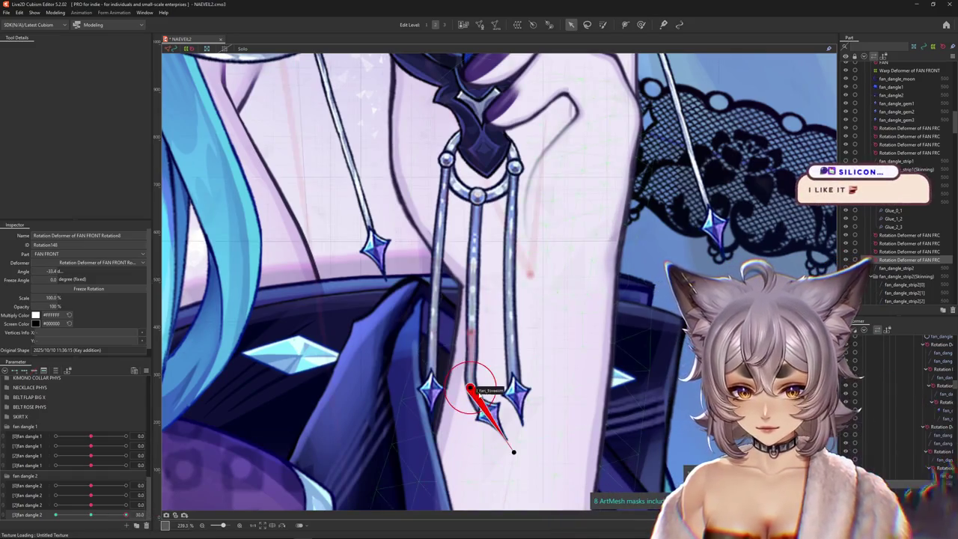
drag(523, 450, 437, 458)
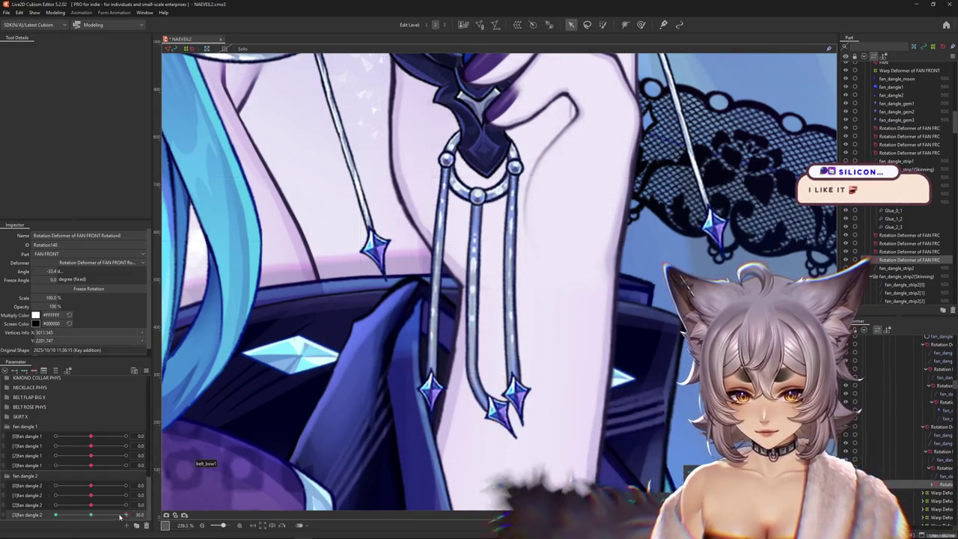
drag(471, 391, 465, 392)
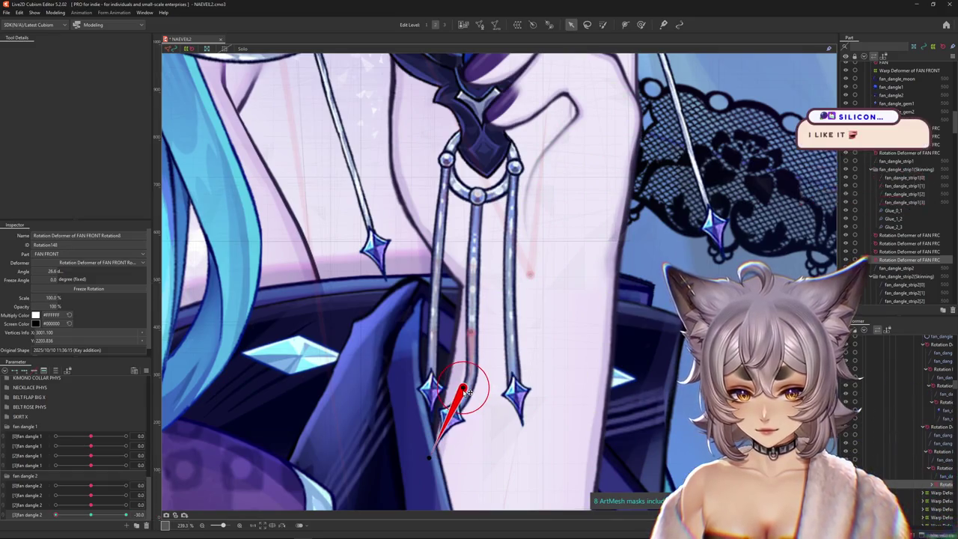
click(126, 514)
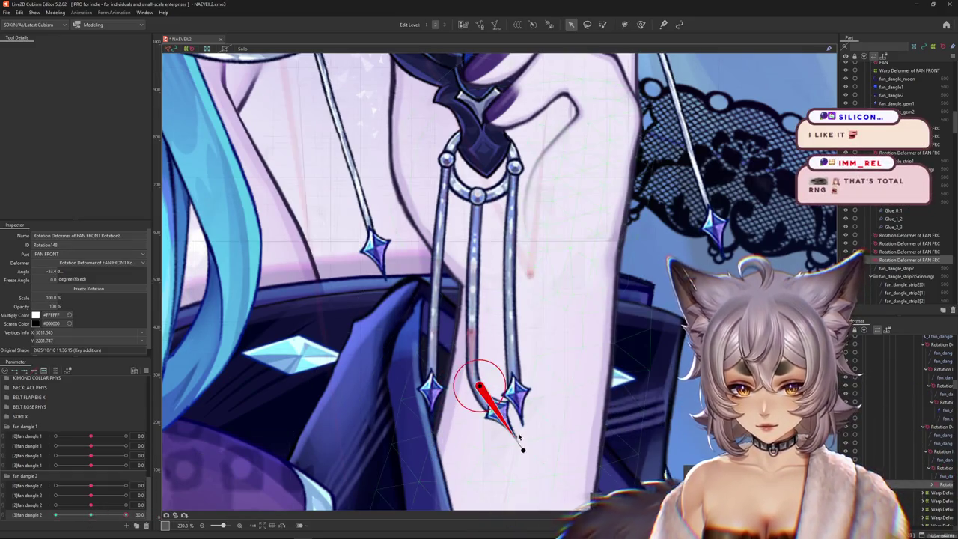
drag(523, 449, 524, 449)
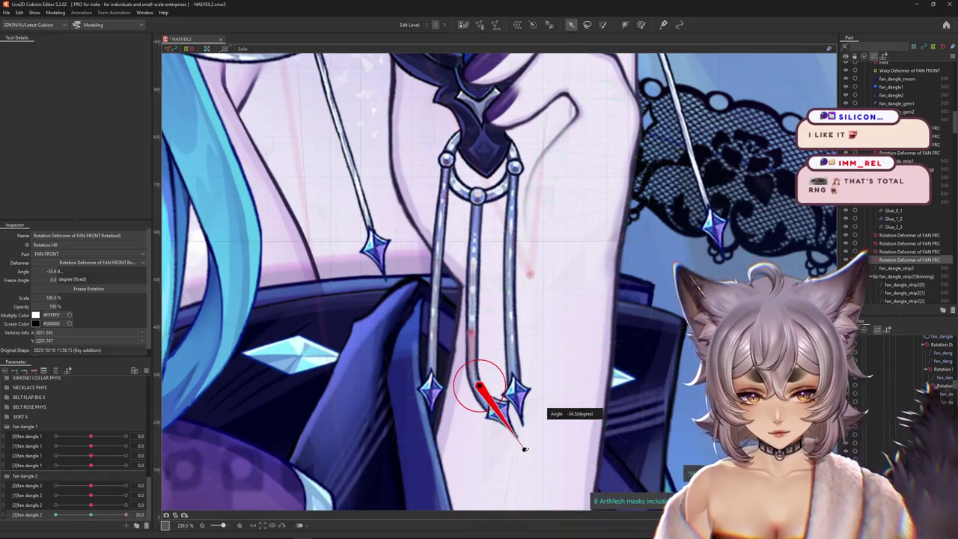
click(90, 515)
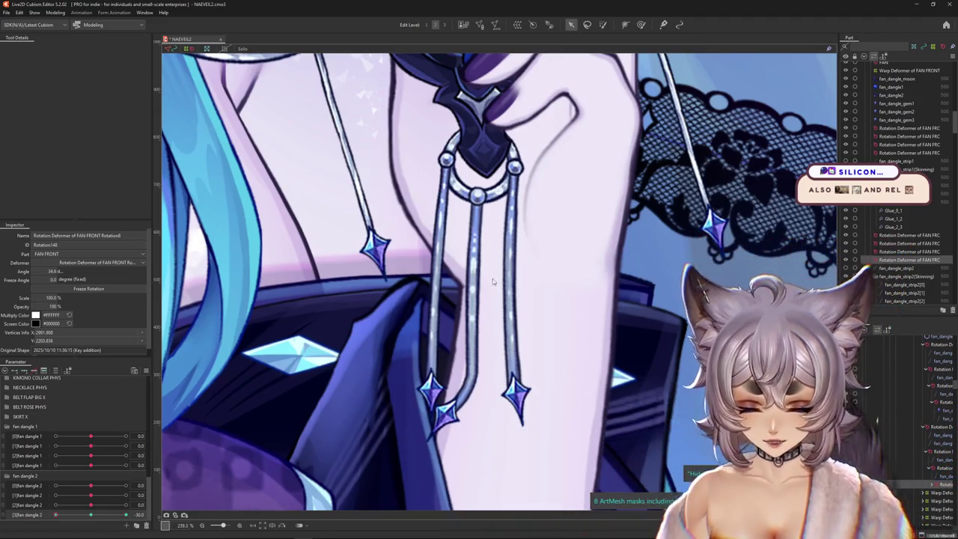
Recheck the neighbouring strip's deformer at [2]fan dangle 2 = -30, then reset it to neutral
drag(602, 187, 569, 97)
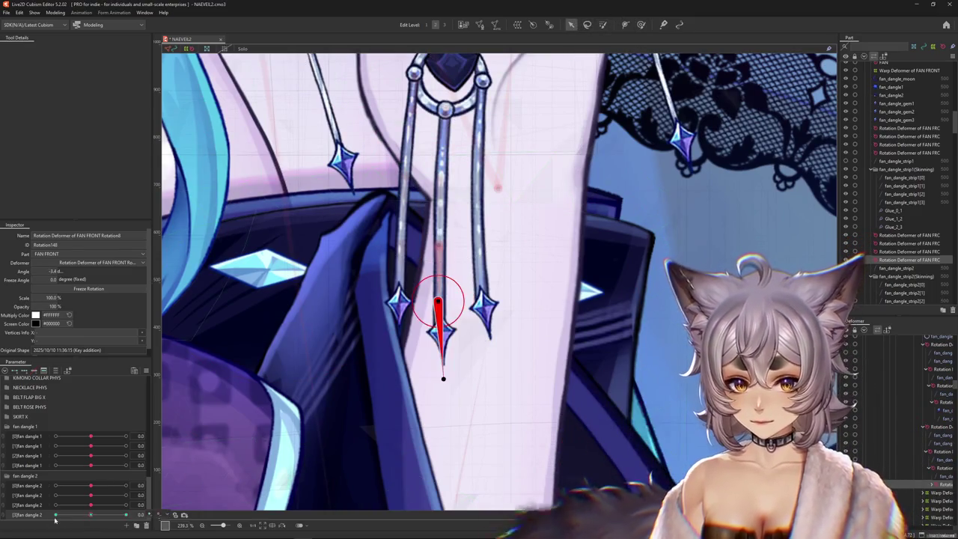
drag(419, 320, 416, 350)
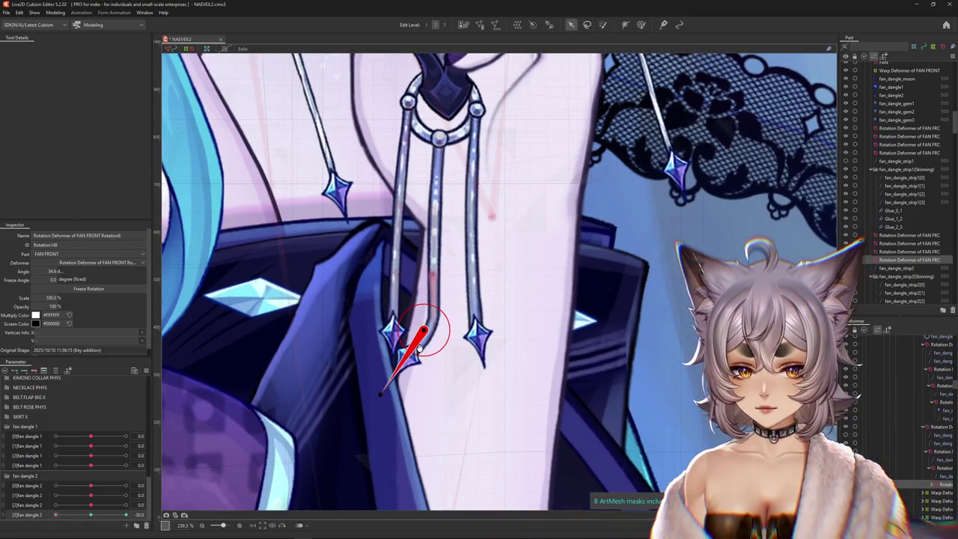
click(56, 505)
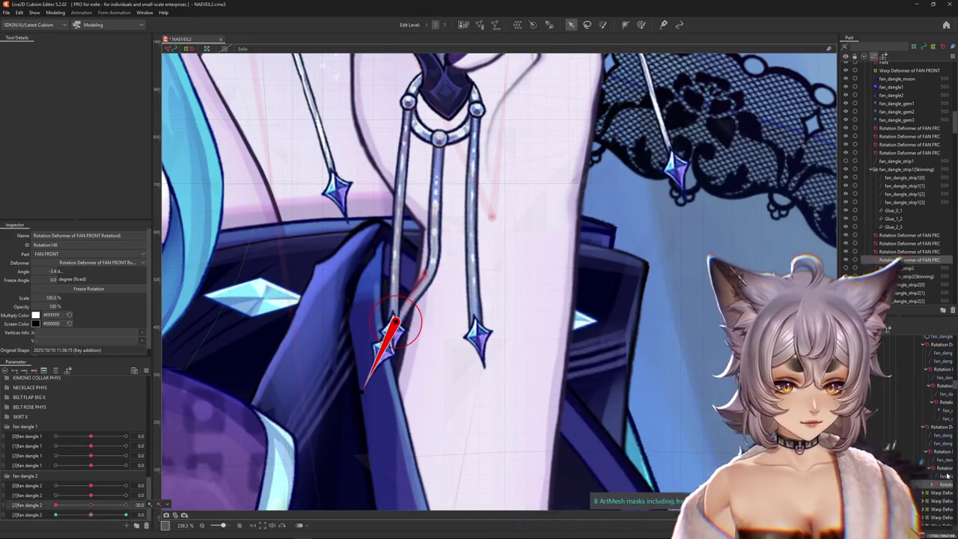
click(410, 323)
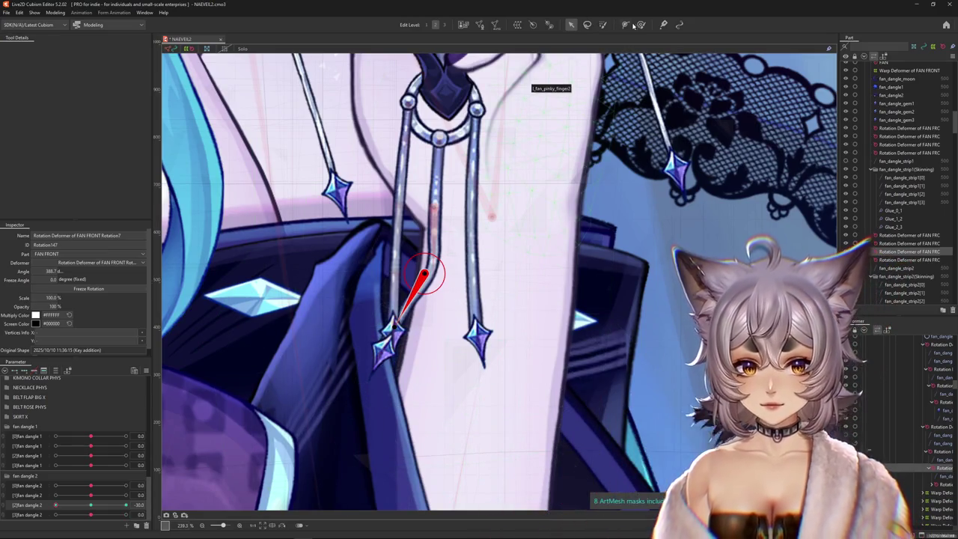
click(641, 25)
click(90, 506)
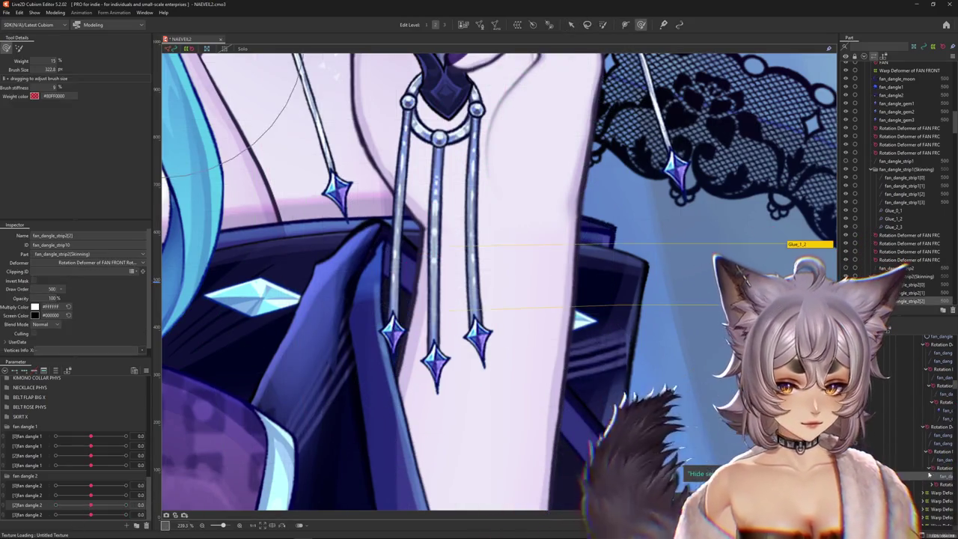
Paint weights on fan_dangle_strip2[2], checking its bend with [2]fan dangle 2 at 30 and -30
click(434, 352)
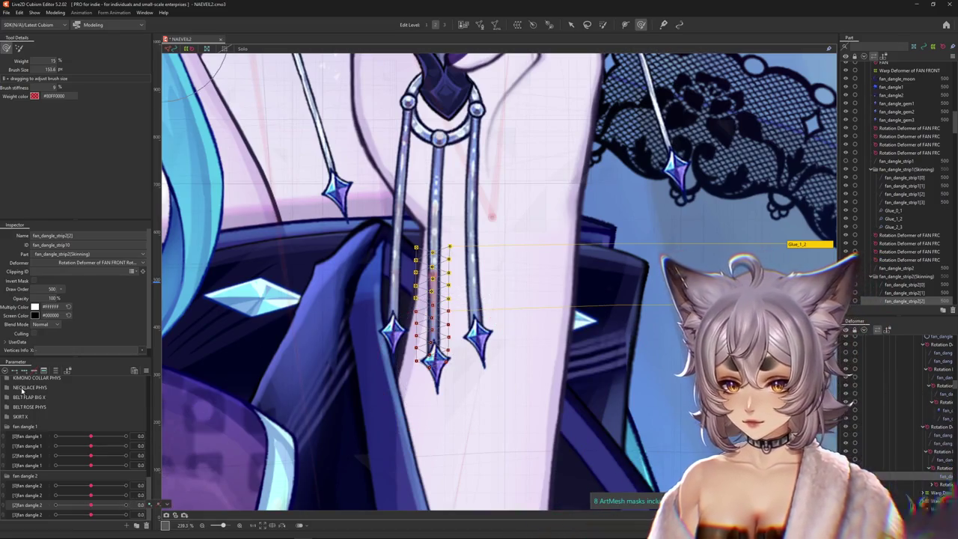
drag(88, 506, 126, 506)
scroll(442, 284, up, 5)
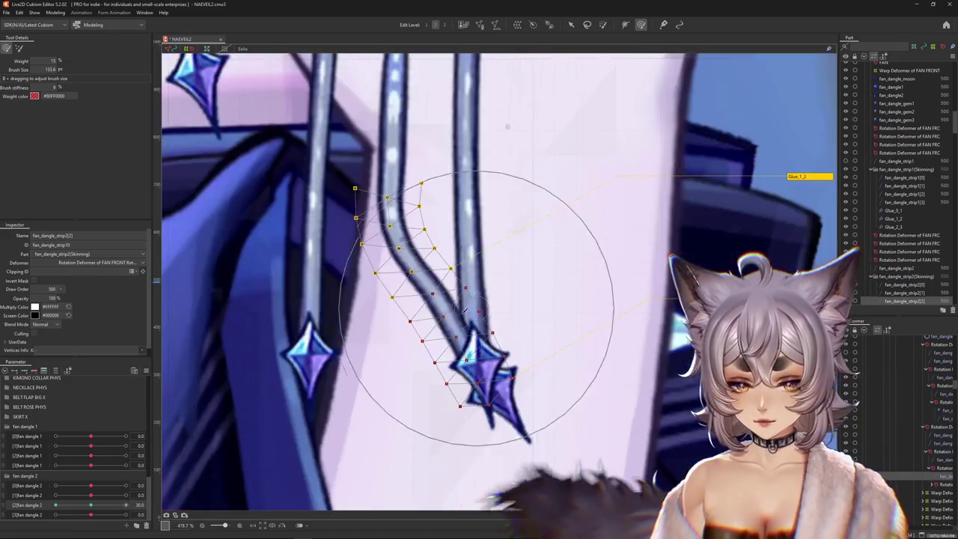
drag(400, 305, 422, 305)
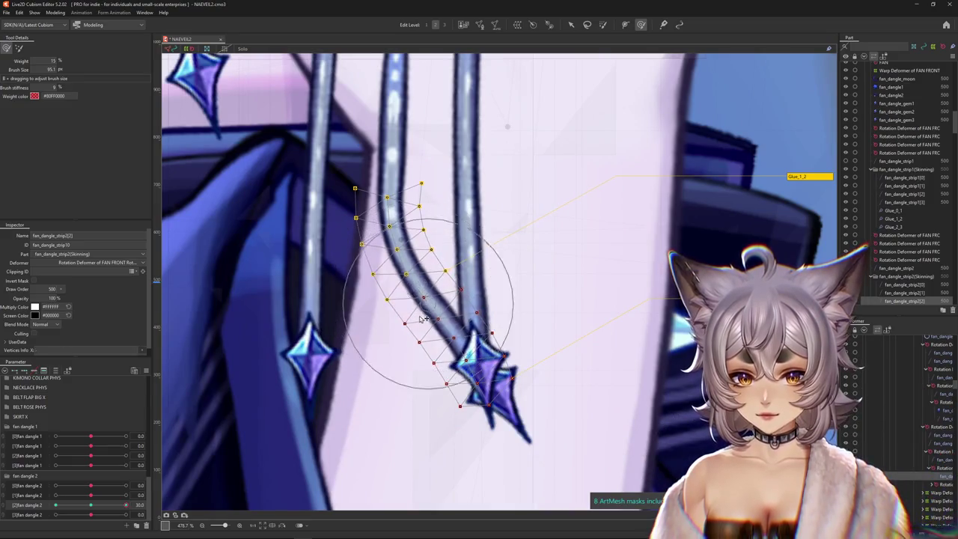
scroll(456, 380, down, 3)
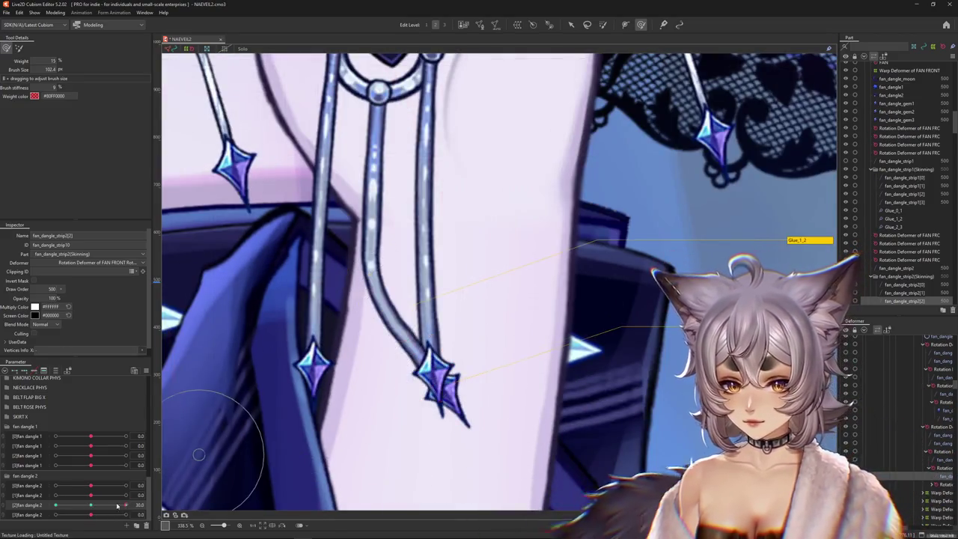
drag(126, 505, 54, 505)
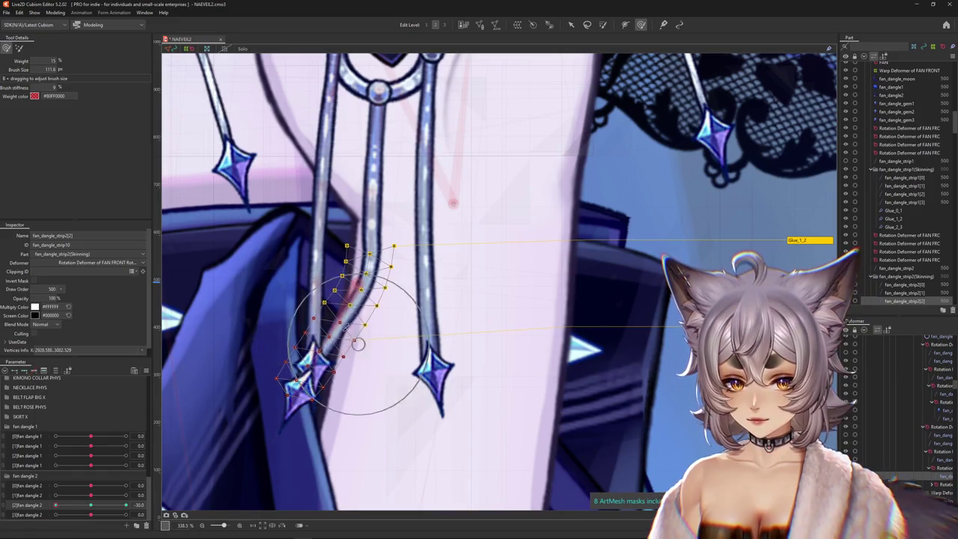
Paint weights on fan_dangle_strip2[1], testing [1]fan dangle 2 at -30 and 30, then select fan_dangle_strip2[0]
drag(369, 329, 393, 340)
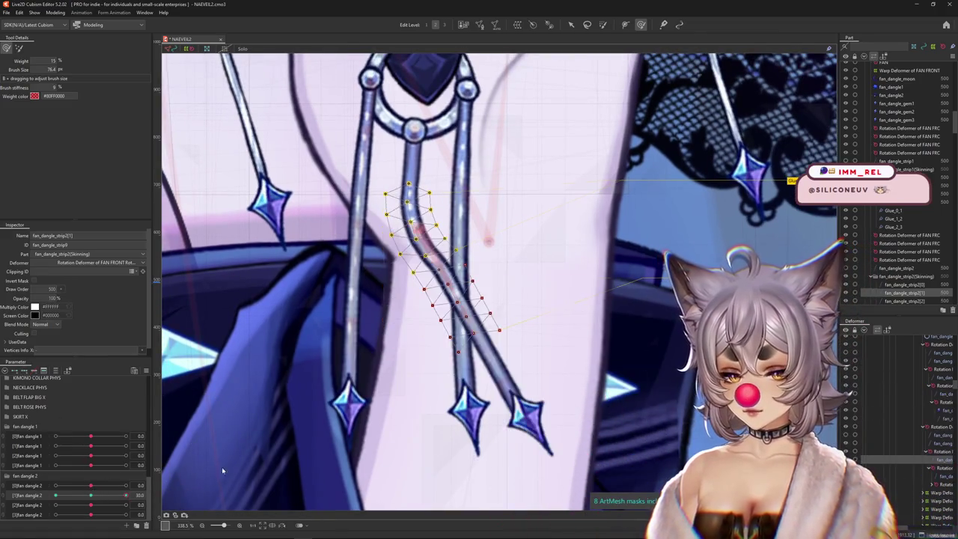
drag(440, 276, 442, 276)
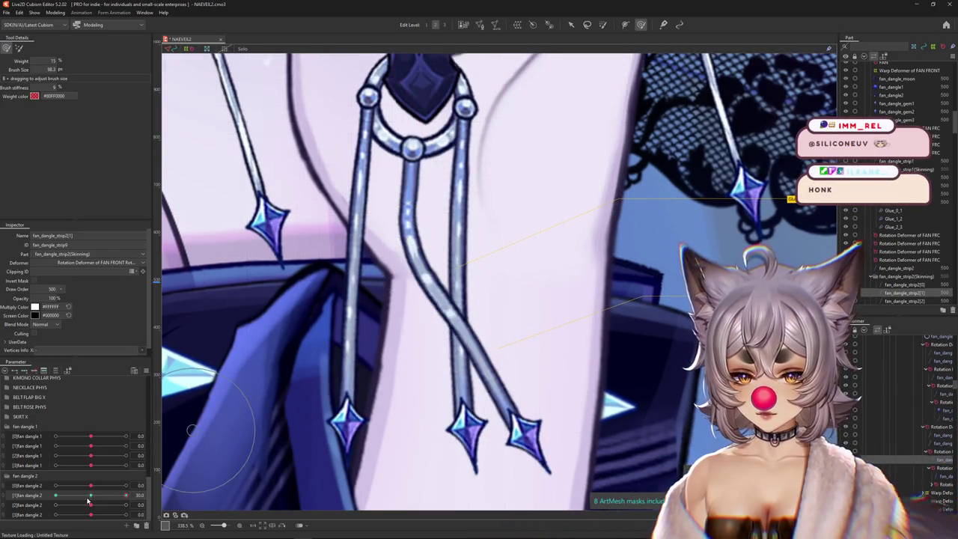
click(55, 494)
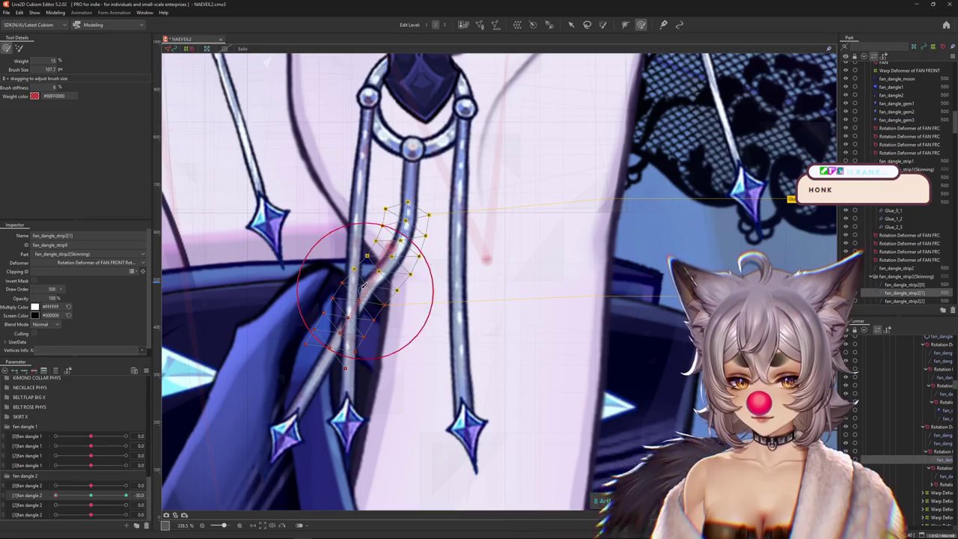
drag(369, 291, 380, 303)
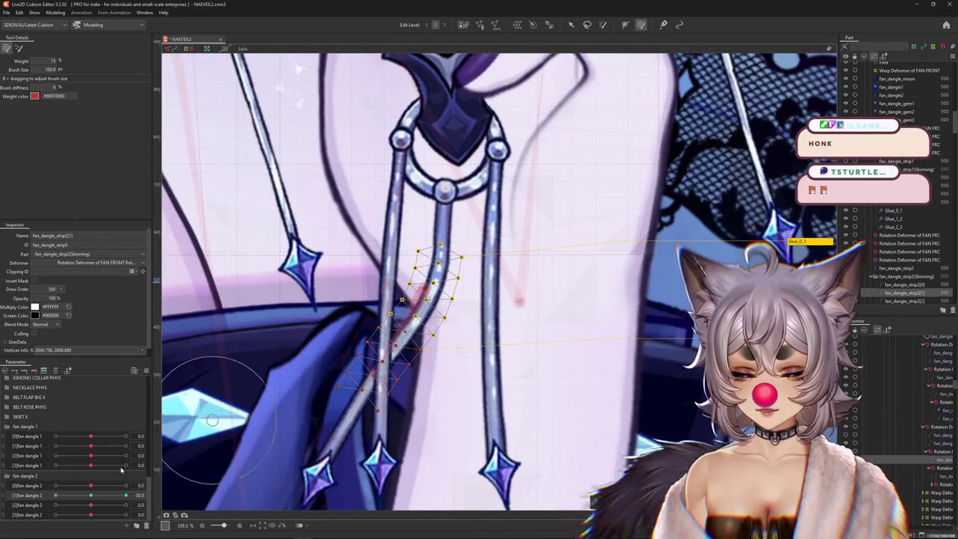
click(126, 495)
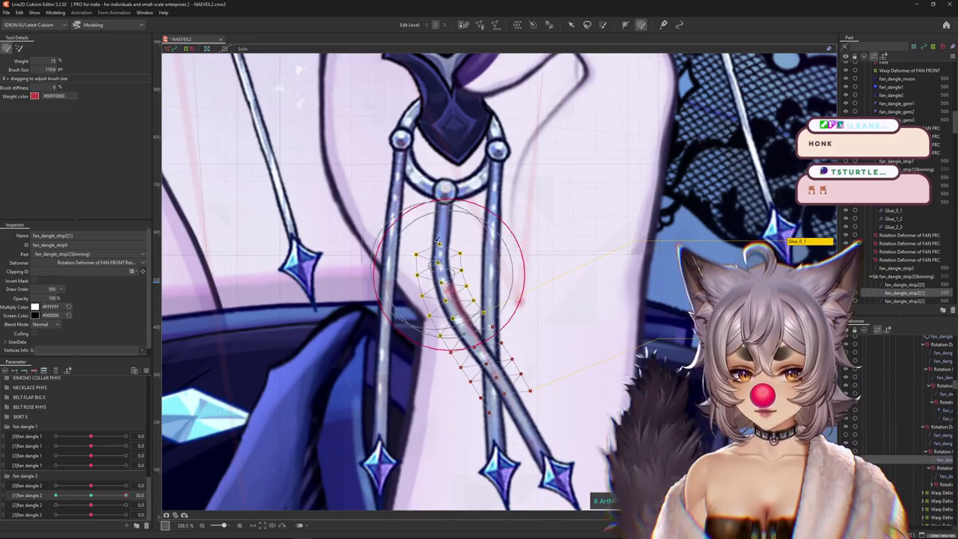
click(91, 495)
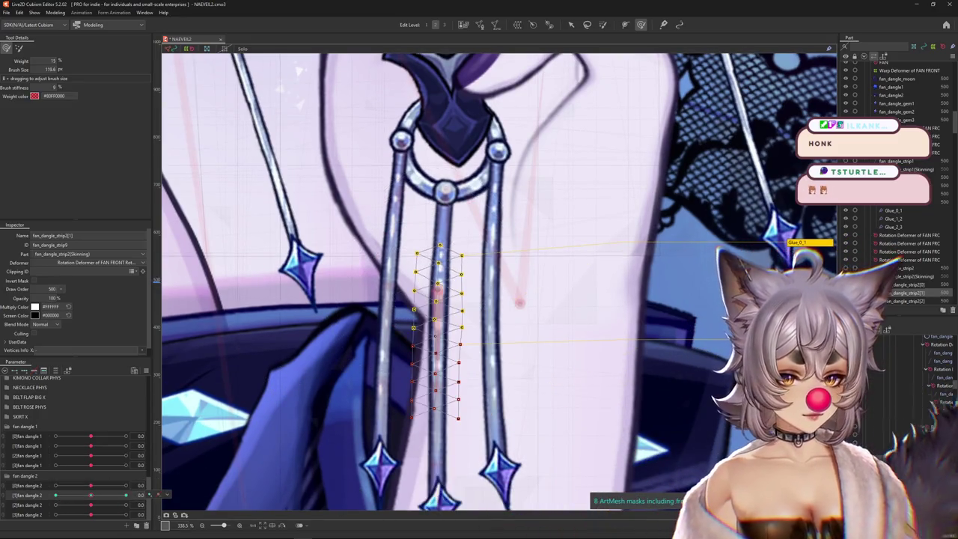
click(936, 443)
mouse_move(90, 495)
mouse_down()
mouse_move(139, 495)
mouse_move(25, 503)
mouse_up()
Paint weights along fan_dangle_strip2[0] with a resized brush, testing [1] and [2]fan dangle 2, then reset to 0
click(126, 494)
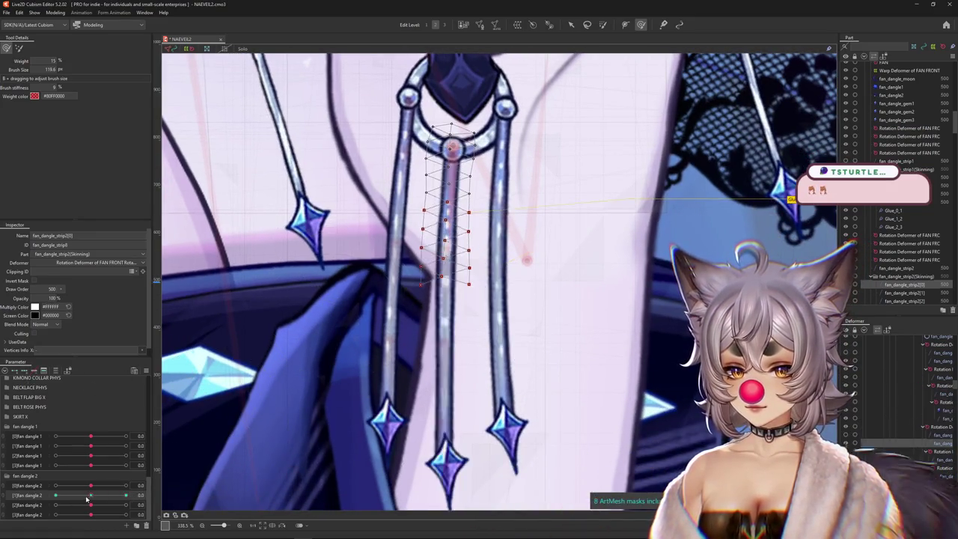
drag(417, 203, 453, 232)
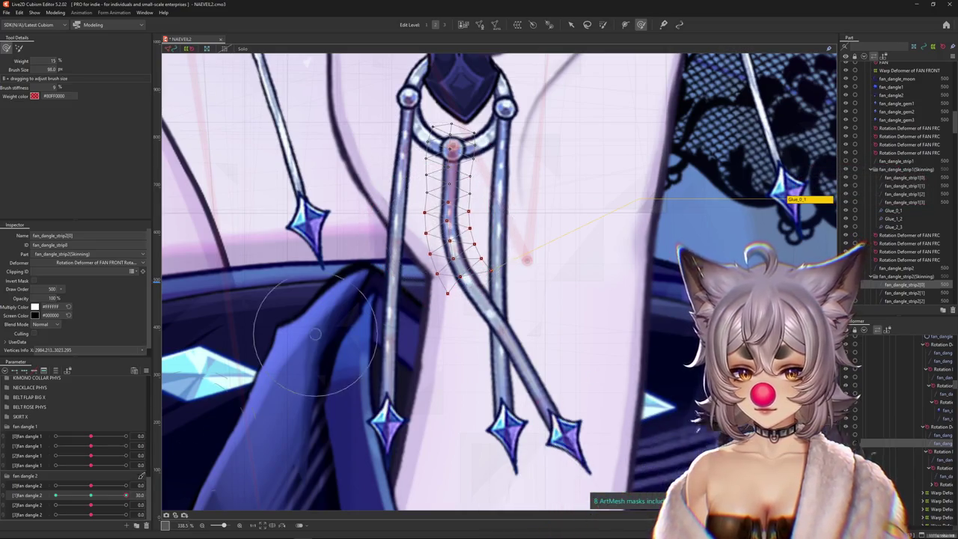
key(ctrl+z)
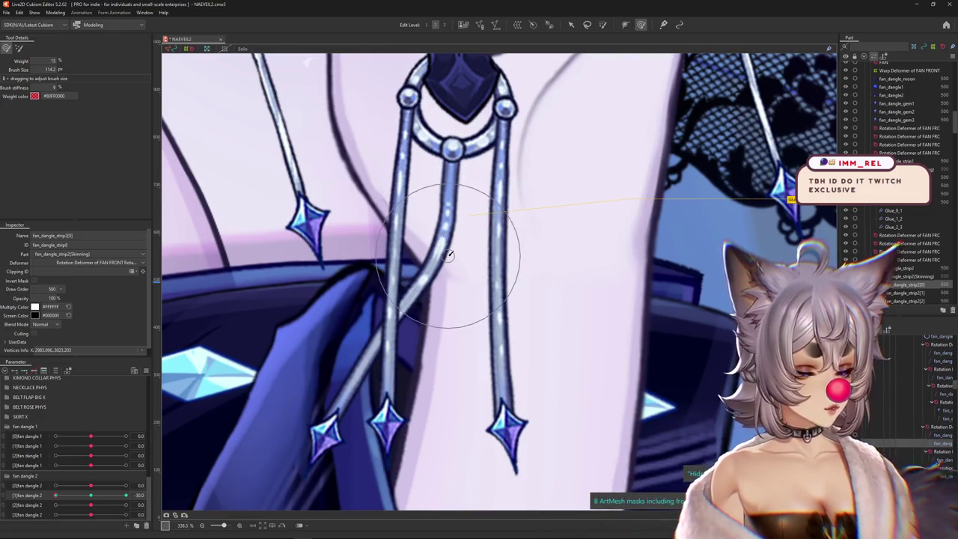
drag(448, 196, 449, 192)
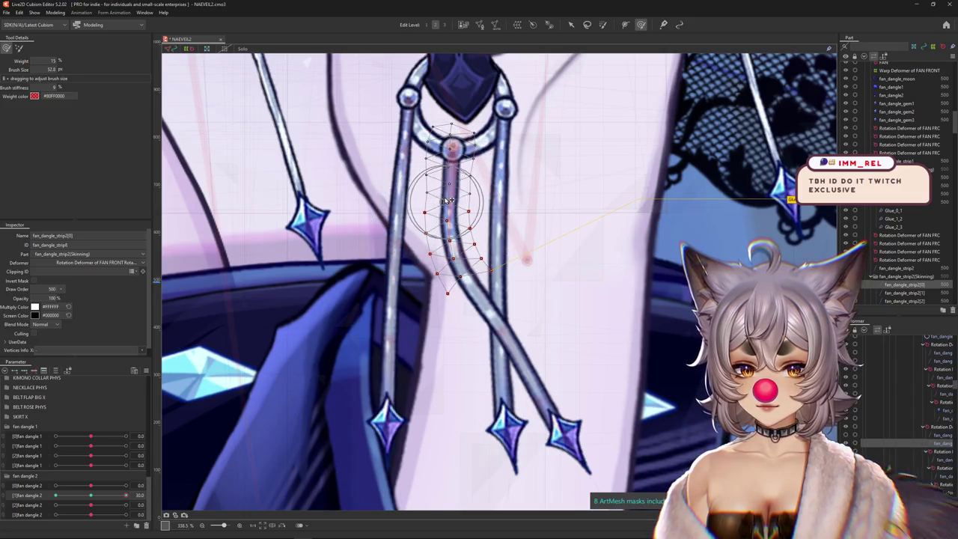
drag(445, 196, 449, 247)
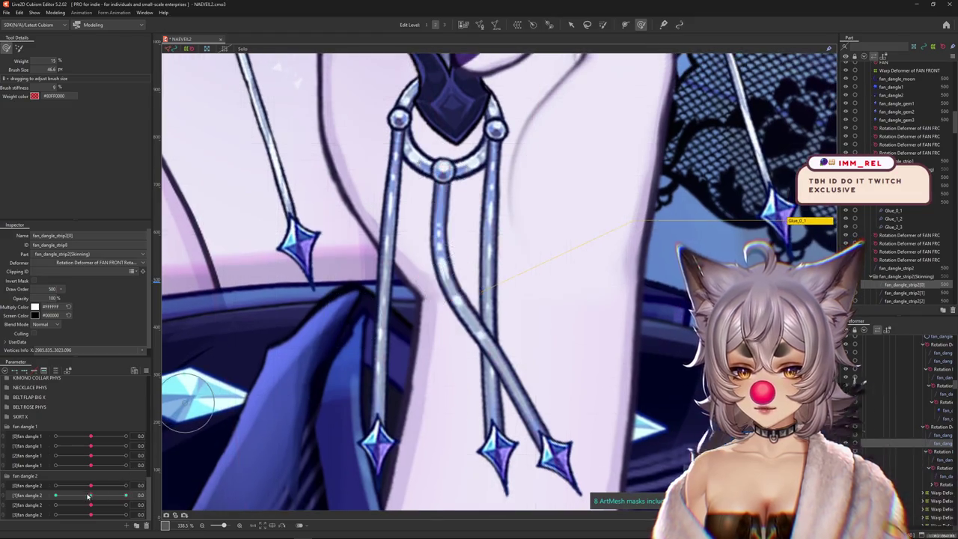
drag(125, 495, 33, 506)
drag(441, 196, 431, 307)
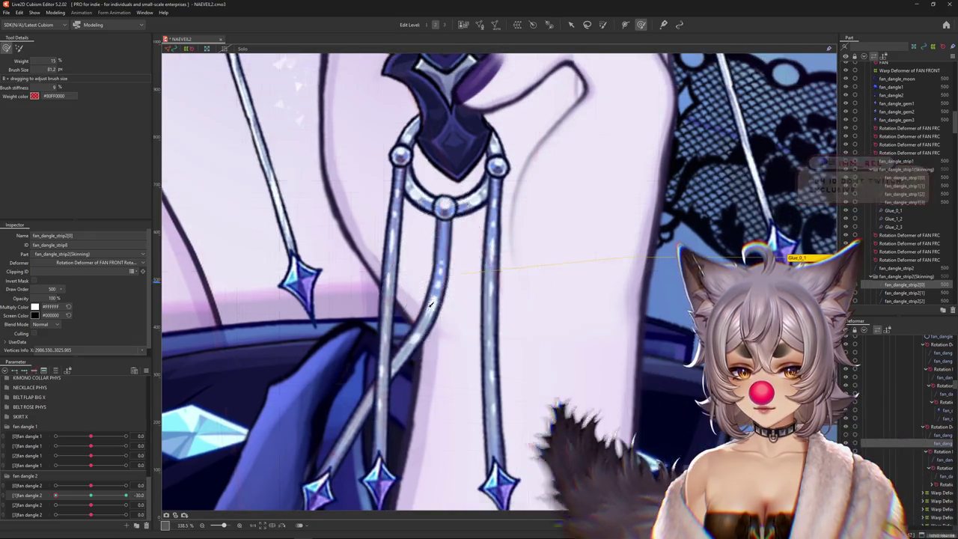
drag(91, 504, 92, 509)
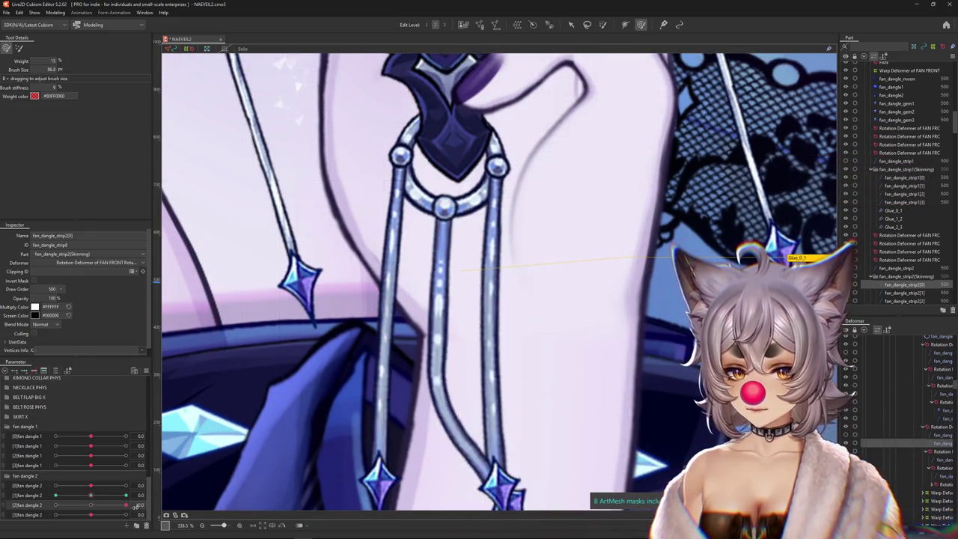
click(92, 510)
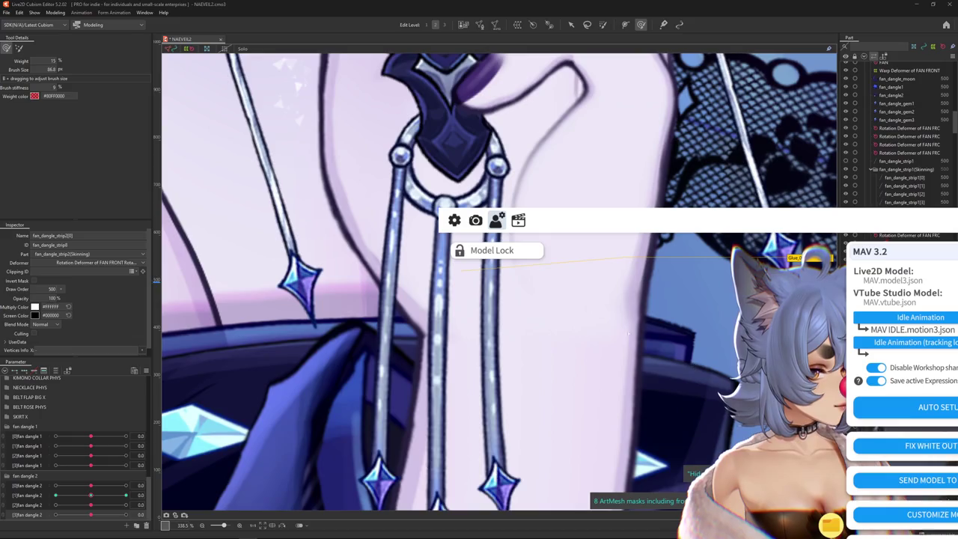
Adjust the Opacity Hair value in the hair color.exp3.json expression and close its editor
click(932, 348)
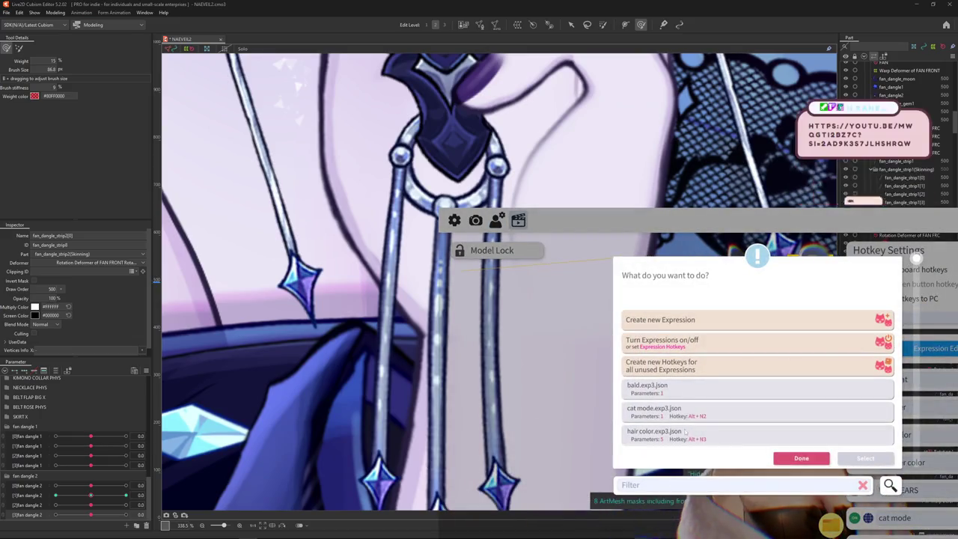
click(684, 431)
click(865, 458)
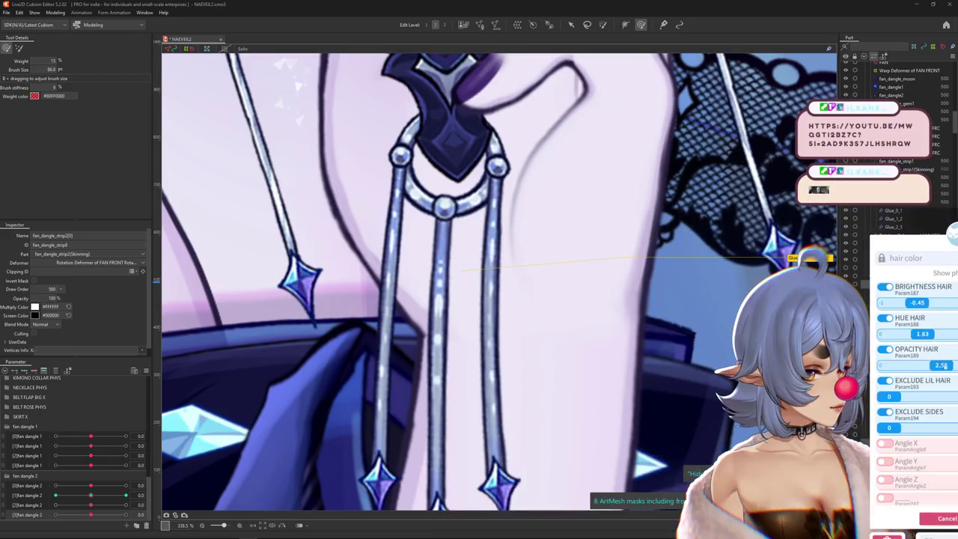
click(925, 365)
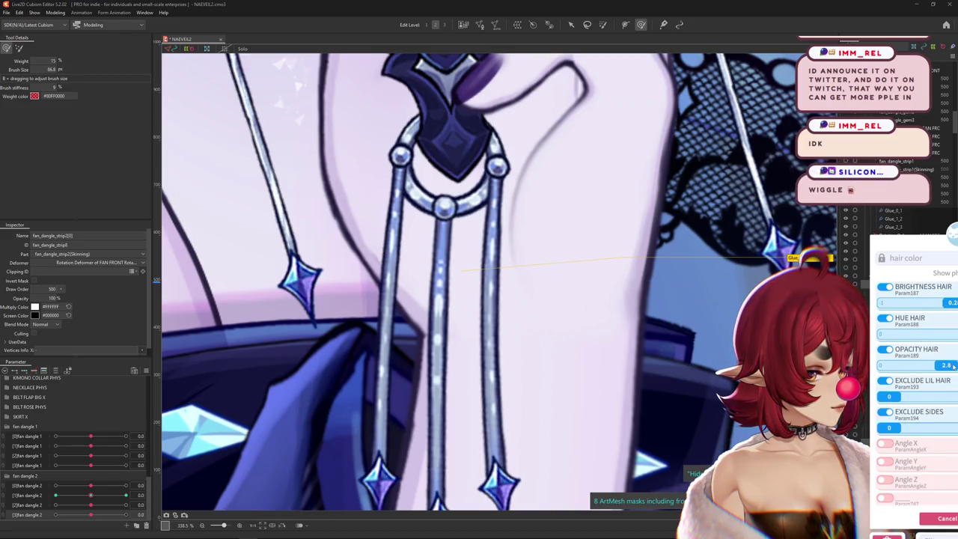
click(947, 518)
click(797, 457)
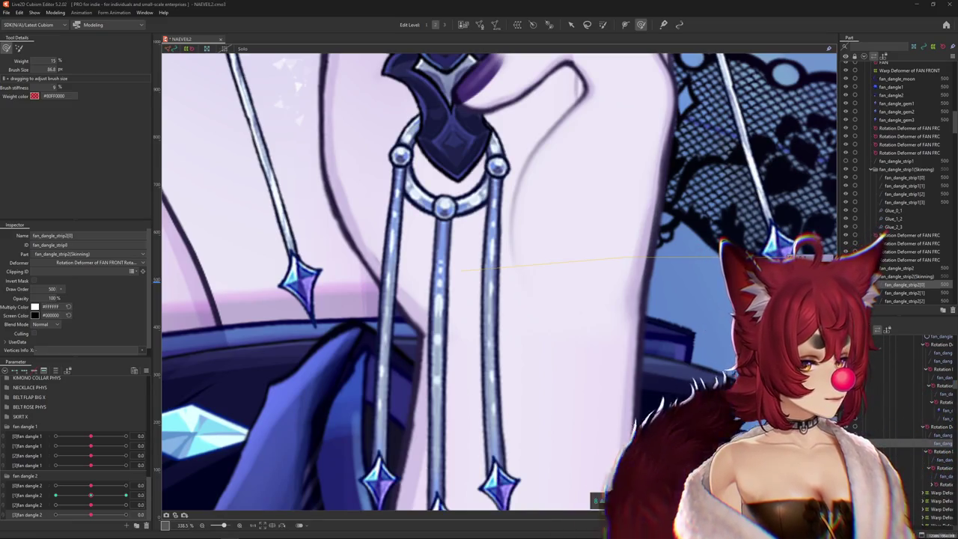
Back in Cubism, zoom onto the left fan strip and select the fan_dangle_strip1[1] mesh
scroll(524, 315, down, 5)
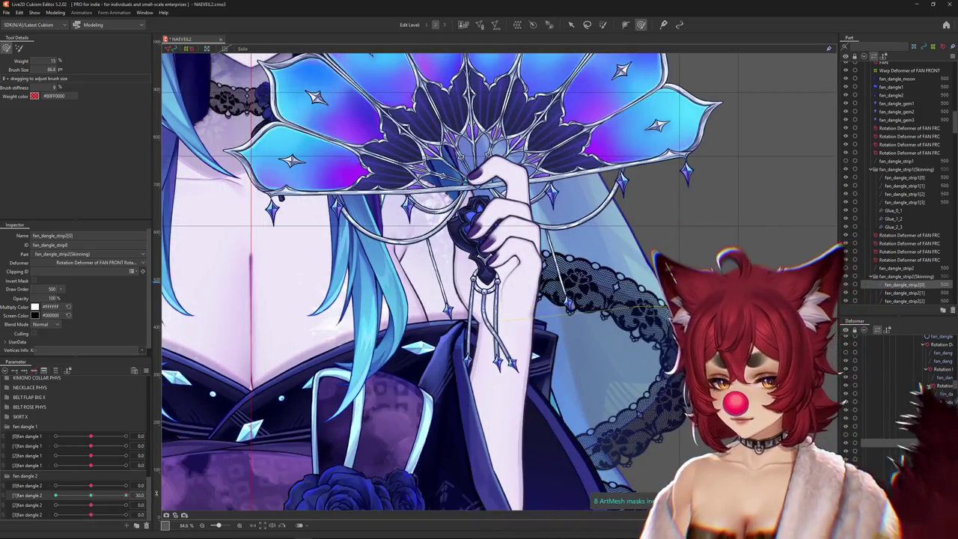
scroll(470, 276, up, 3)
scroll(469, 276, up, 2)
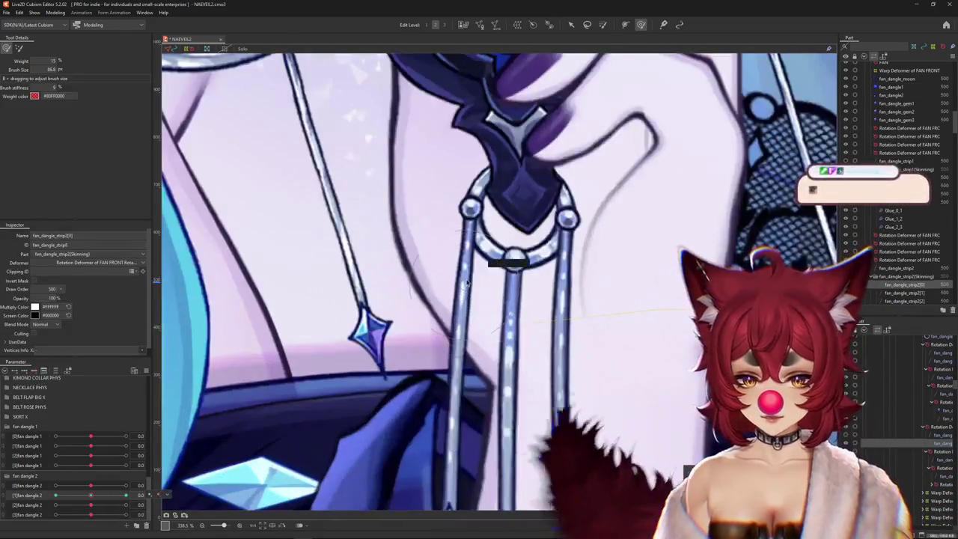
right_click(470, 276)
click(514, 299)
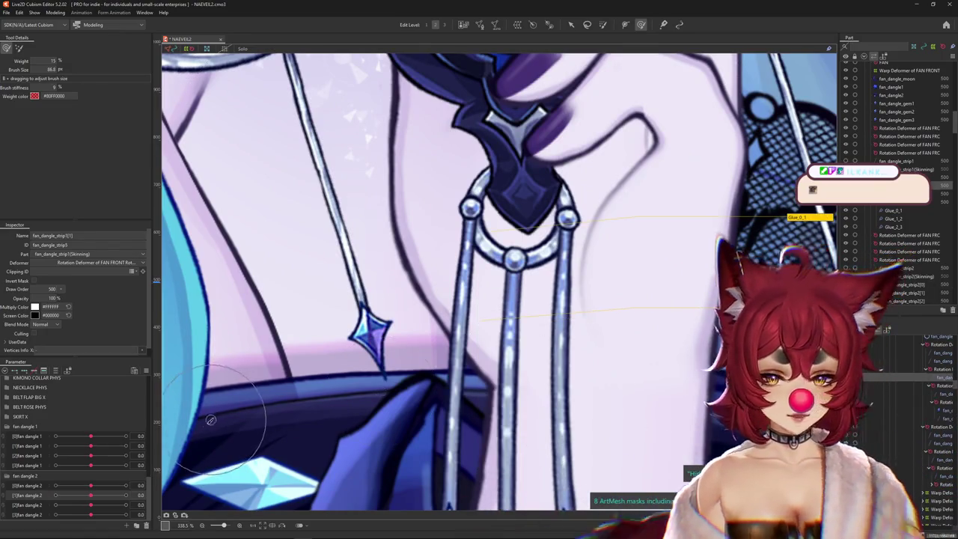
Pose [1]fan dangle 1 at -30 and paint weights on fan_dangle_strip1[1] for a smooth bend
mouse_move(91, 435)
mouse_down()
mouse_move(55, 436)
mouse_move(91, 436)
mouse_move(107, 450)
mouse_move(126, 445)
mouse_up()
click(465, 333)
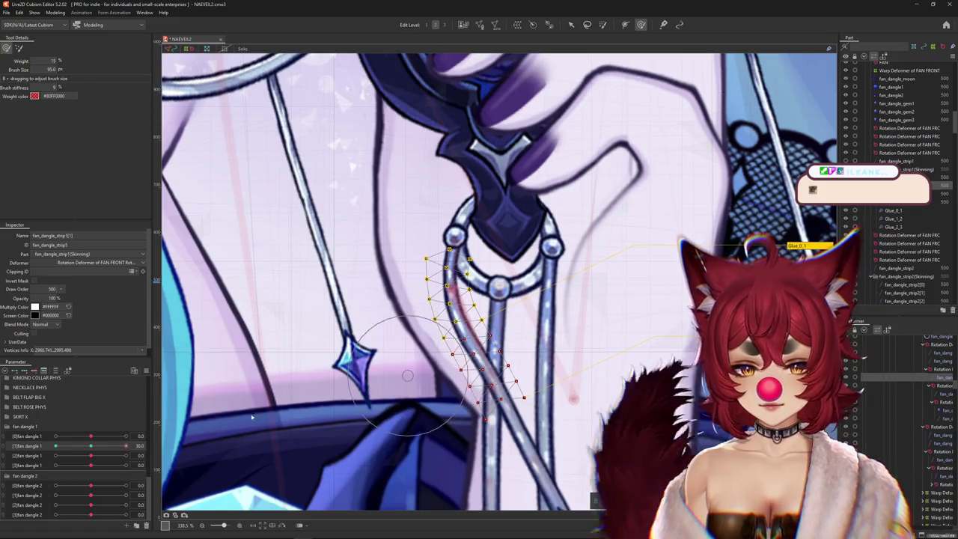
key(Escape)
click(55, 445)
click(469, 315)
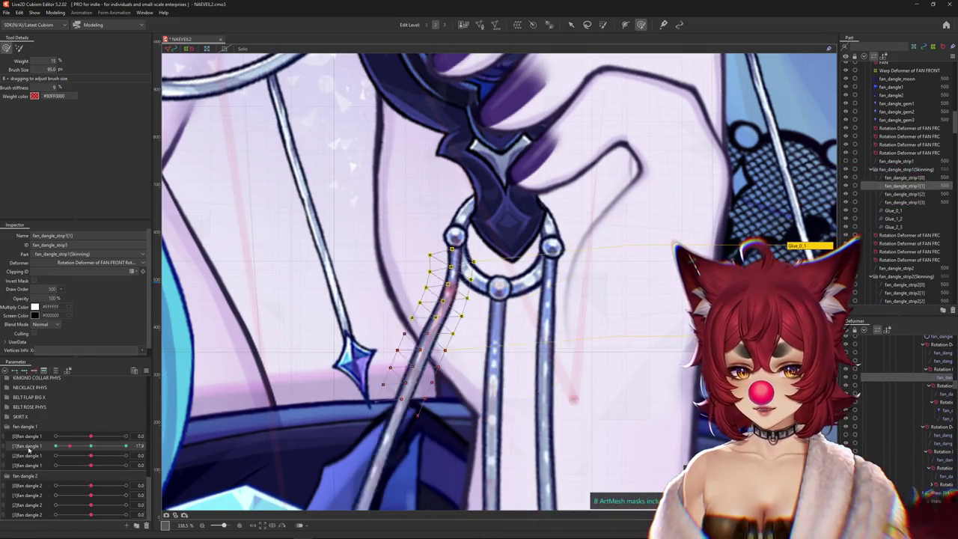
drag(460, 294, 437, 285)
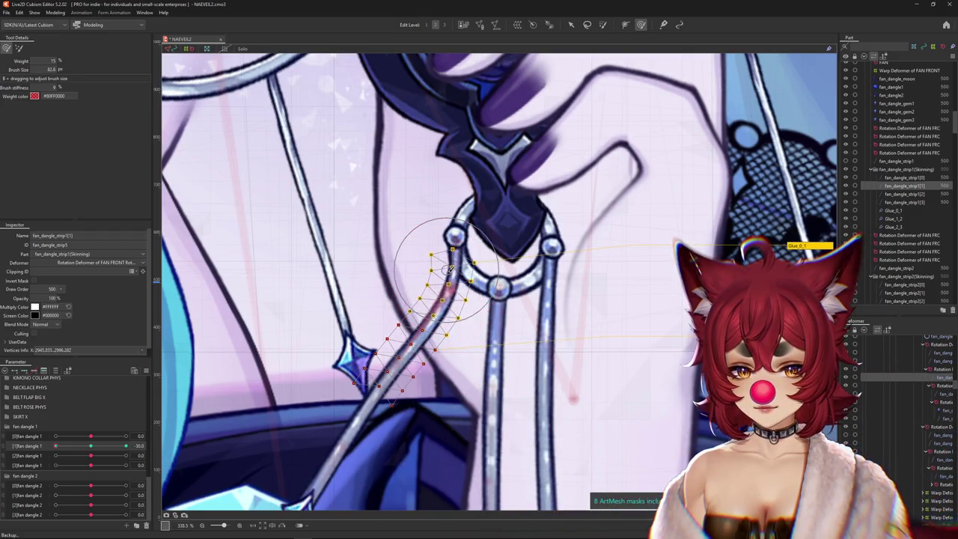
click(352, 360)
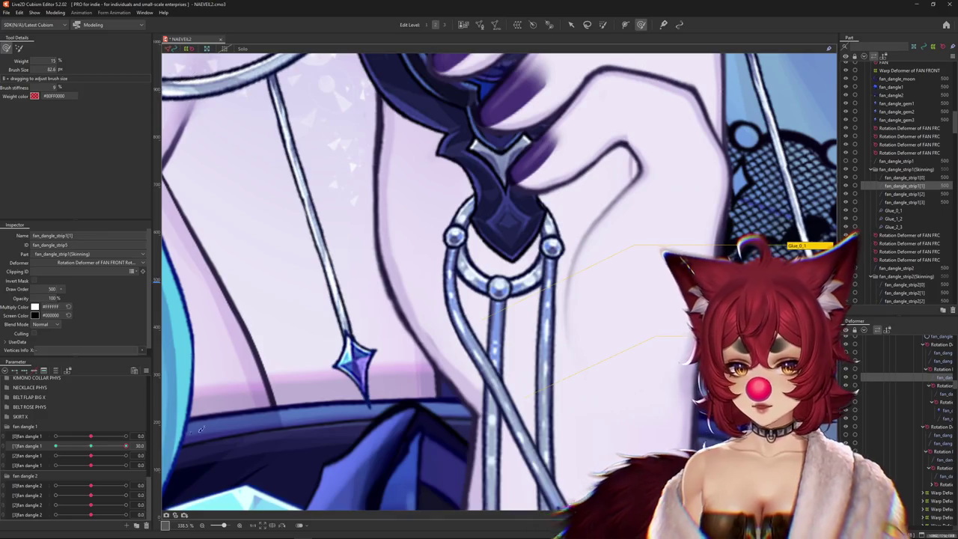
click(456, 250)
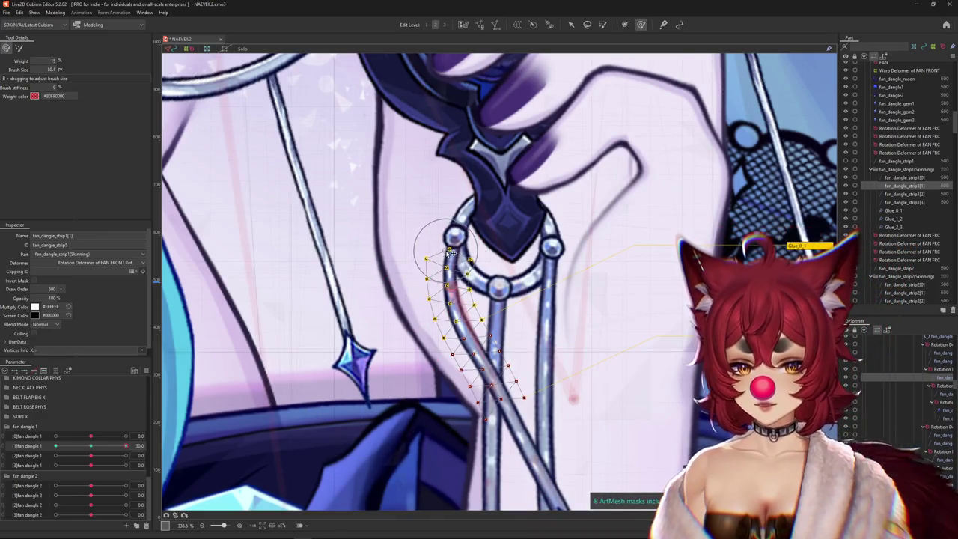
click(310, 336)
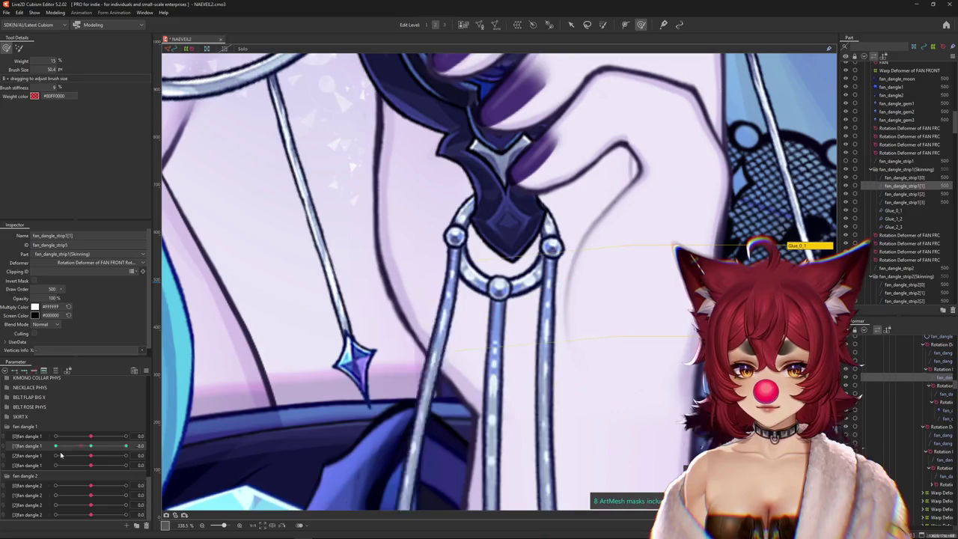
Test the strip's bend by swinging [1]fan dangle 1 between 30 and -30, ending near -20
drag(62, 455, 225, 411)
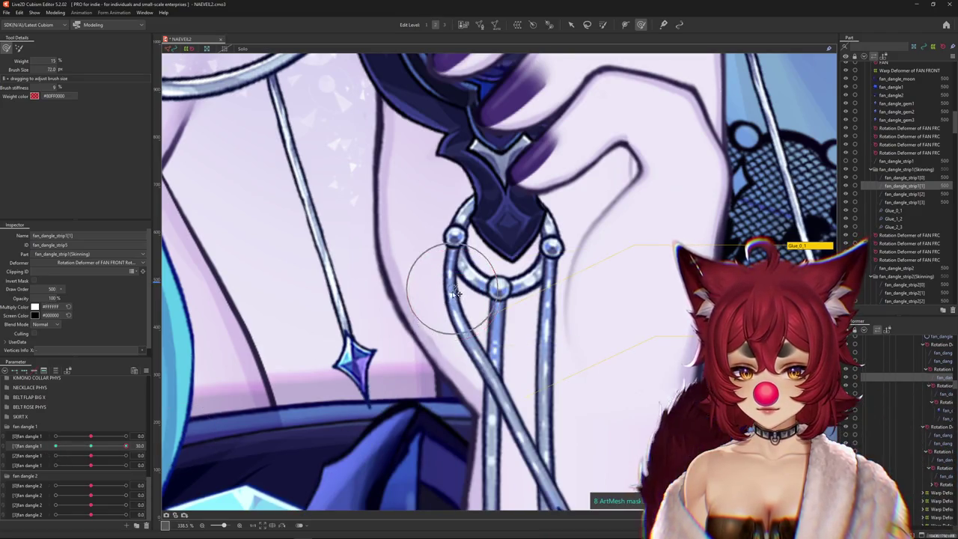
drag(126, 445, 52, 446)
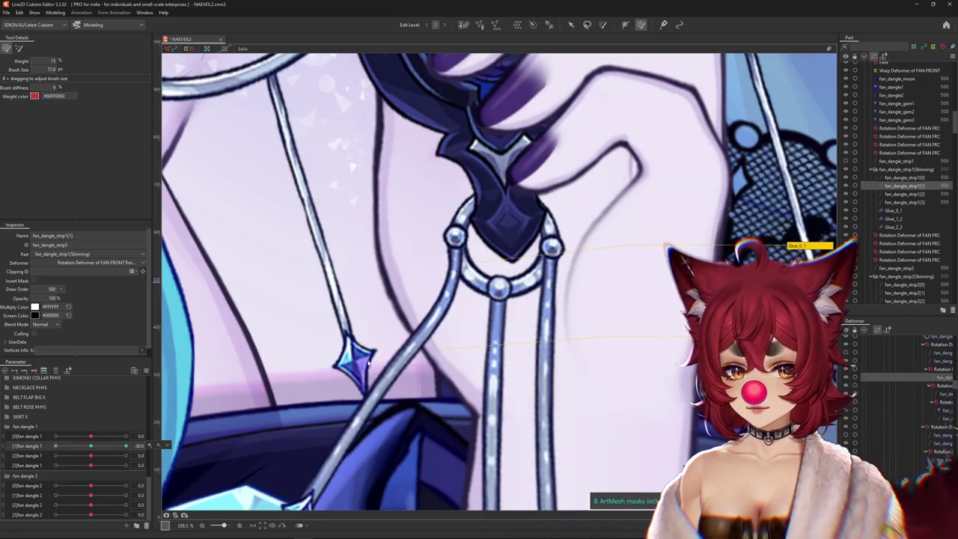
click(464, 292)
scroll(438, 278, down, 5)
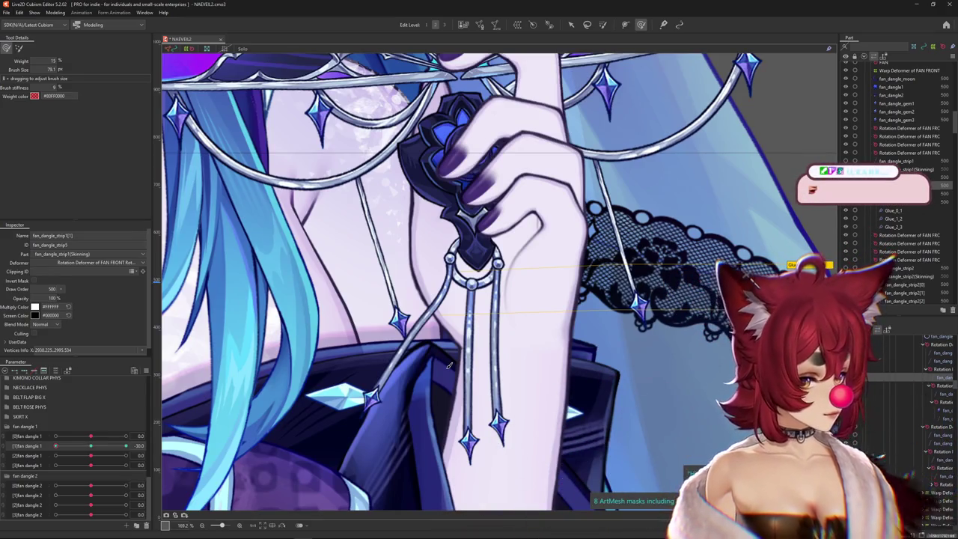
click(426, 306)
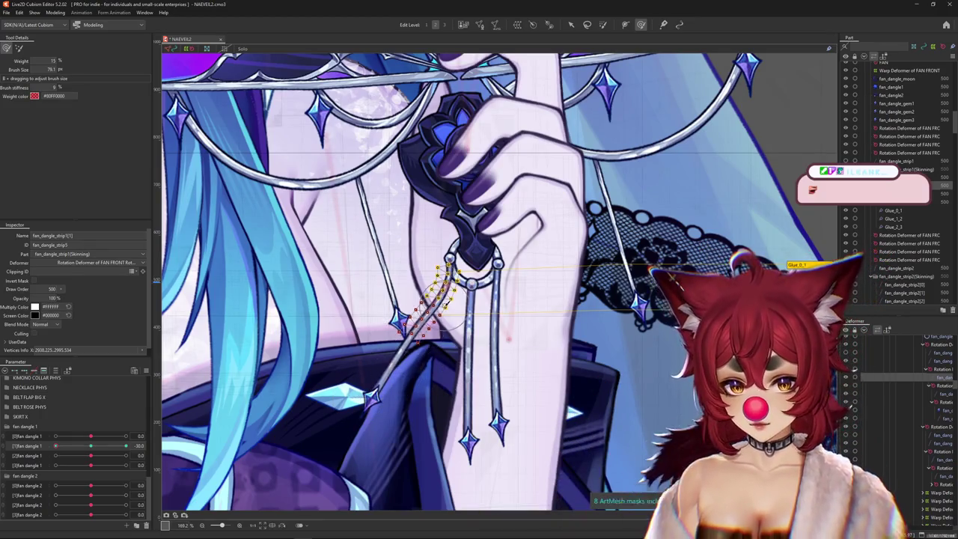
scroll(442, 299, up, 2)
scroll(454, 337, up, 1)
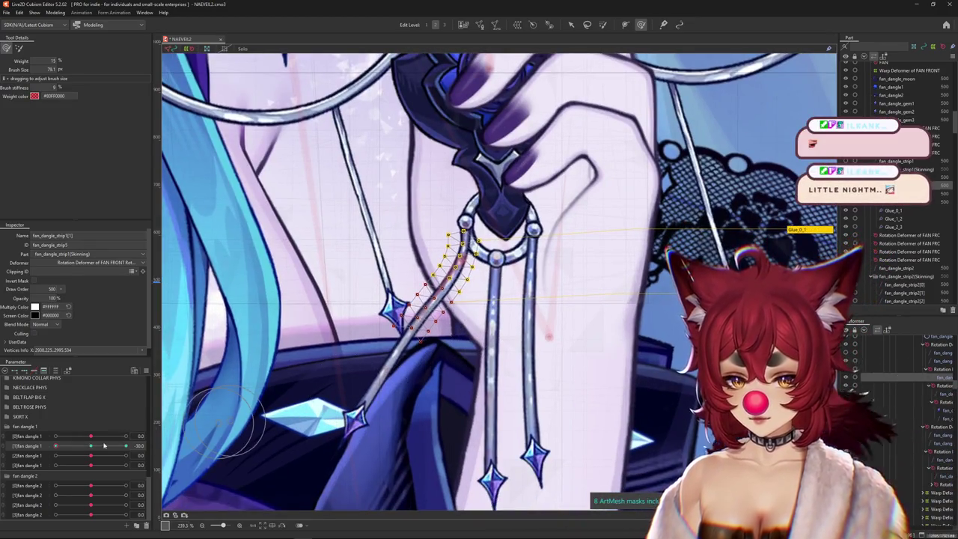
drag(104, 445, 126, 446)
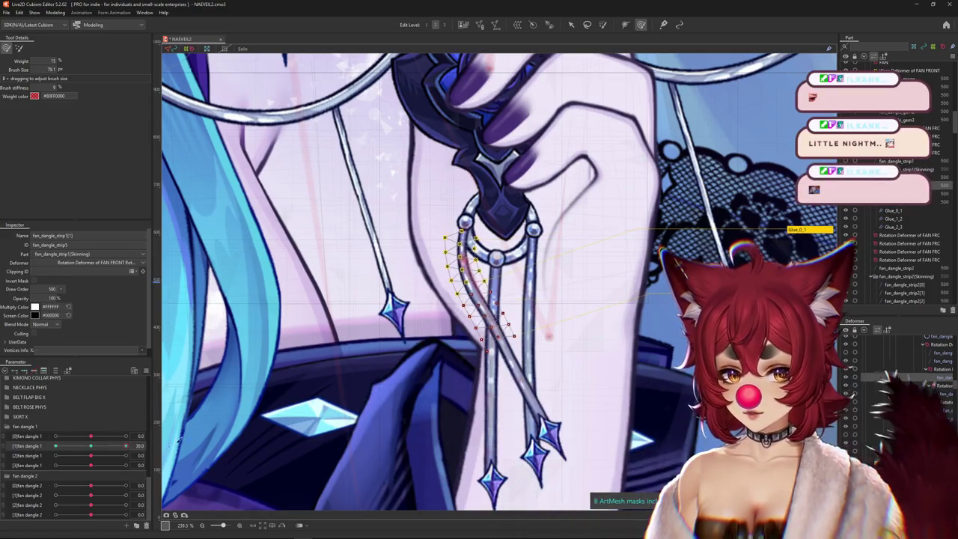
scroll(360, 318, up, 1)
scroll(559, 324, up, 1)
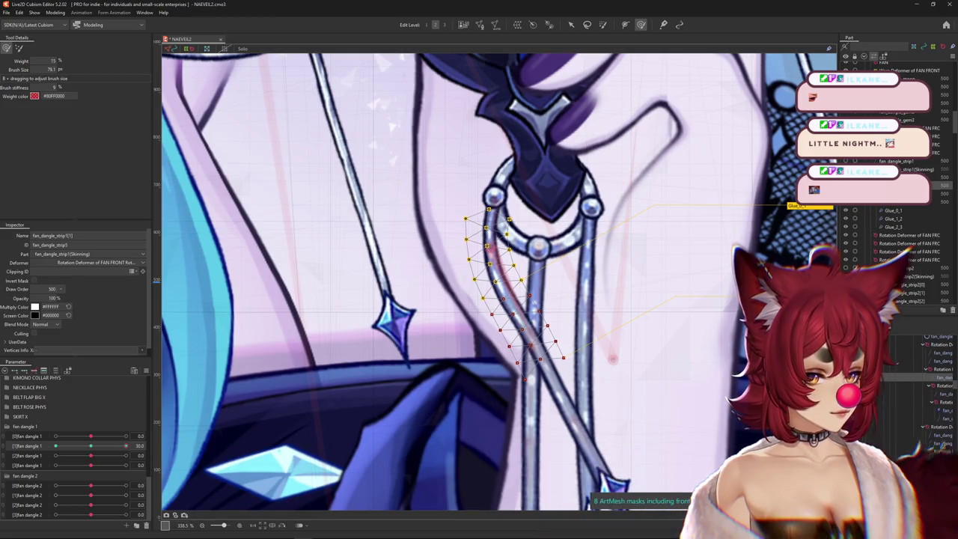
drag(125, 445, 63, 446)
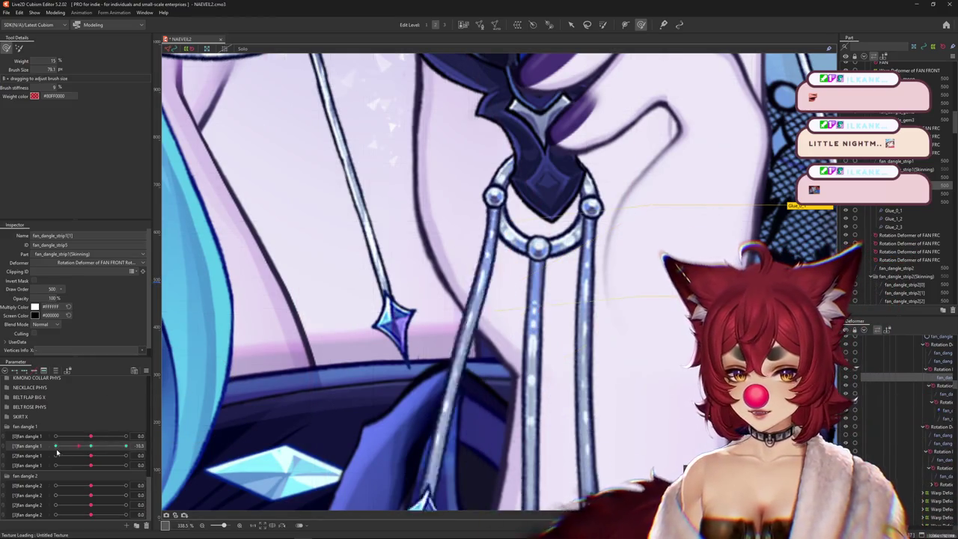
scroll(278, 374, down, 2)
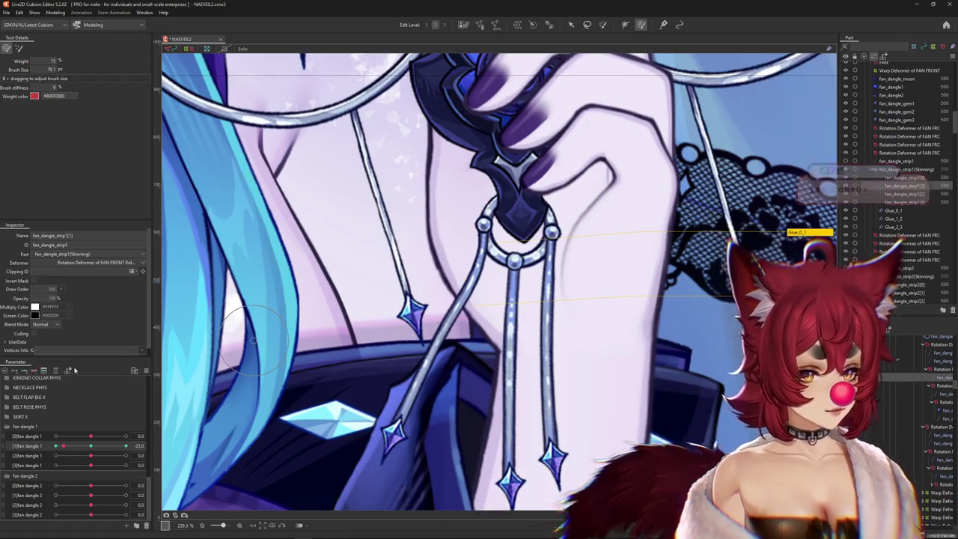
click(404, 339)
Reset [1]fan dangle 1 to neutral and swing [2]fan dangle 1 to the left
scroll(410, 340, down, 2)
drag(63, 446, 91, 445)
click(380, 355)
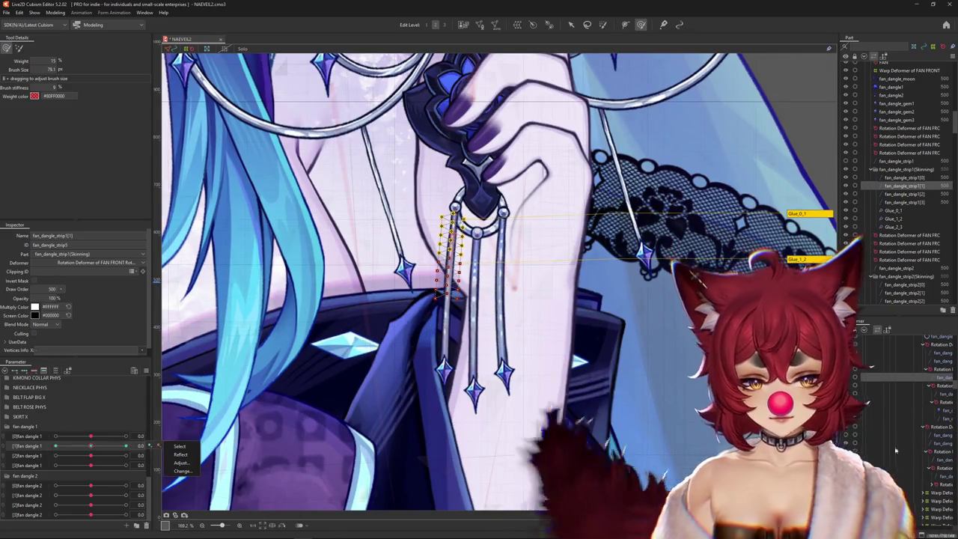
click(904, 194)
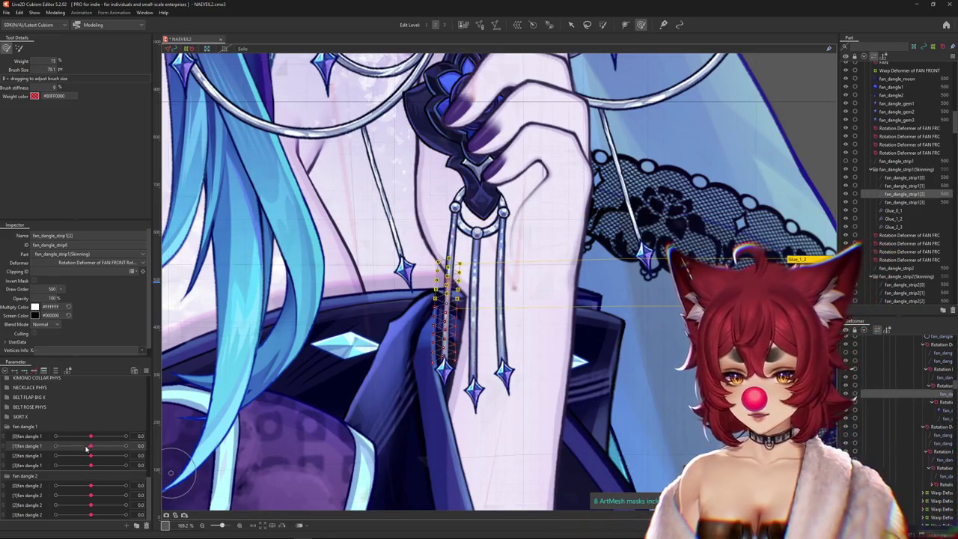
drag(60, 455, 67, 463)
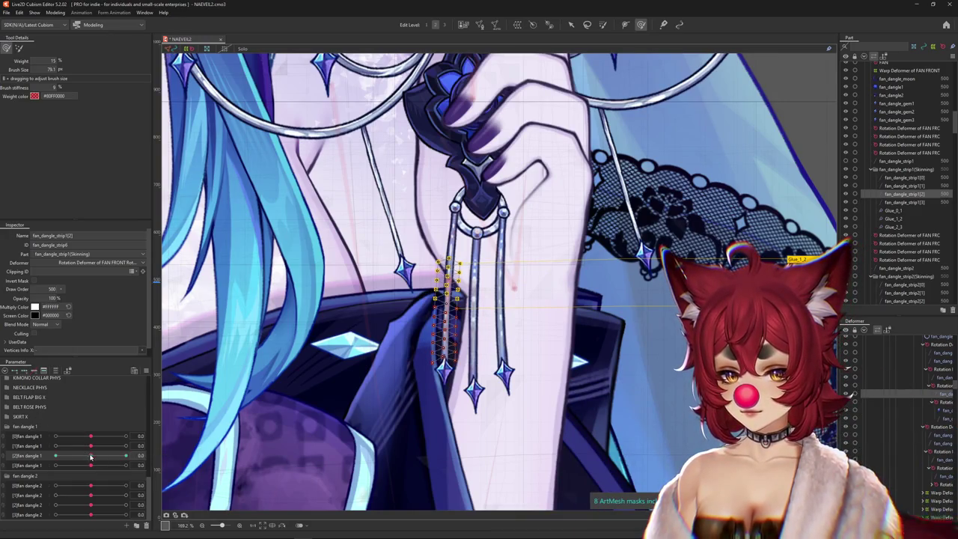
scroll(438, 349, up, 3)
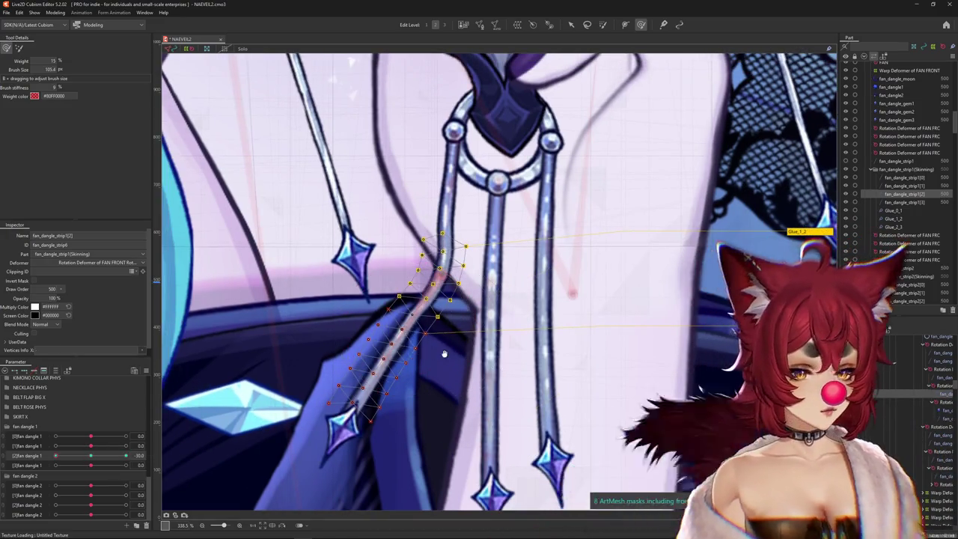
Paint weights on fan_dangle_strip1[2], varying the brush between about 72 and 100, then rest the swing
mouse_move(411, 330)
mouse_down()
mouse_move(446, 320)
mouse_move(427, 341)
mouse_up()
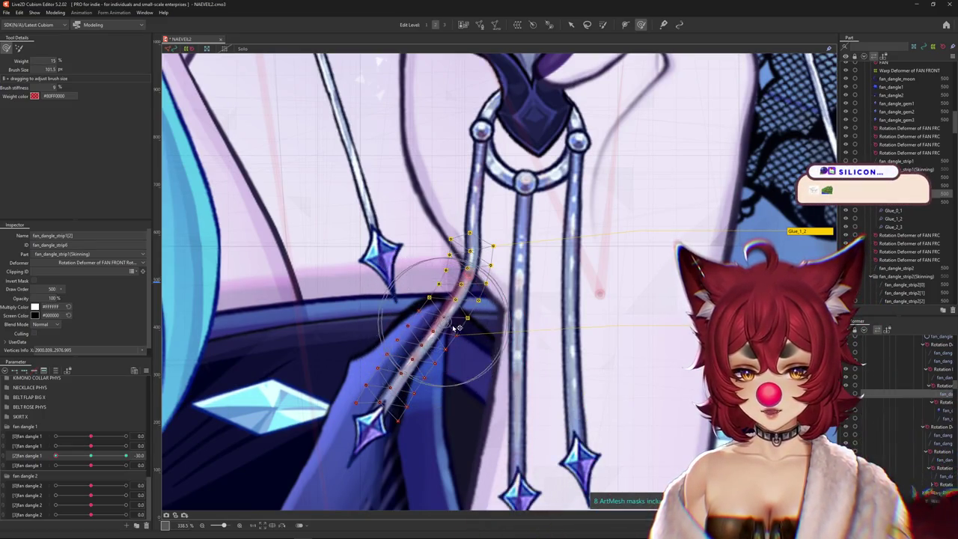
drag(468, 309, 472, 246)
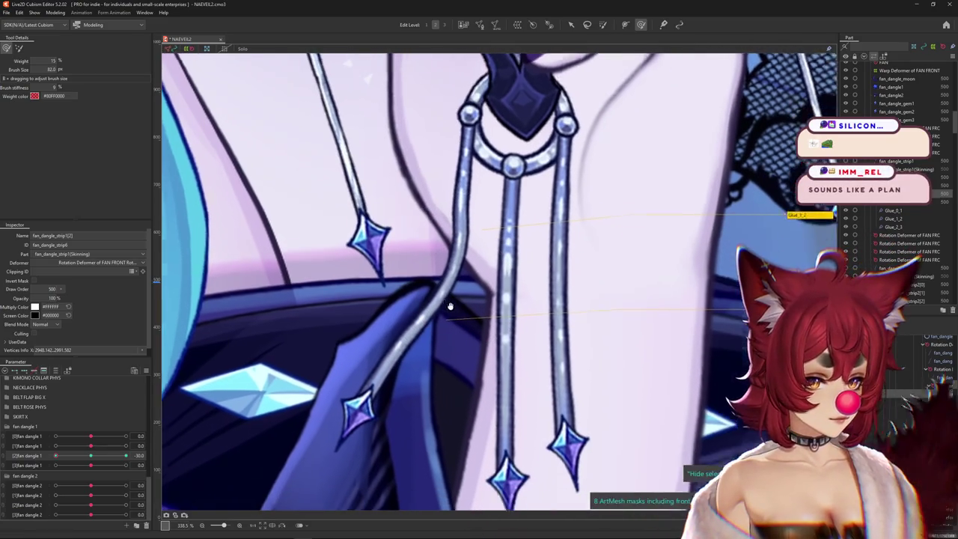
drag(449, 306, 432, 311)
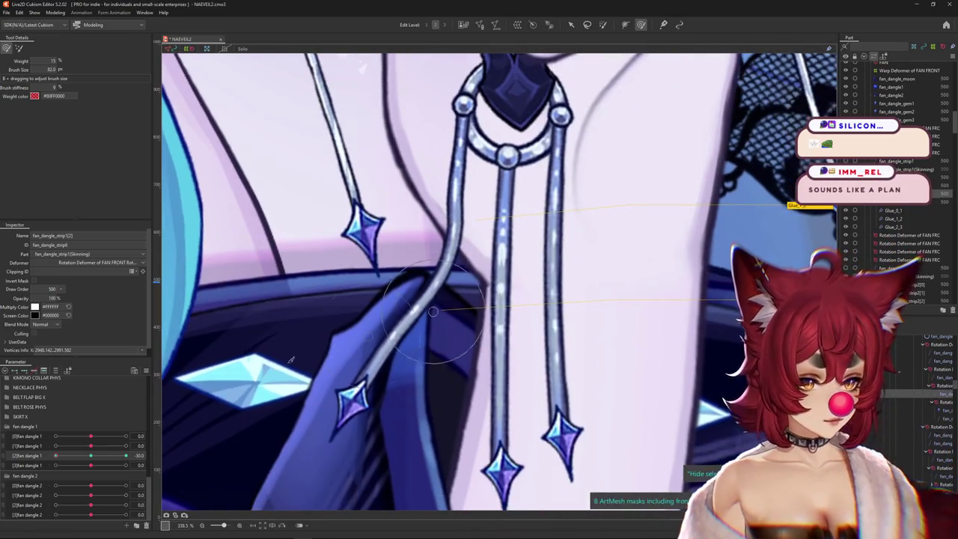
drag(491, 299, 443, 300)
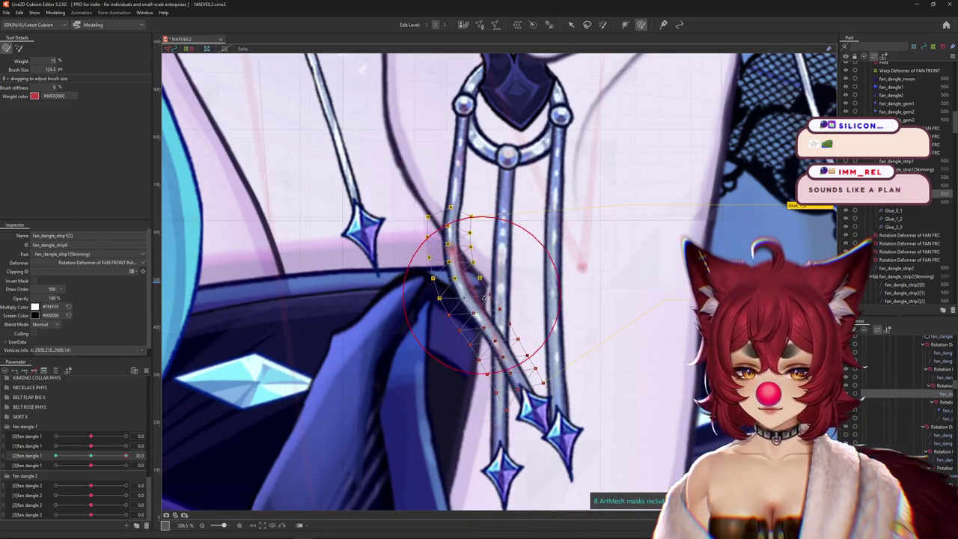
scroll(473, 300, down, 3)
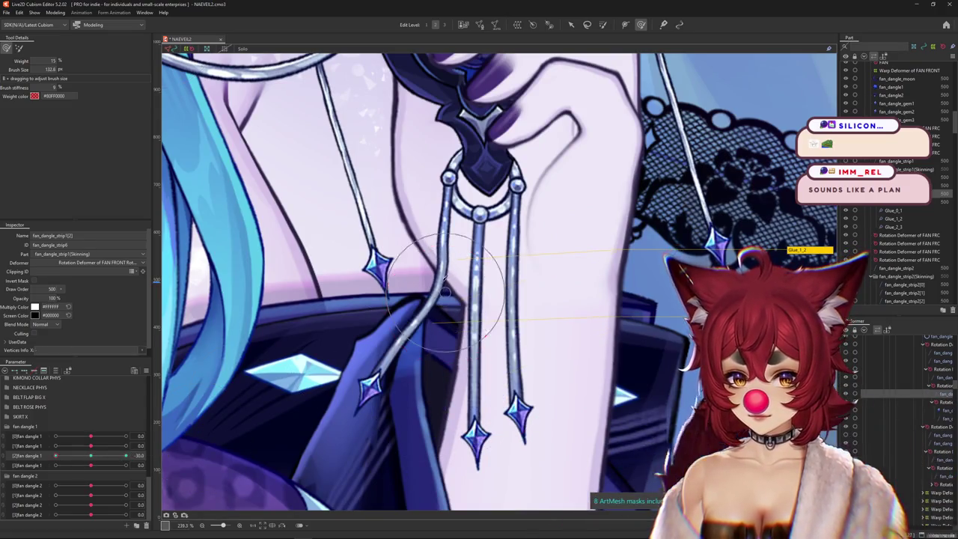
drag(446, 288, 434, 271)
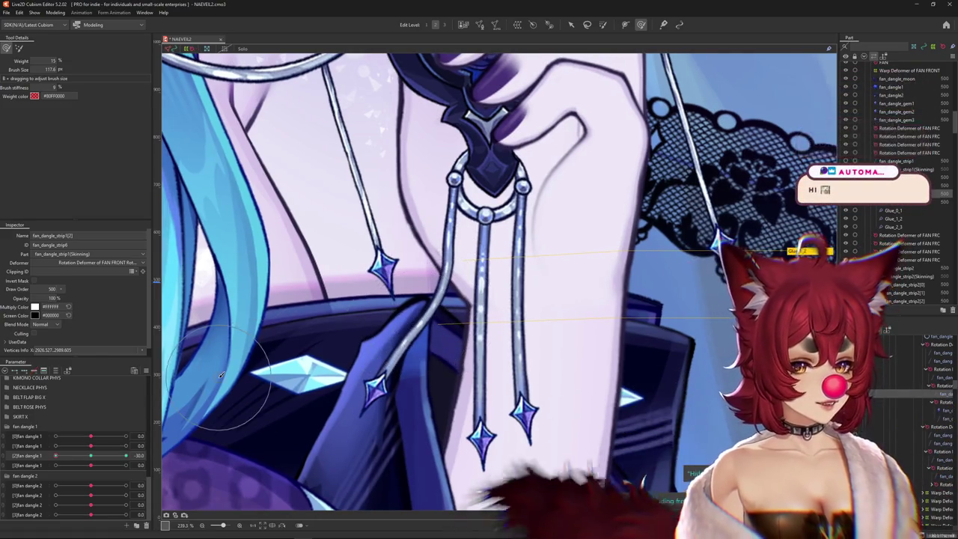
click(91, 456)
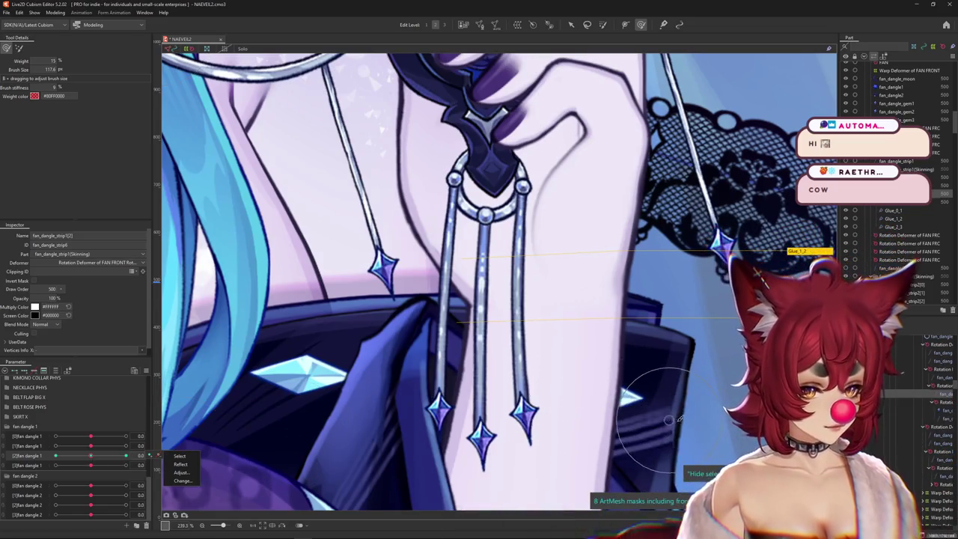
Select fan_dangle_strip1[3], paint its weights with [2]fan dangle 1 at 30, then test at -30
click(440, 408)
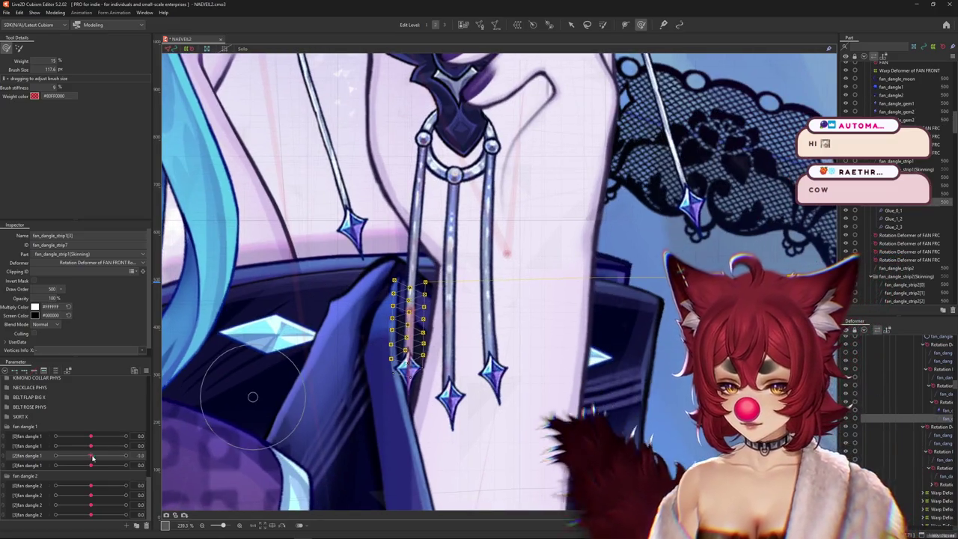
mouse_move(90, 455)
mouse_down()
mouse_move(133, 454)
mouse_move(66, 463)
mouse_move(95, 466)
mouse_up()
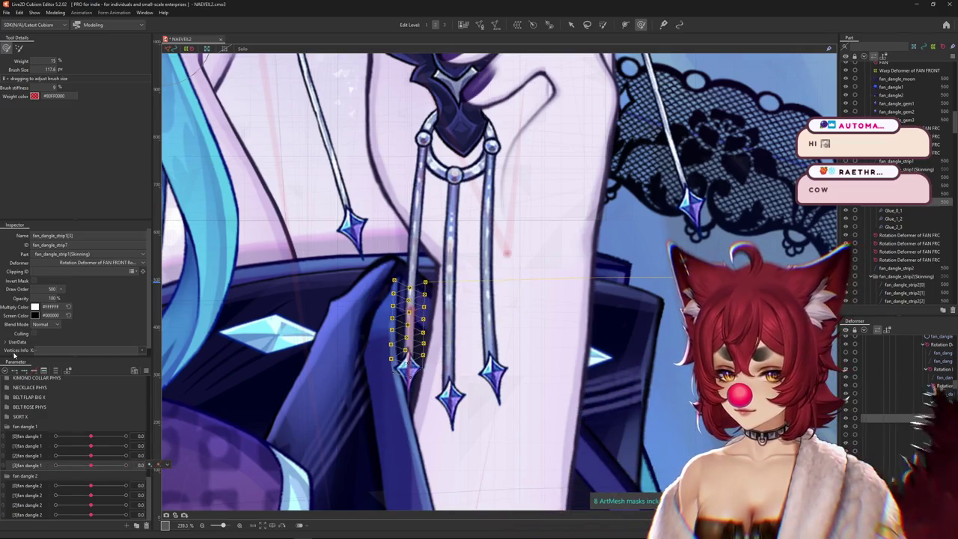
scroll(411, 329, up, 5)
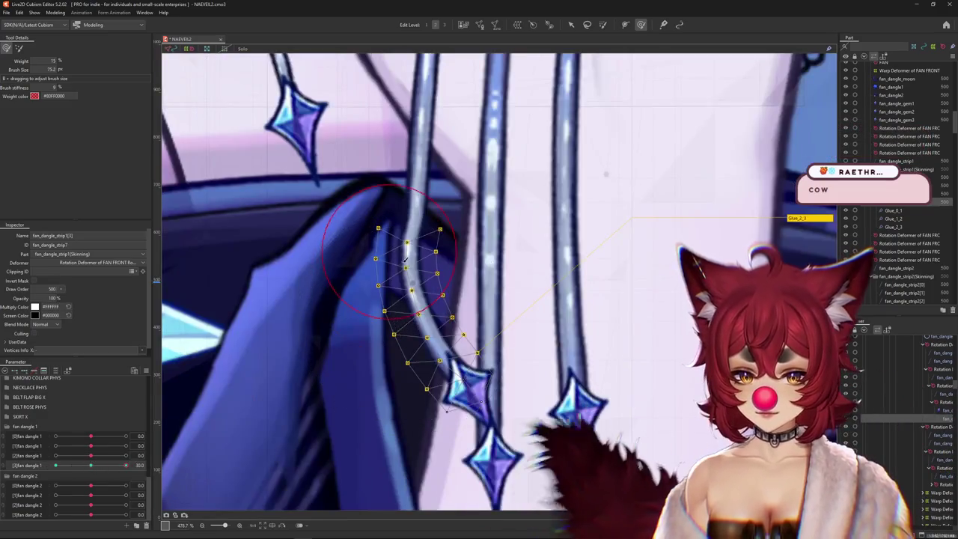
drag(422, 236, 409, 264)
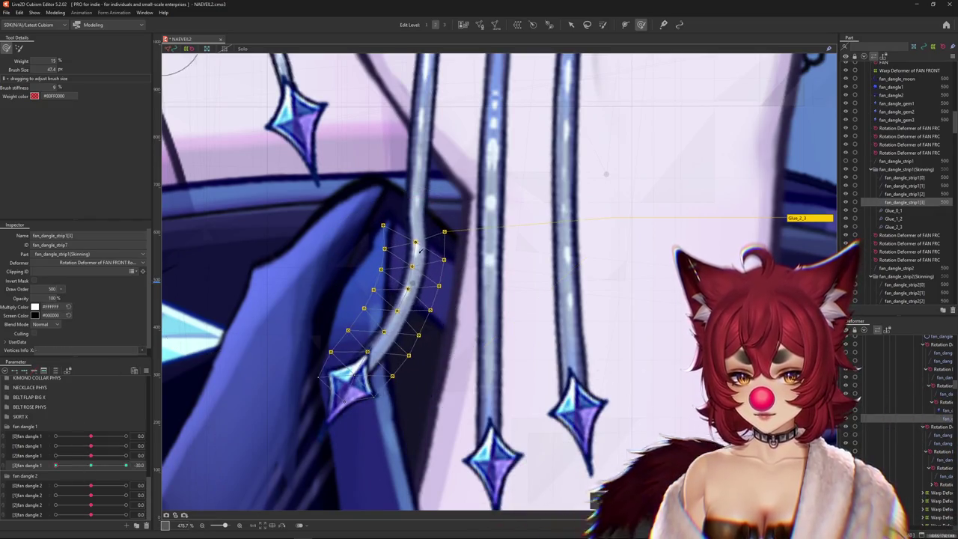
drag(424, 226, 414, 262)
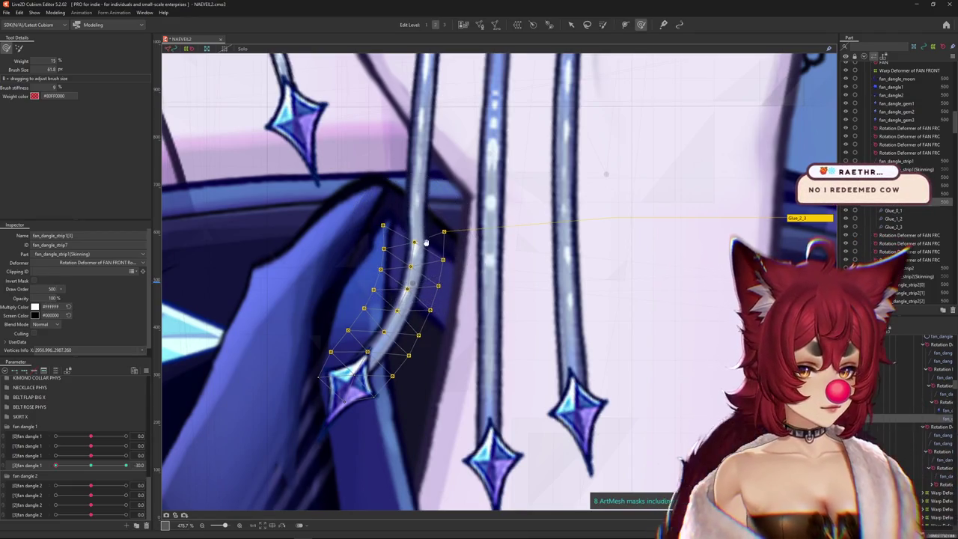
scroll(426, 224, up, 1)
scroll(433, 270, down, 2)
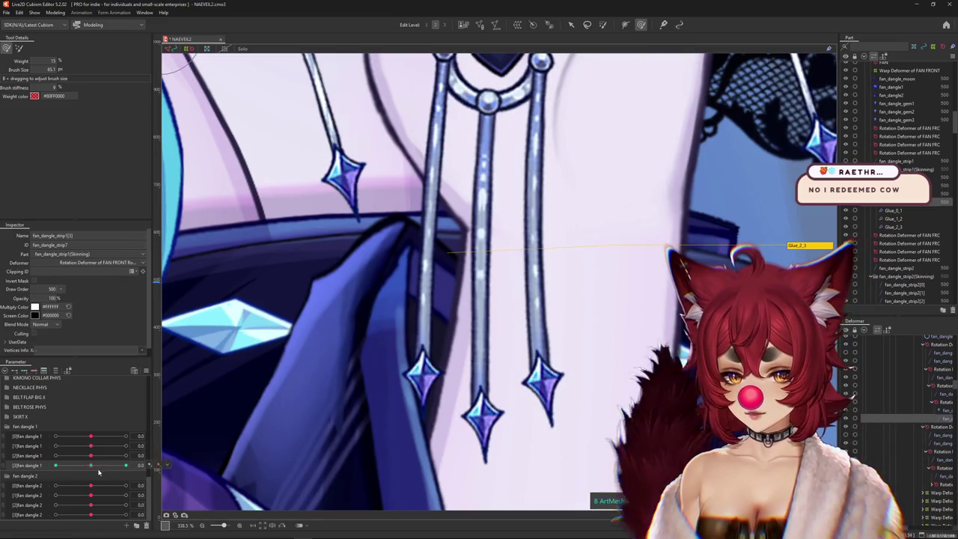
scroll(448, 373, down, 2)
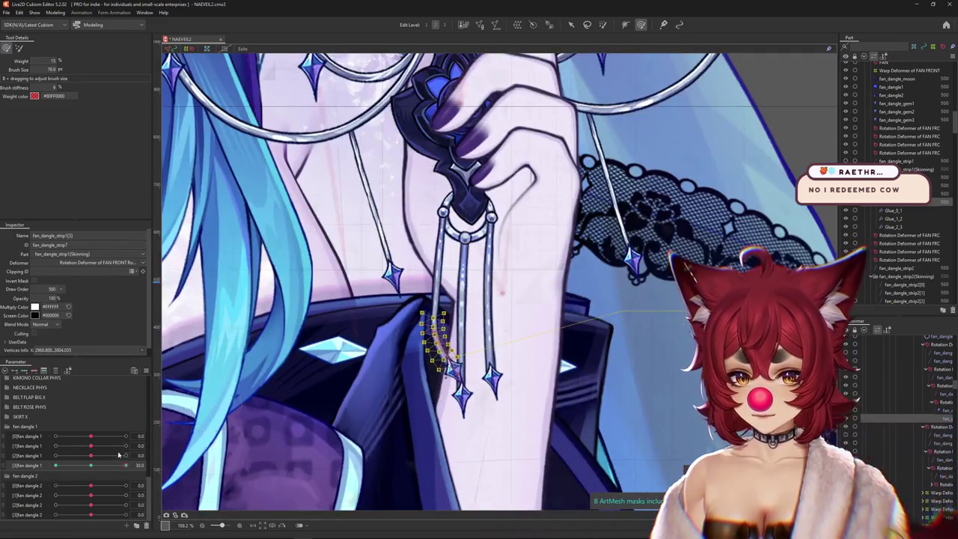
drag(96, 457, 55, 455)
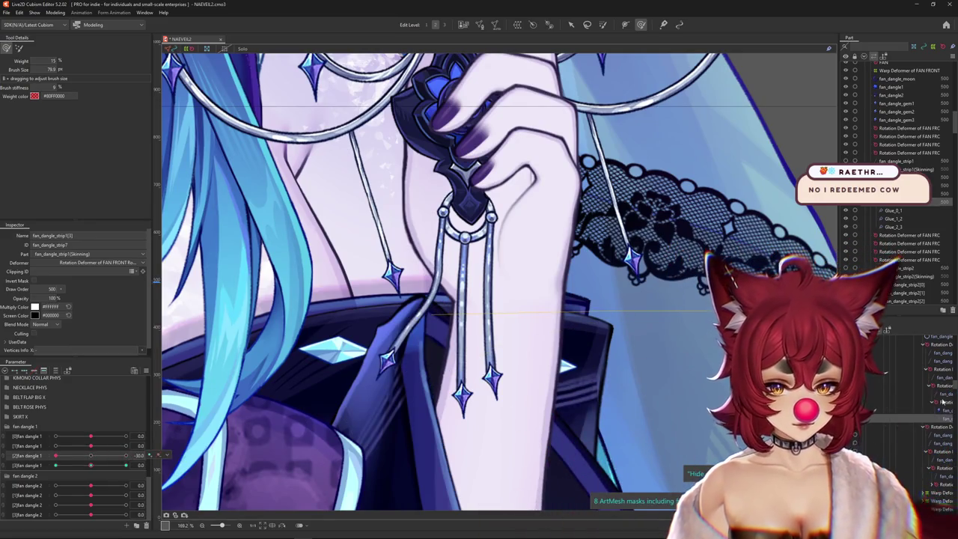
scroll(464, 255, up, 2)
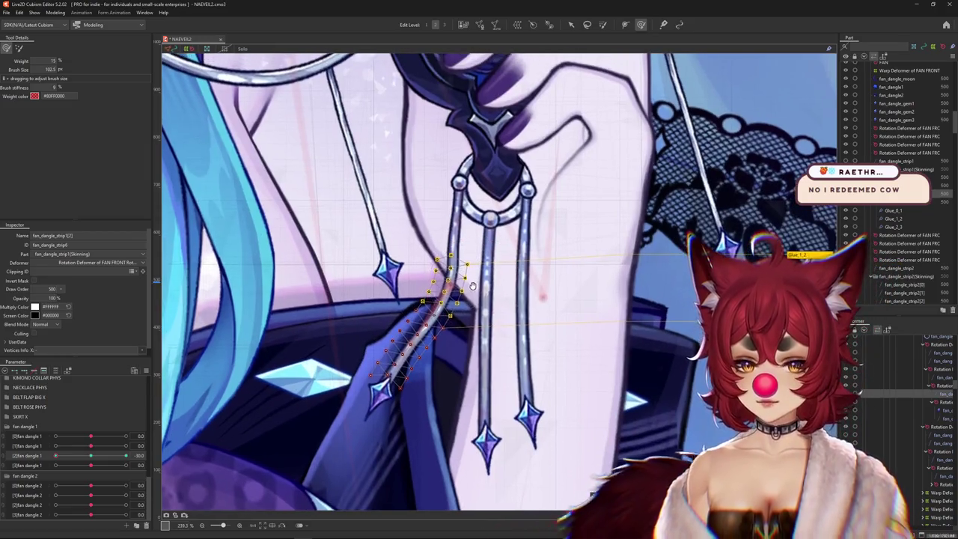
Touch up fan_dangle_strip1[1]'s weights, previewing the bend while swinging the upper segment
scroll(416, 350, up, 1)
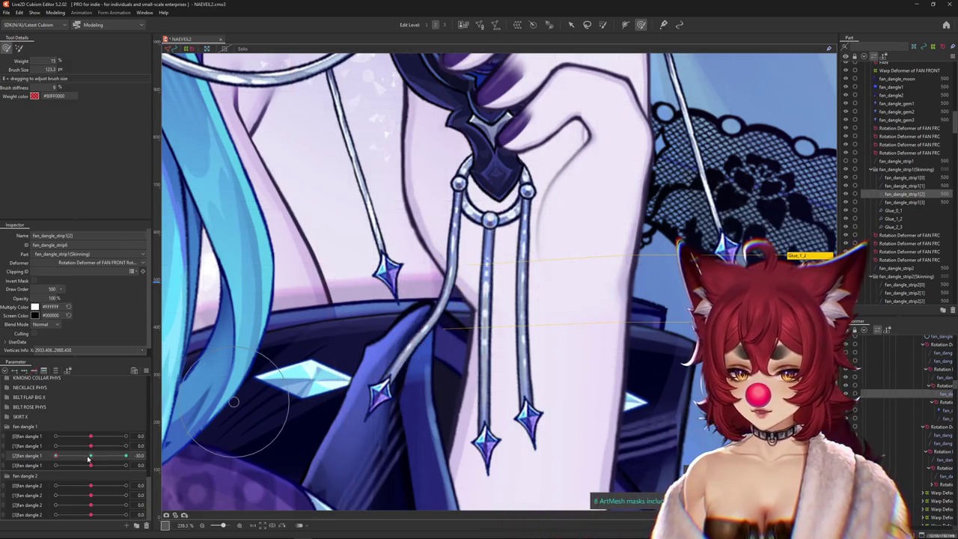
click(227, 434)
click(462, 277)
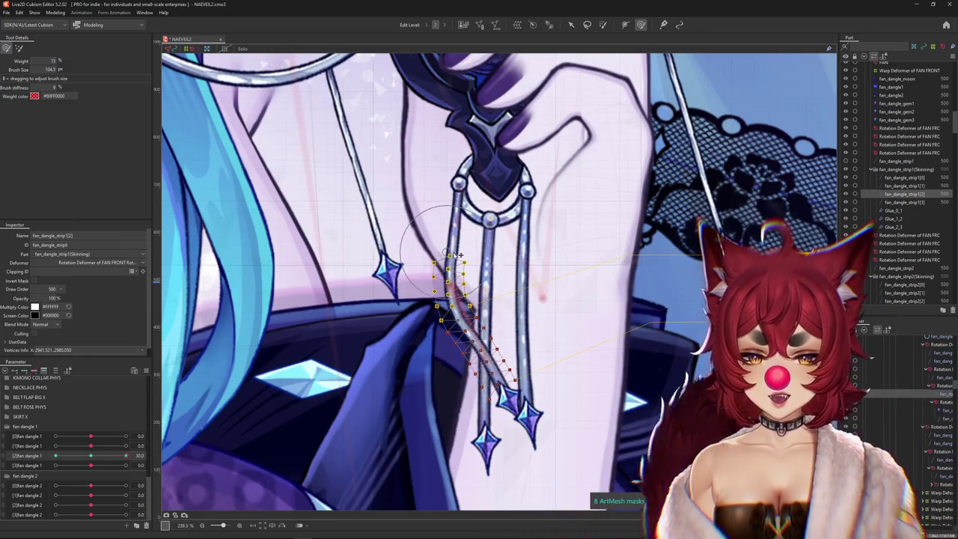
click(253, 447)
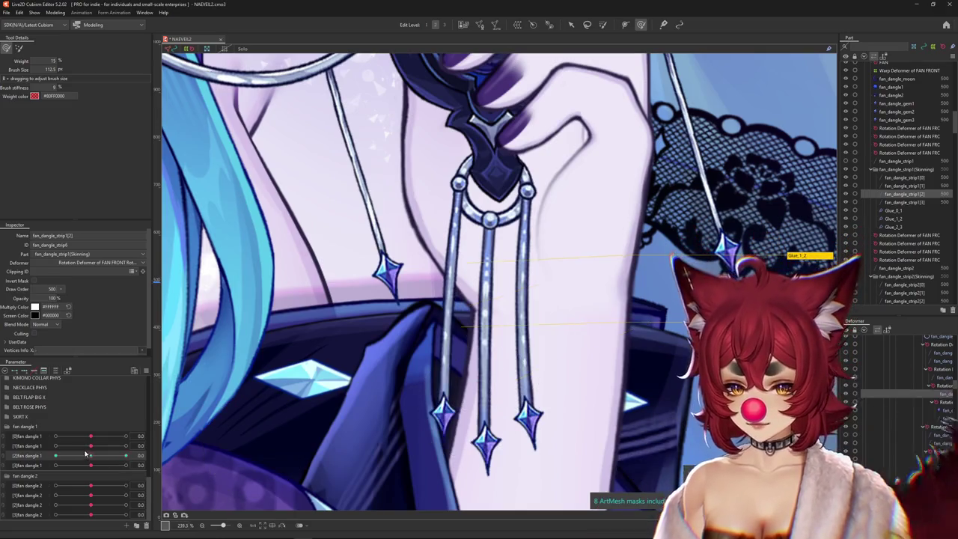
drag(90, 445, 88, 447)
key(ctrl+z)
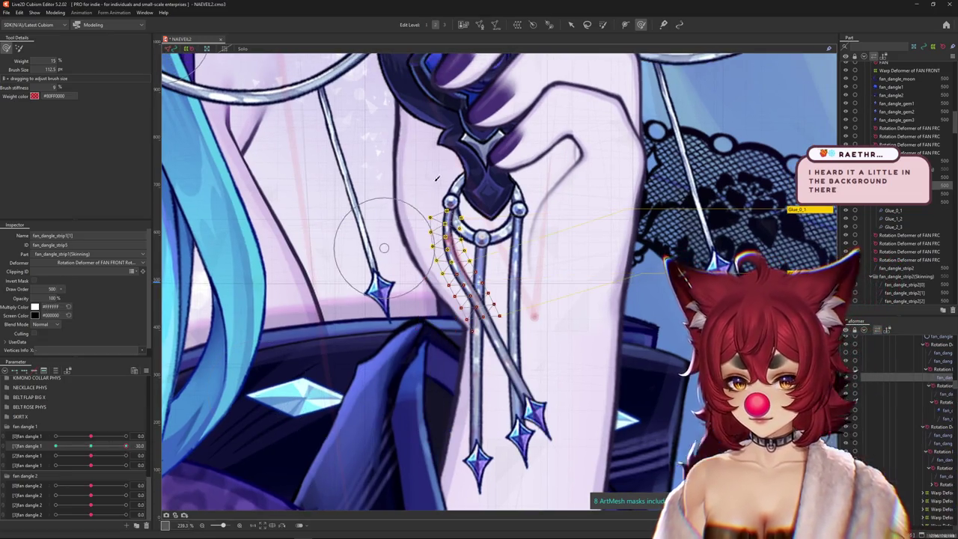
drag(396, 224, 466, 182)
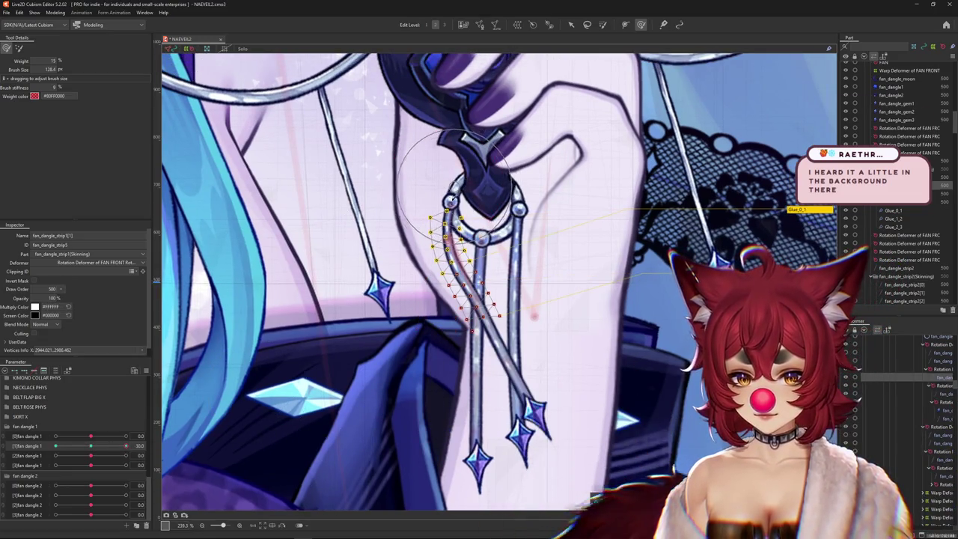
key(Escape)
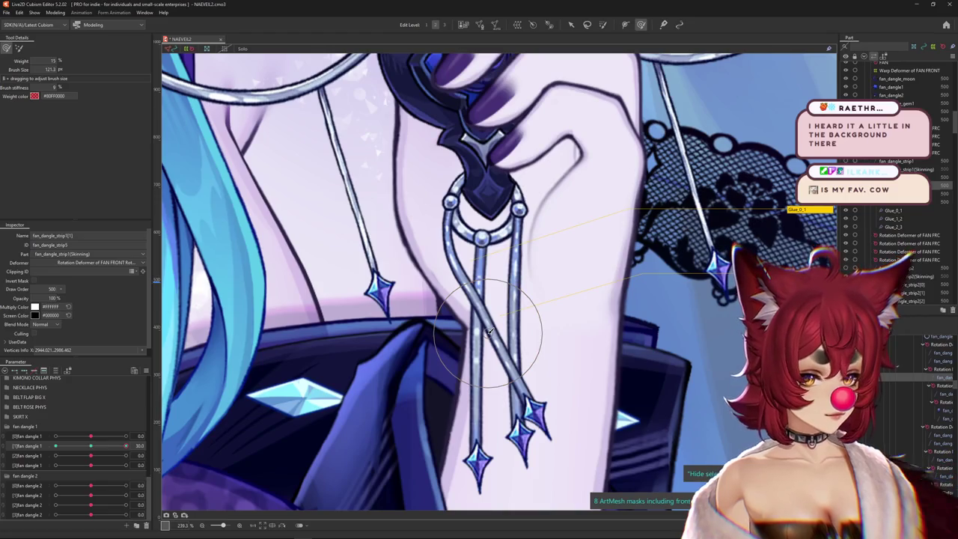
Swing the top segment fully left and back while slightly enlarging the weight brush
click(91, 445)
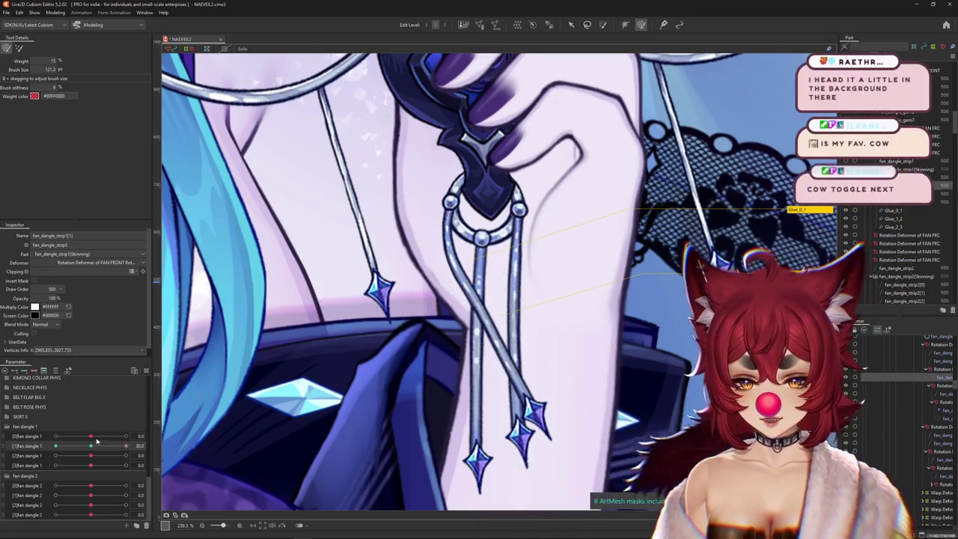
click(56, 445)
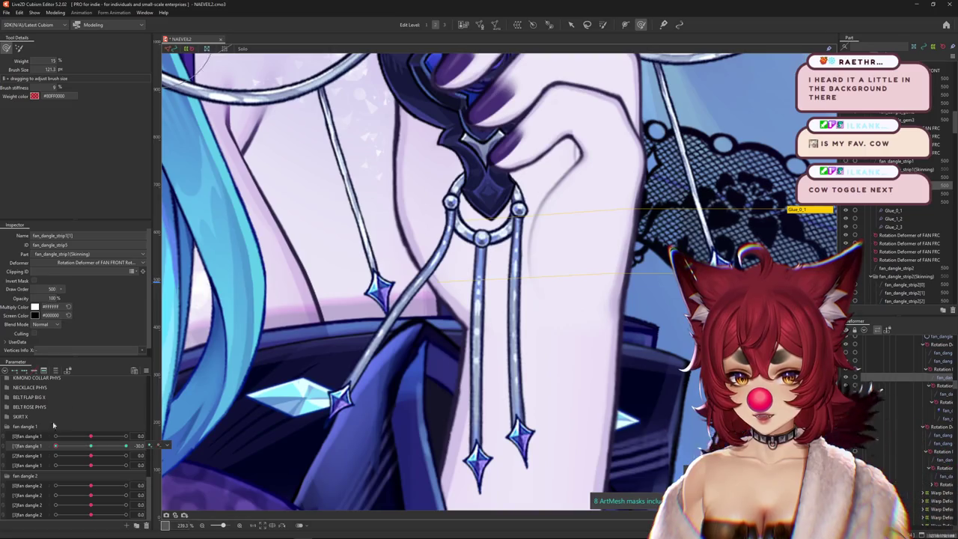
drag(460, 241, 437, 229)
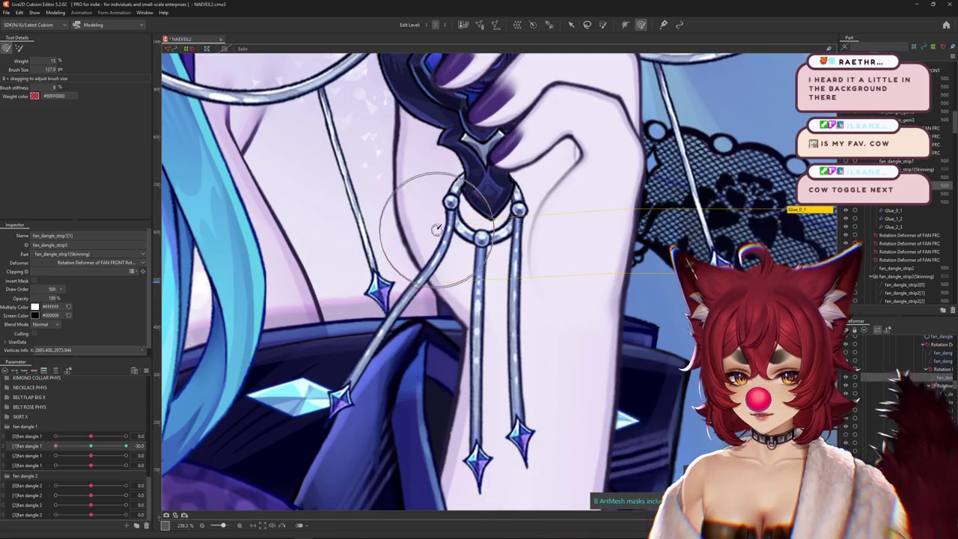
mouse_move(113, 447)
mouse_down()
mouse_move(135, 425)
mouse_move(91, 437)
mouse_up()
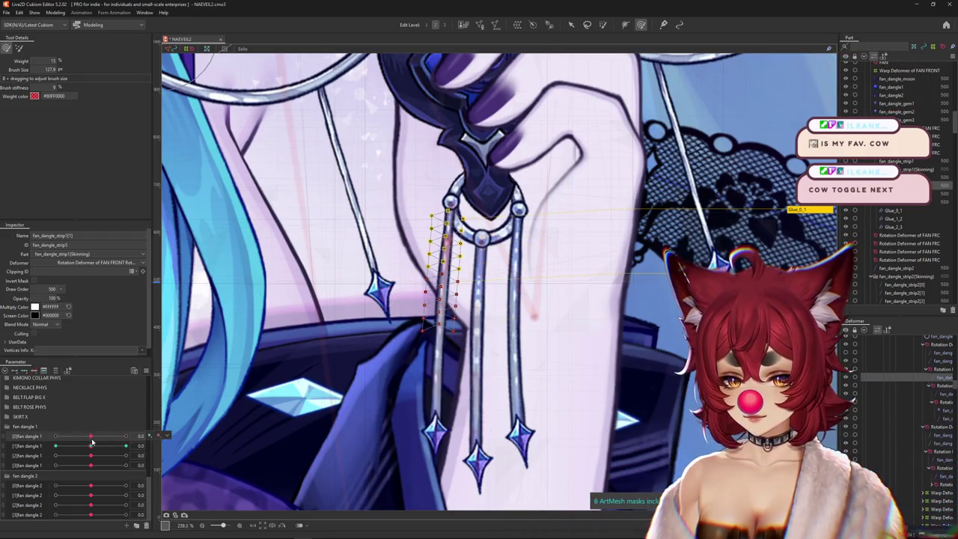
Zoom in on the second strand and list the meshes stacked under it
scroll(376, 406, down, 3)
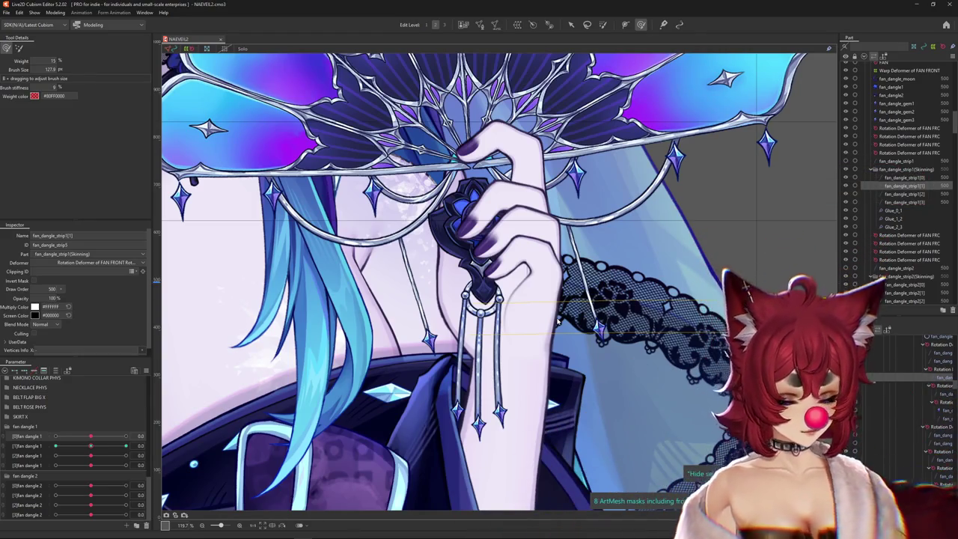
scroll(541, 324, up, 2)
scroll(494, 358, up, 2)
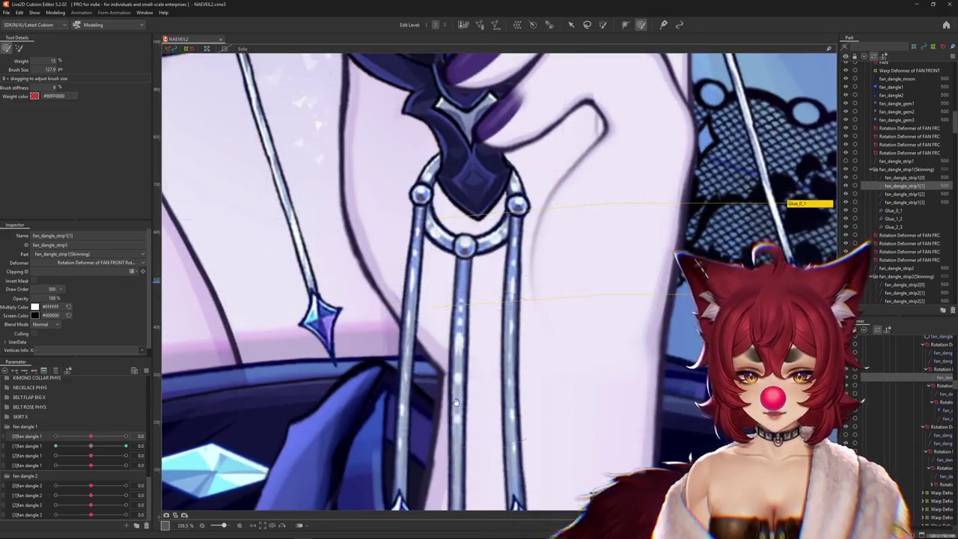
scroll(444, 393, up, 2)
right_click(463, 291)
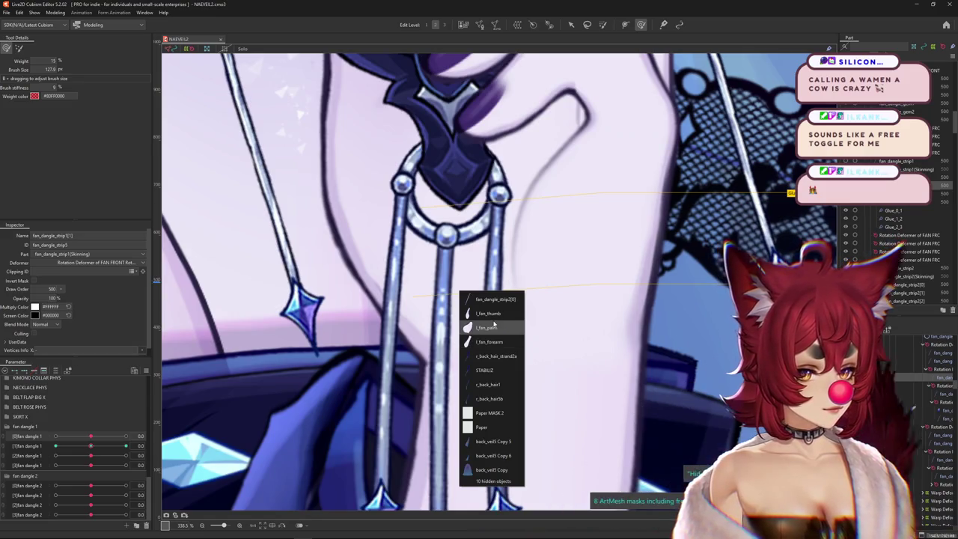
Select fan_dangle_strip2[0] then [1], swing [2]fan dangle 2 to about -30, and shrink the brush
click(479, 298)
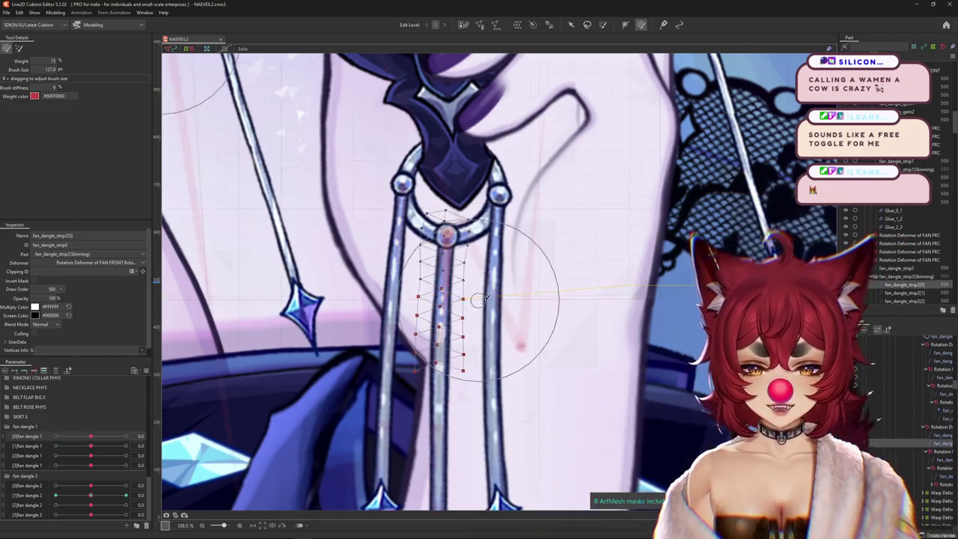
scroll(481, 288, down, 3)
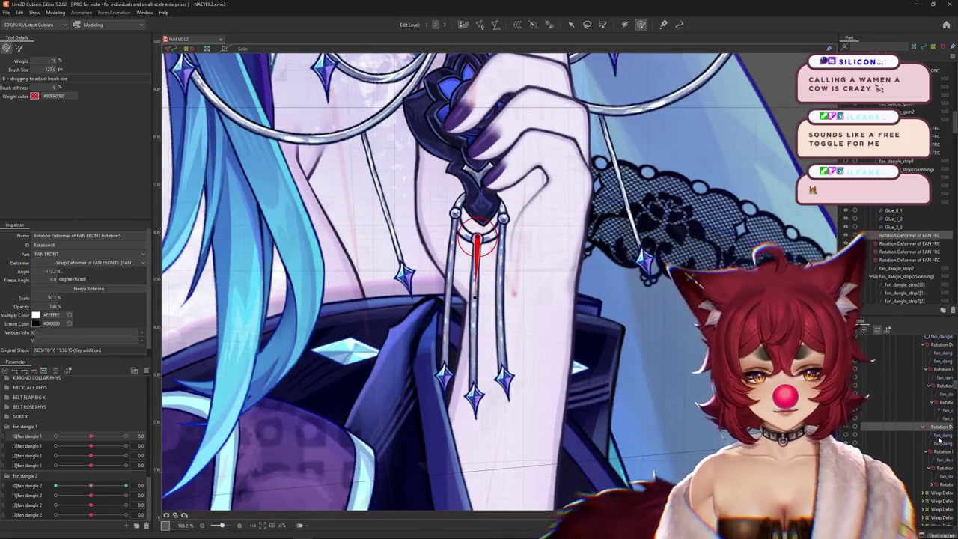
click(940, 443)
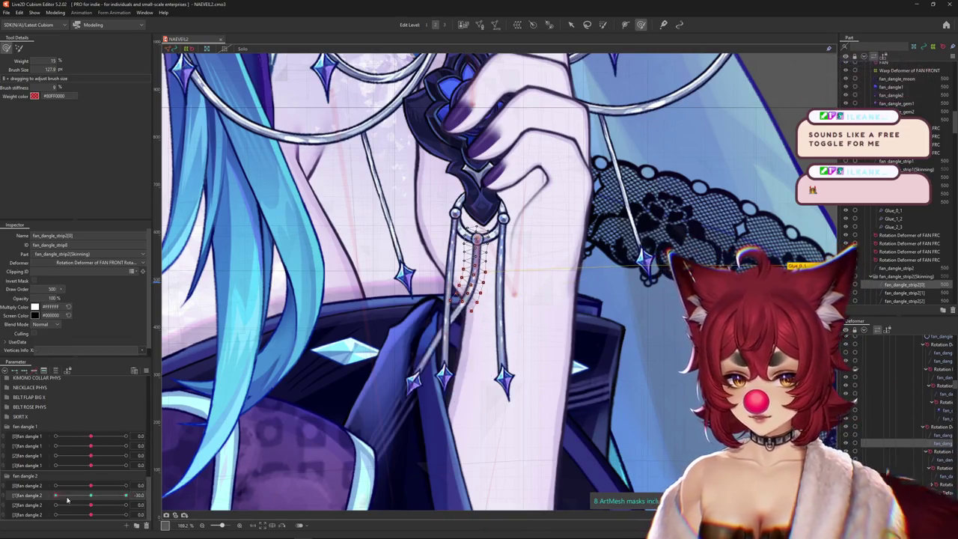
scroll(452, 339, up, 4)
scroll(452, 339, down, 2)
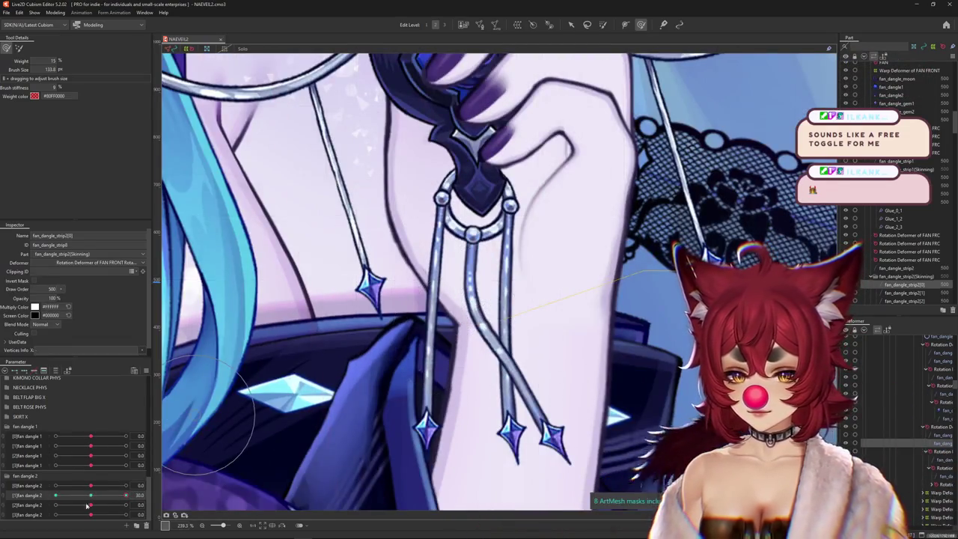
drag(90, 504, 66, 502)
click(470, 299)
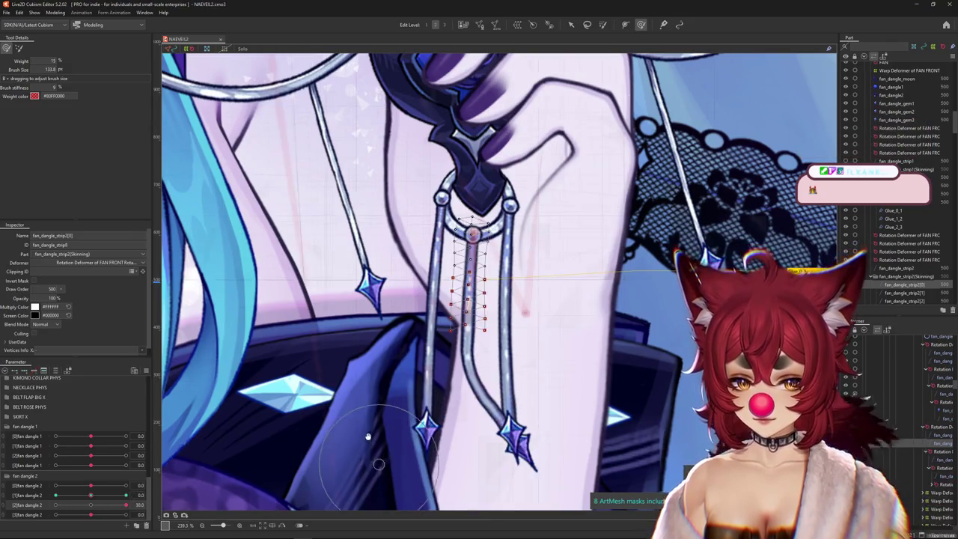
drag(556, 457, 540, 423)
mouse_move(288, 449)
mouse_down()
mouse_move(75, 508)
mouse_move(26, 500)
mouse_move(91, 508)
mouse_up()
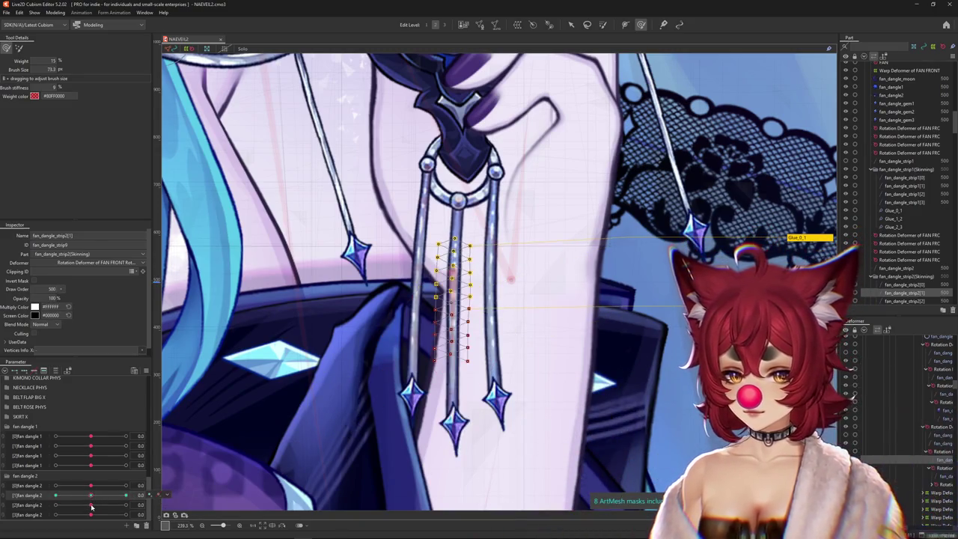
Paint weights on fan_dangle_strip2[2] with a brush of about 89, testing the swing at 30
click(455, 331)
drag(126, 506, 88, 507)
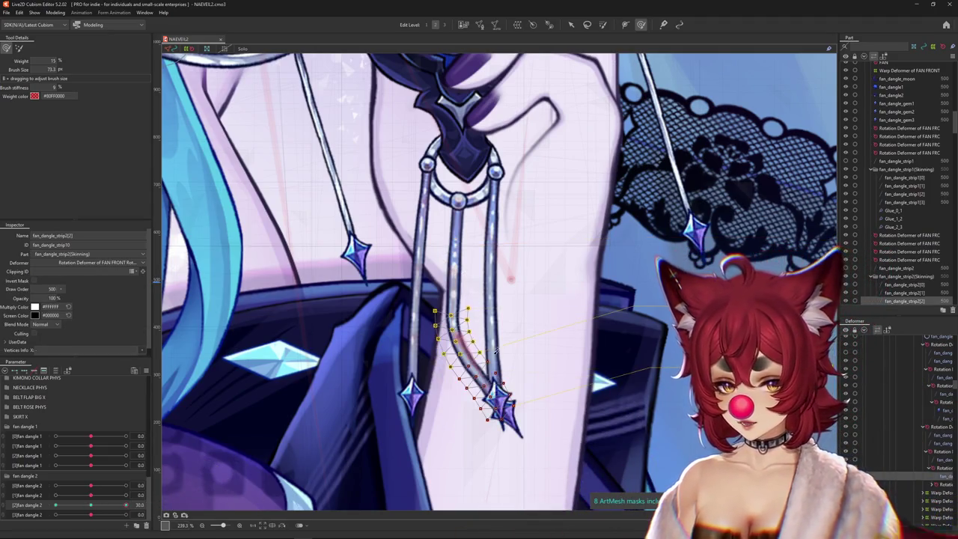
drag(470, 332, 451, 315)
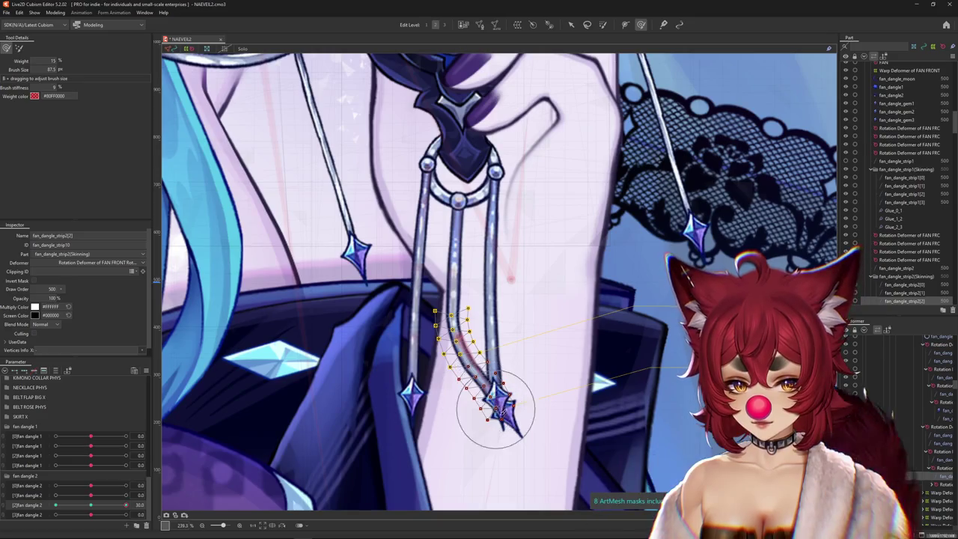
drag(496, 410, 490, 398)
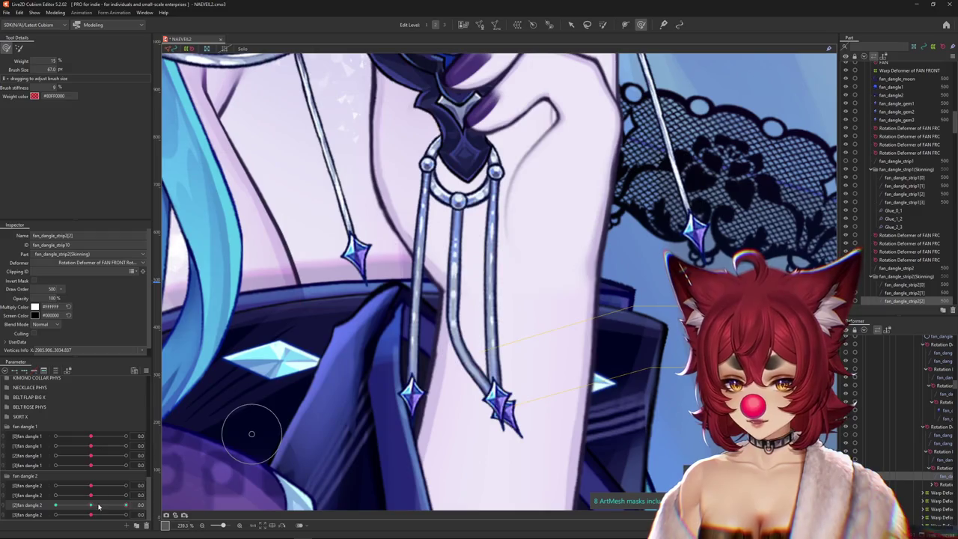
scroll(434, 374, up, 2)
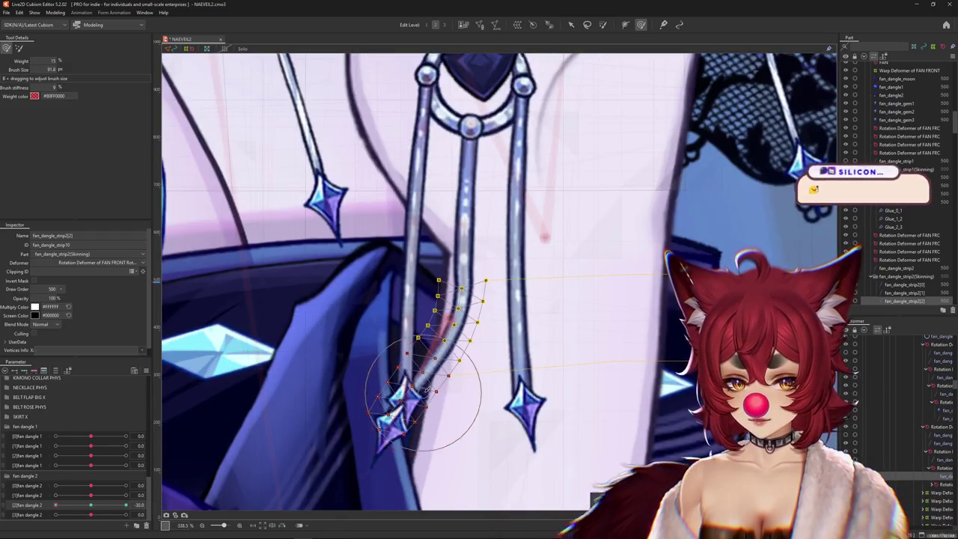
click(225, 428)
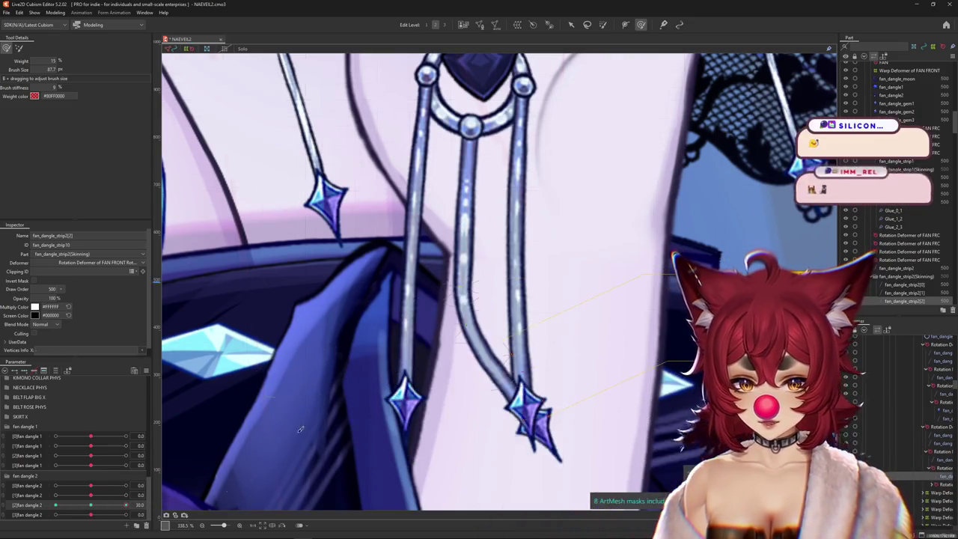
Reselect the strip to preview its bend, then list the meshes stacked at the dangles
click(452, 281)
drag(446, 305, 433, 331)
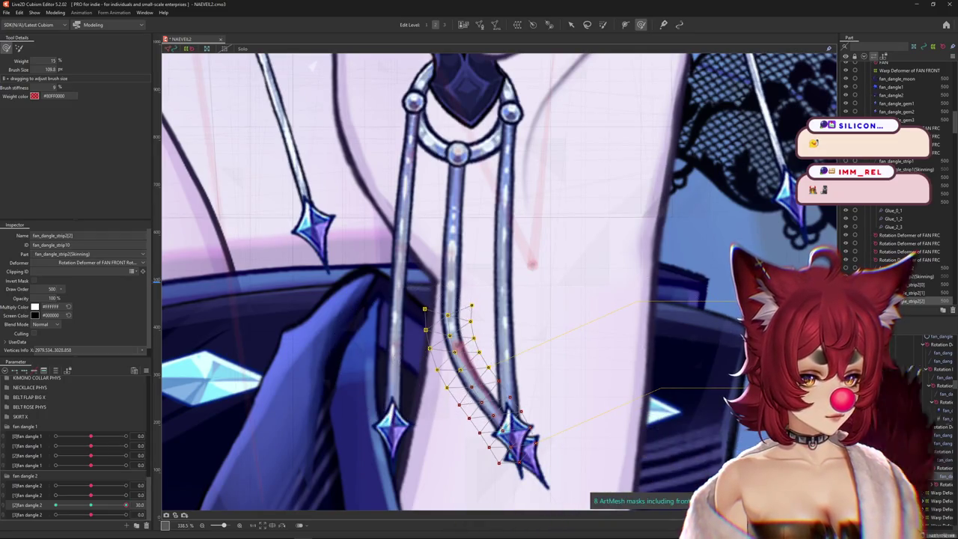
click(533, 347)
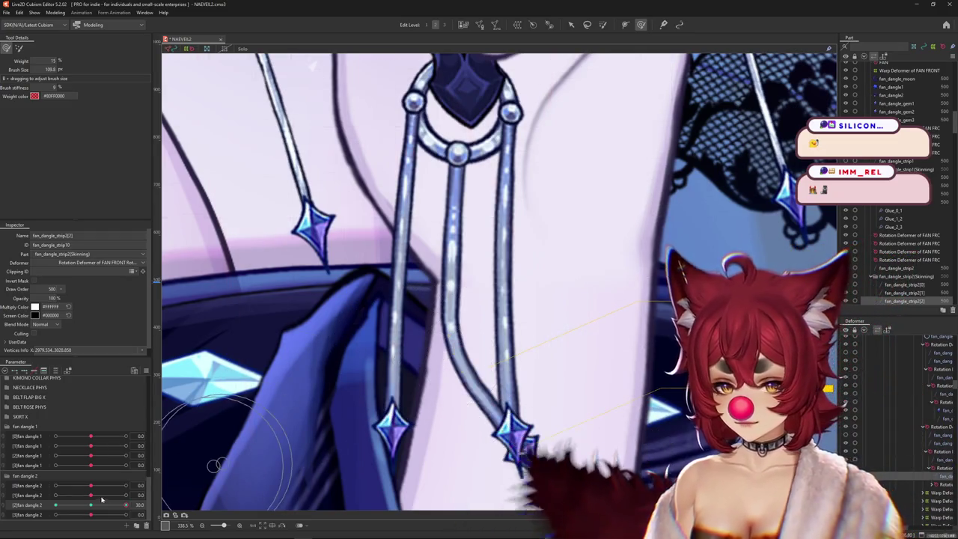
drag(464, 399, 479, 321)
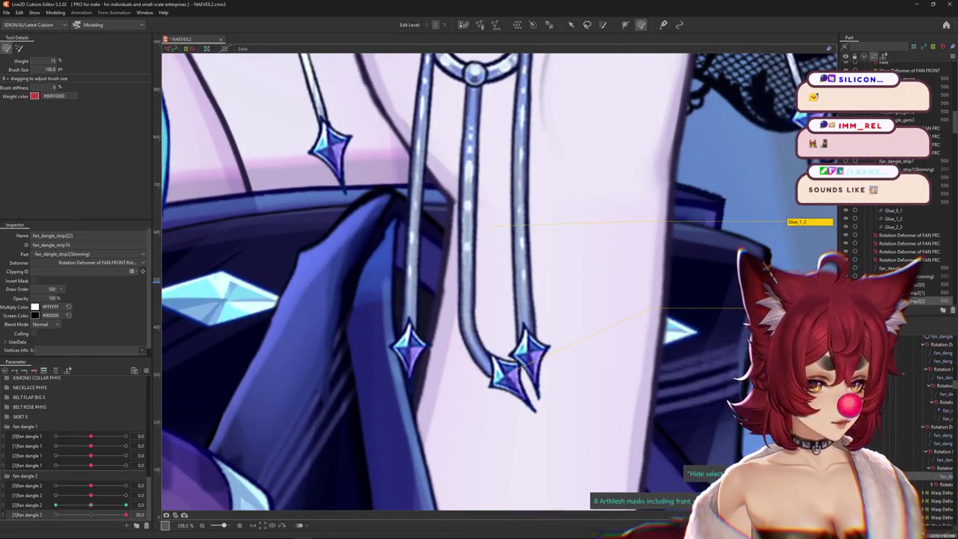
scroll(524, 337, down, 3)
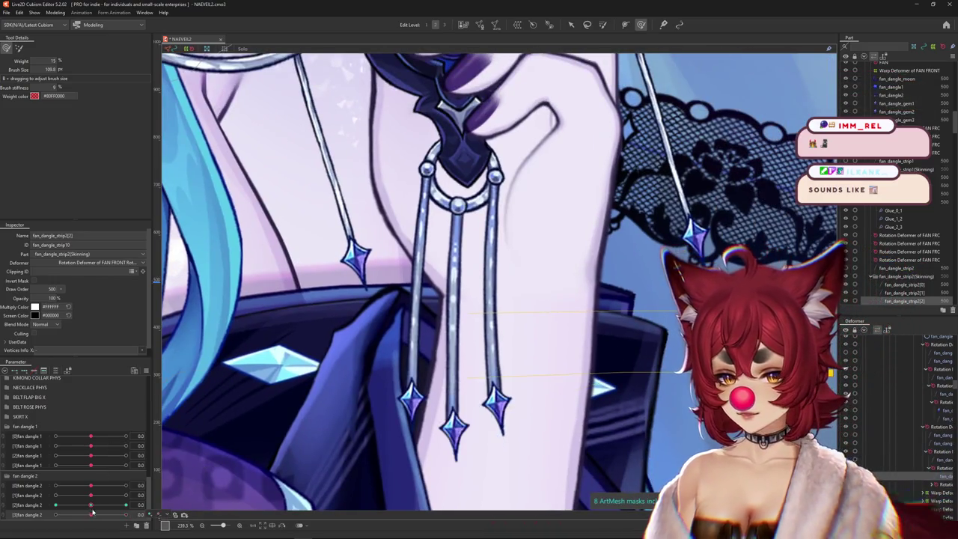
click(450, 371)
Select fan_dangle_strip3 from the list of meshes overlapping at the dangle strips
right_click(502, 321)
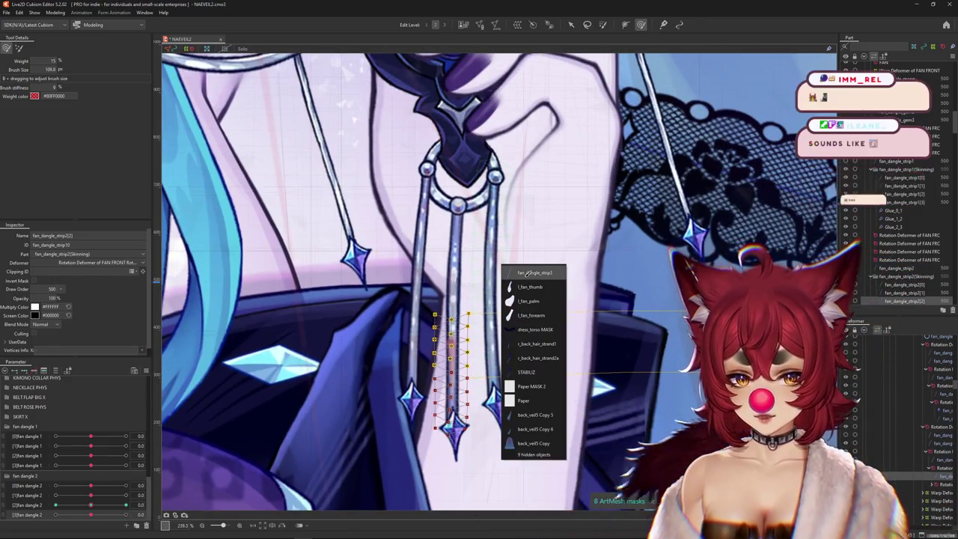
click(528, 273)
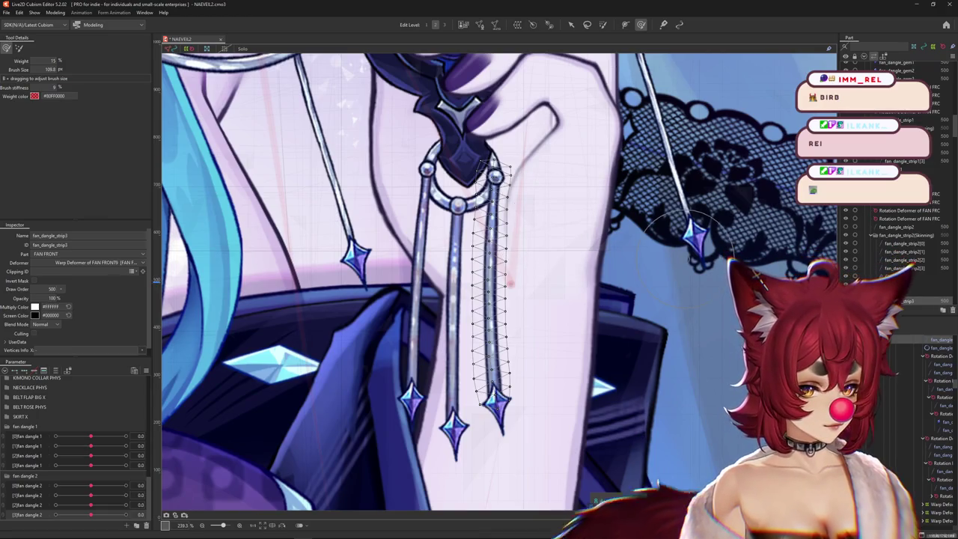
scroll(506, 243, up, 3)
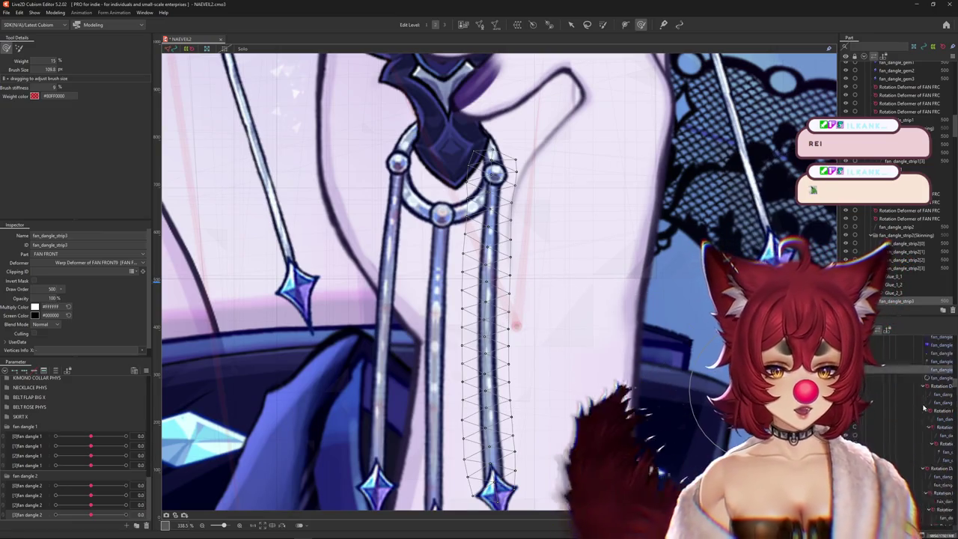
scroll(547, 337, down, 3)
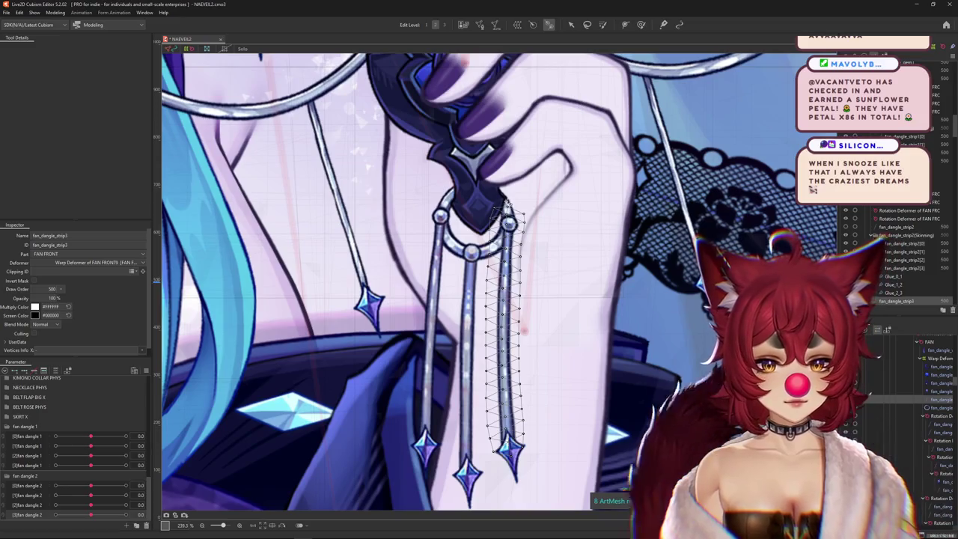
Reselect fan_dangle_strip3 and extend its top rotation deformer down the strip
click(507, 200)
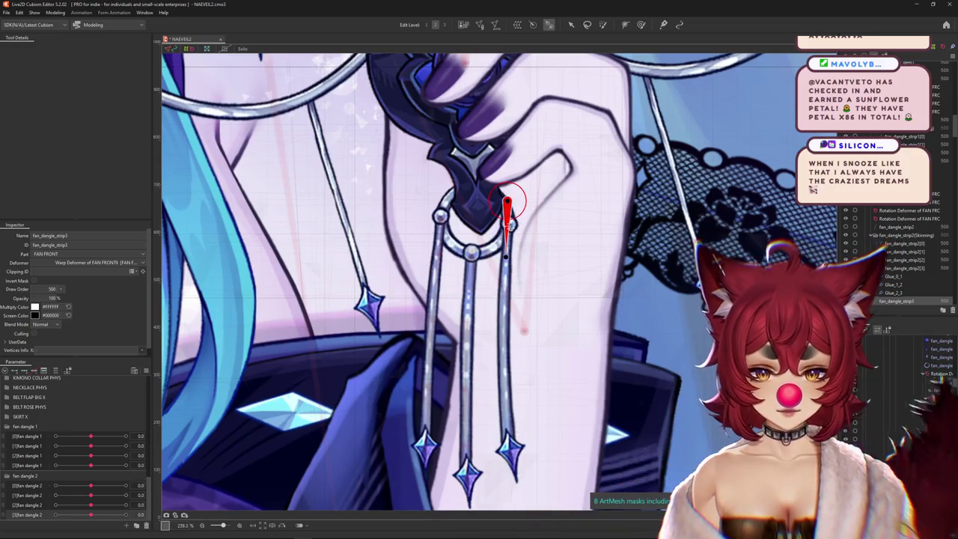
click(507, 213)
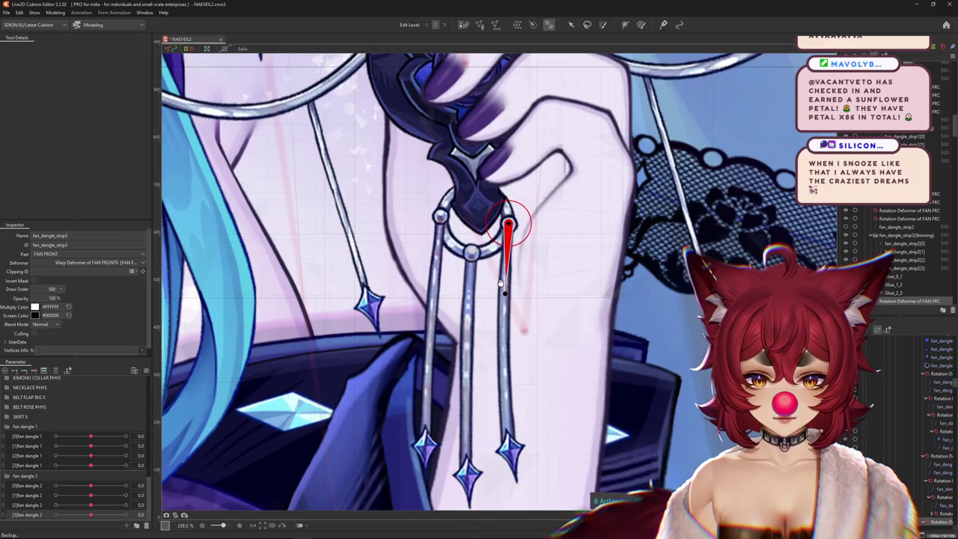
click(508, 247)
scroll(508, 228, down, 2)
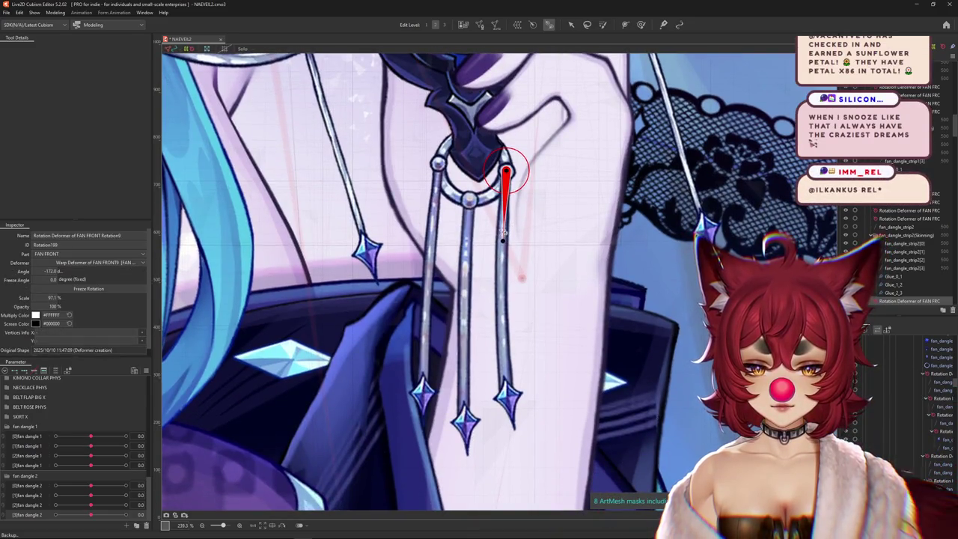
drag(503, 240, 503, 318)
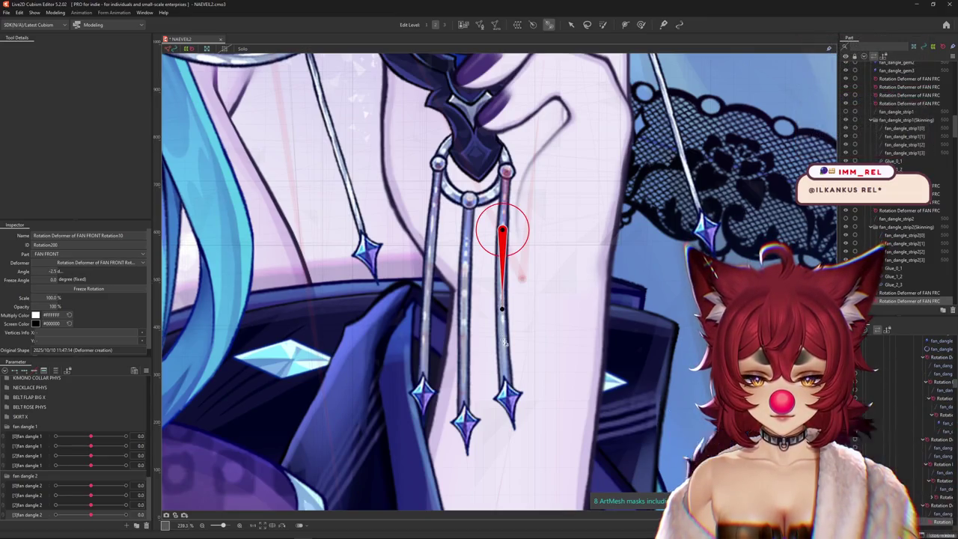
Select the chain's lower deformers, then the strip mesh together with all four deformers
click(504, 350)
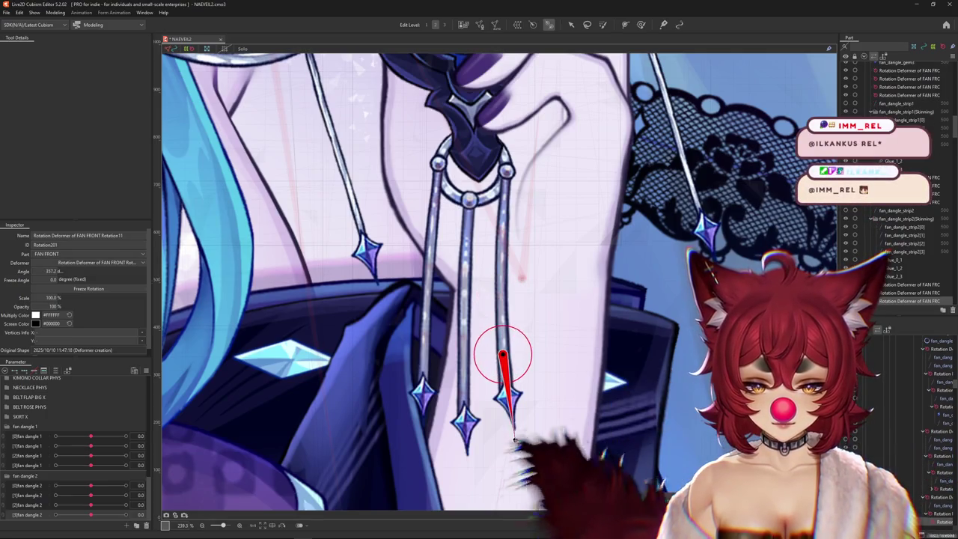
click(516, 439)
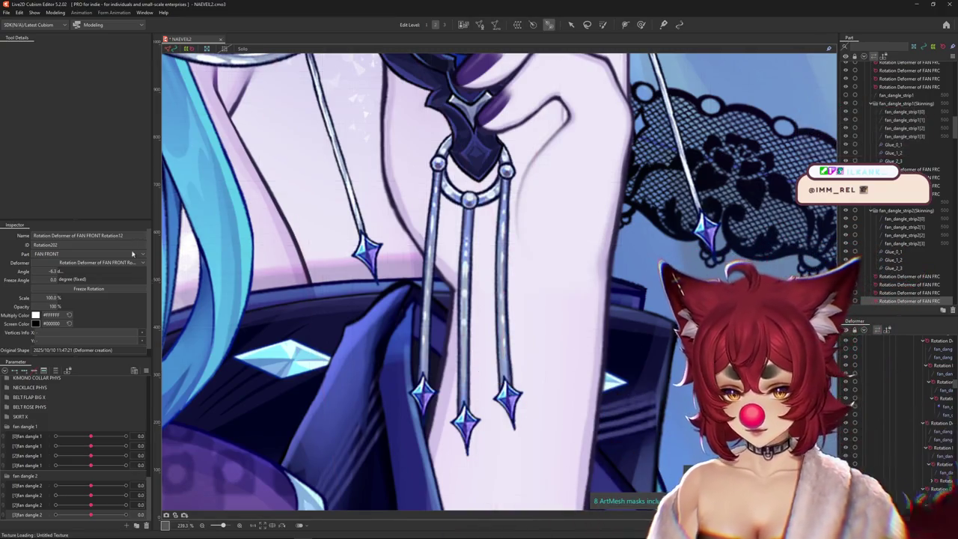
click(934, 488)
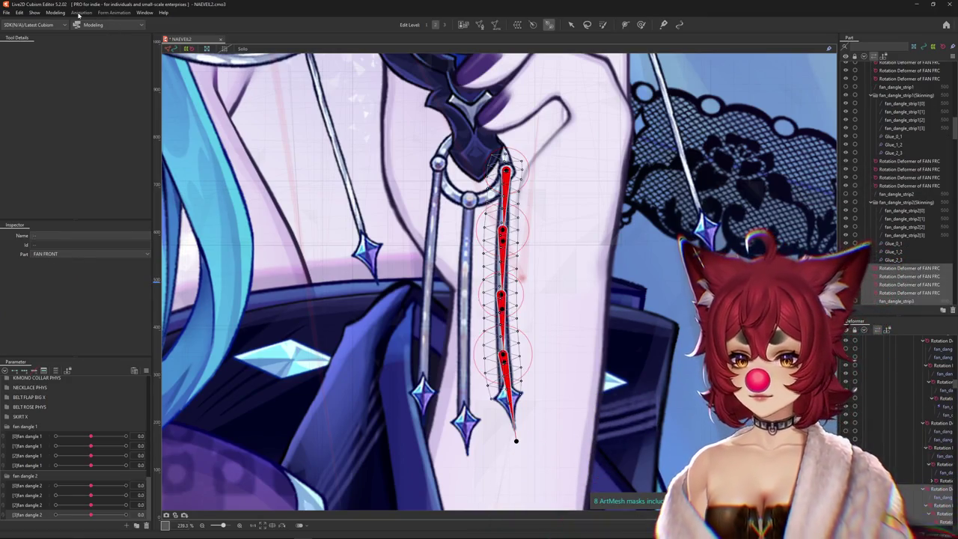
Choose skinning for fan_dangle_strip3 from the Modeling menu and recentre the fan charm
click(56, 14)
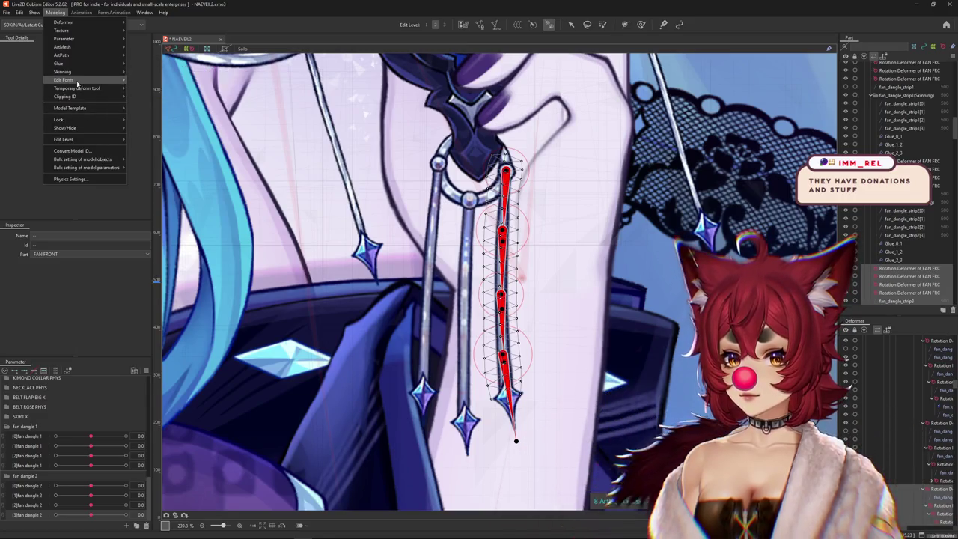
mouse_move(63, 71)
click(177, 72)
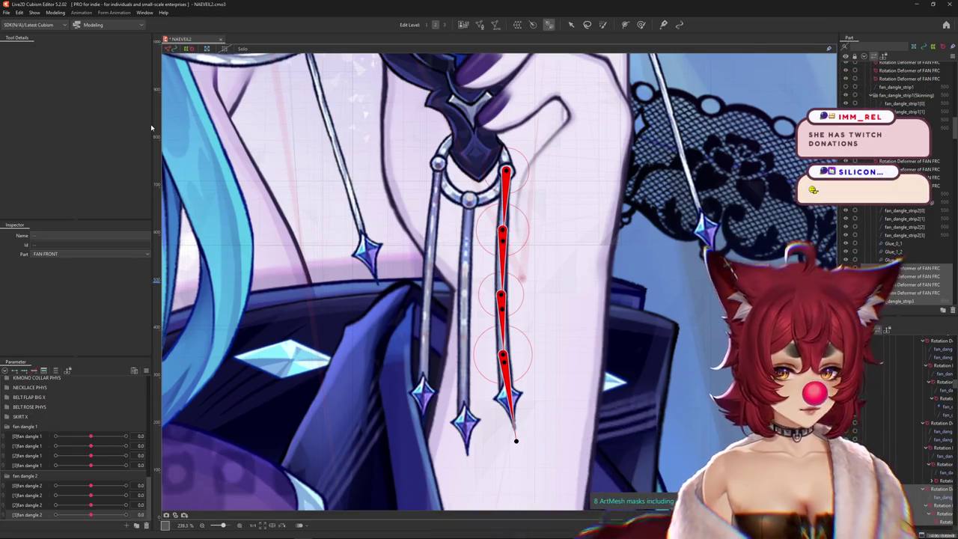
scroll(546, 306, down, 5)
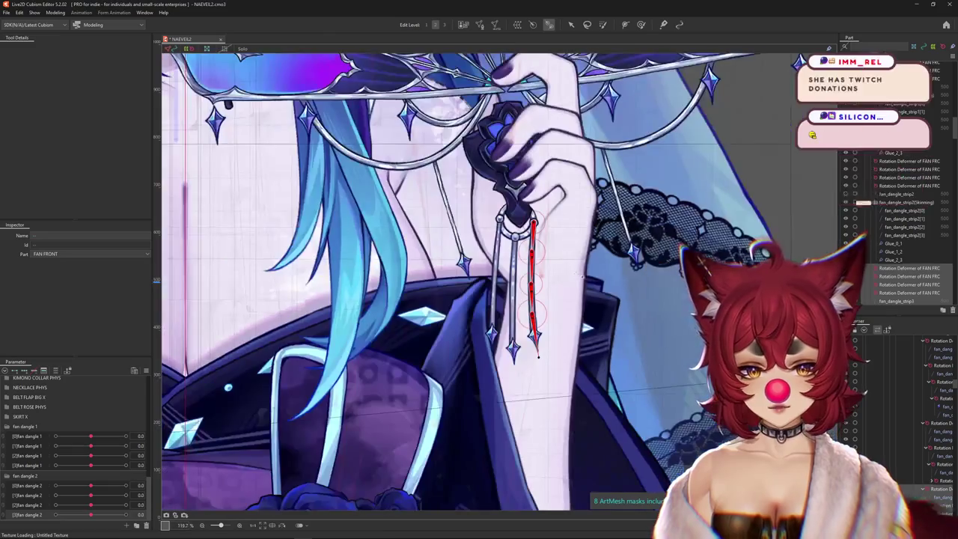
scroll(546, 305, up, 2)
scroll(546, 306, up, 1)
scroll(546, 305, up, 3)
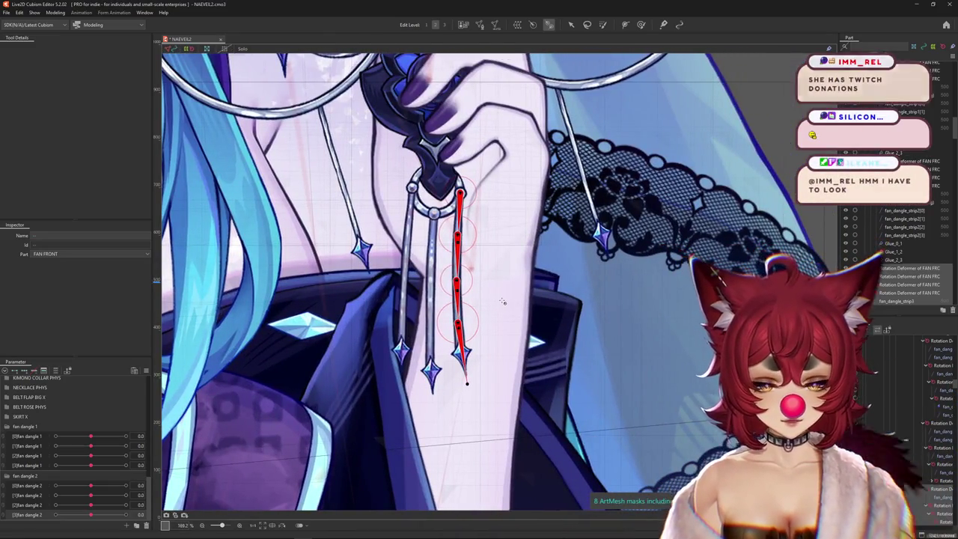
drag(495, 310, 482, 327)
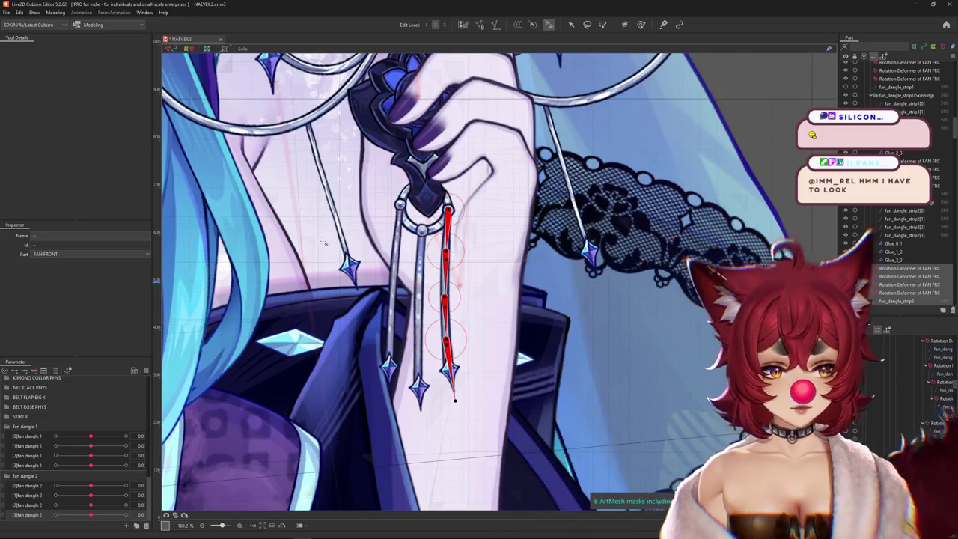
Skin the strip with a generated parameter and a 30° angle range, then select fan_dangle_strip3[0]
click(20, 13)
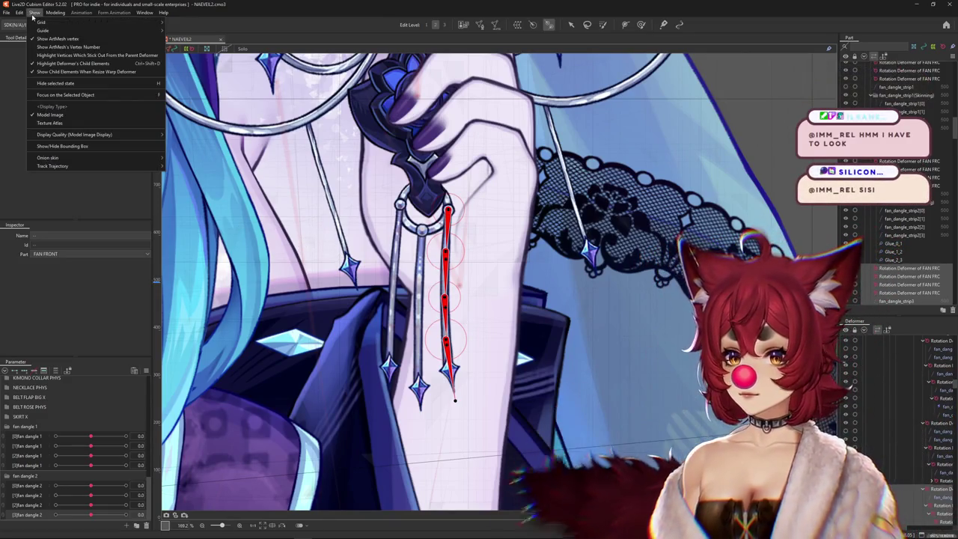
mouse_move(56, 13)
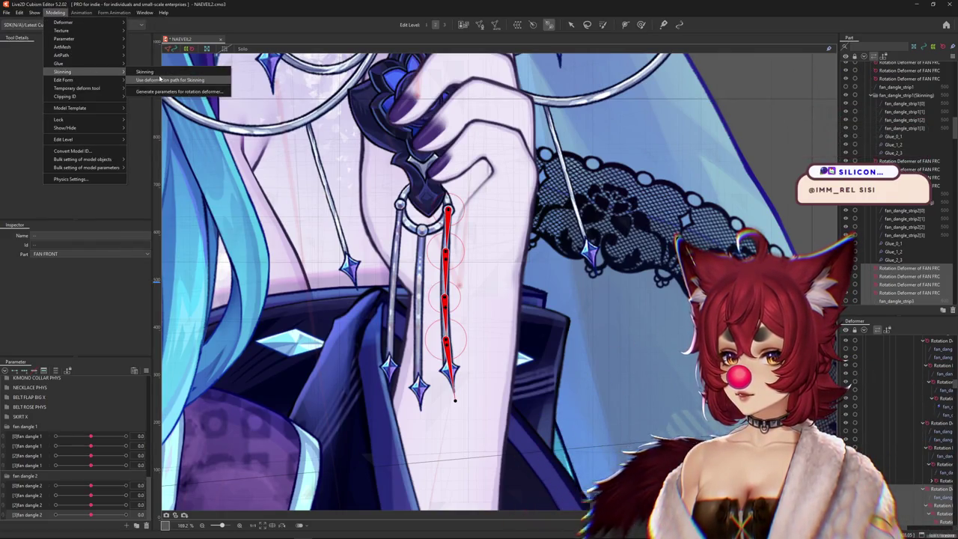
click(150, 69)
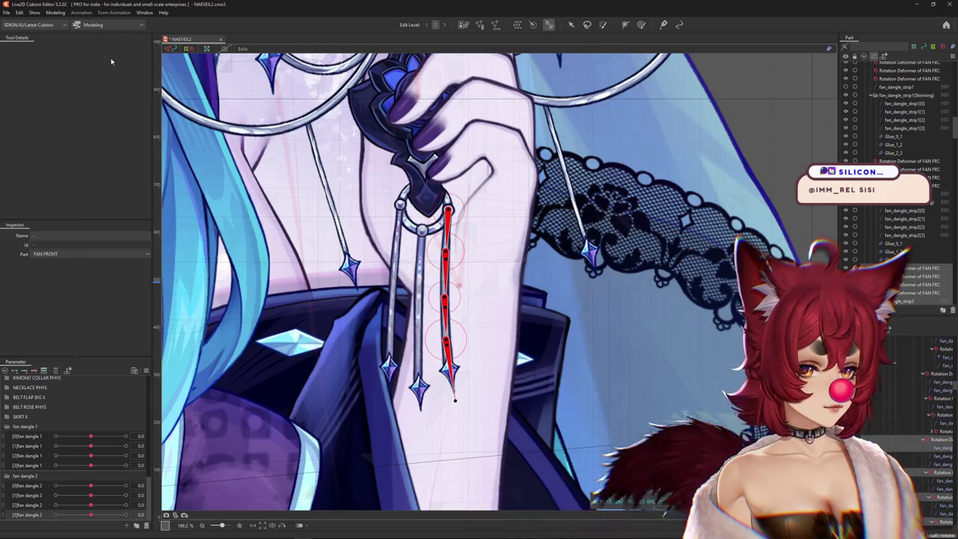
click(55, 13)
mouse_move(62, 71)
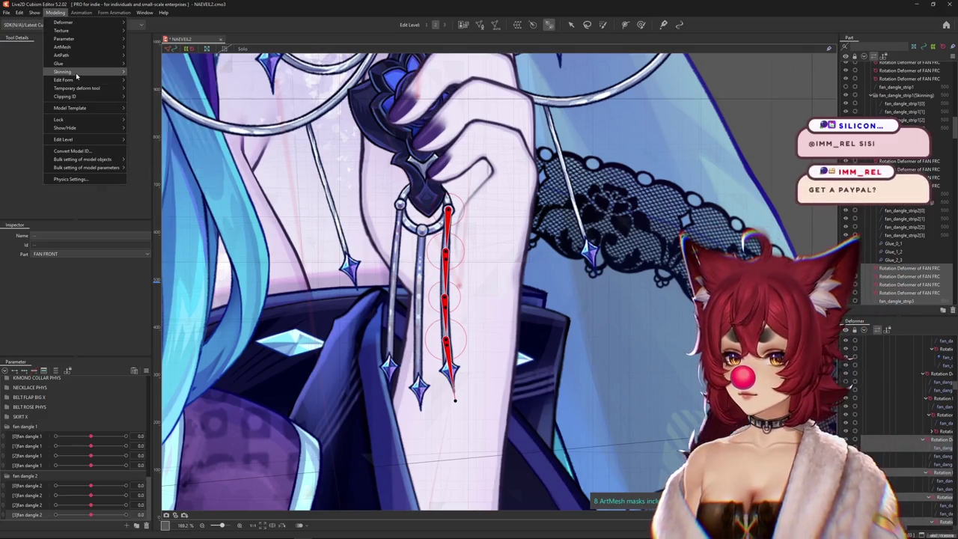
click(178, 91)
text(fan dangle)
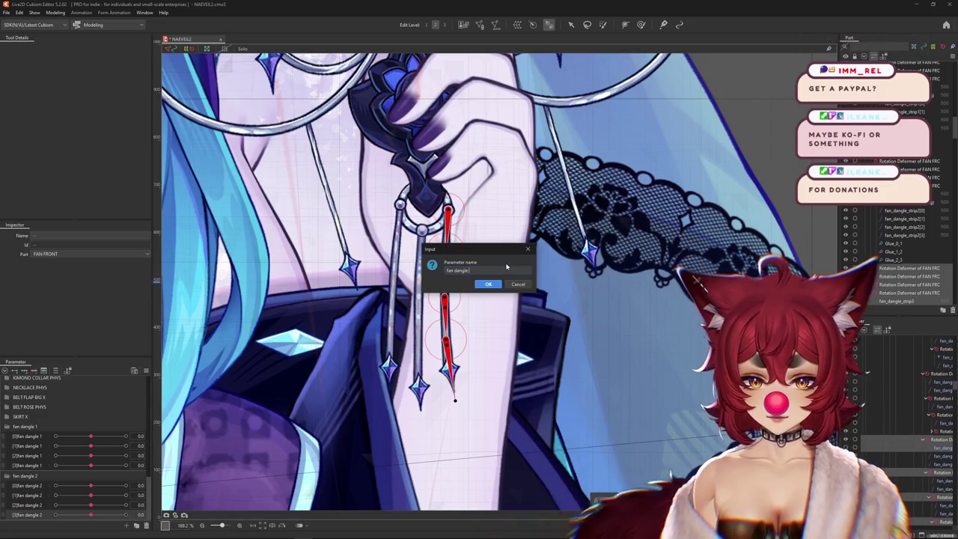
key(Return)
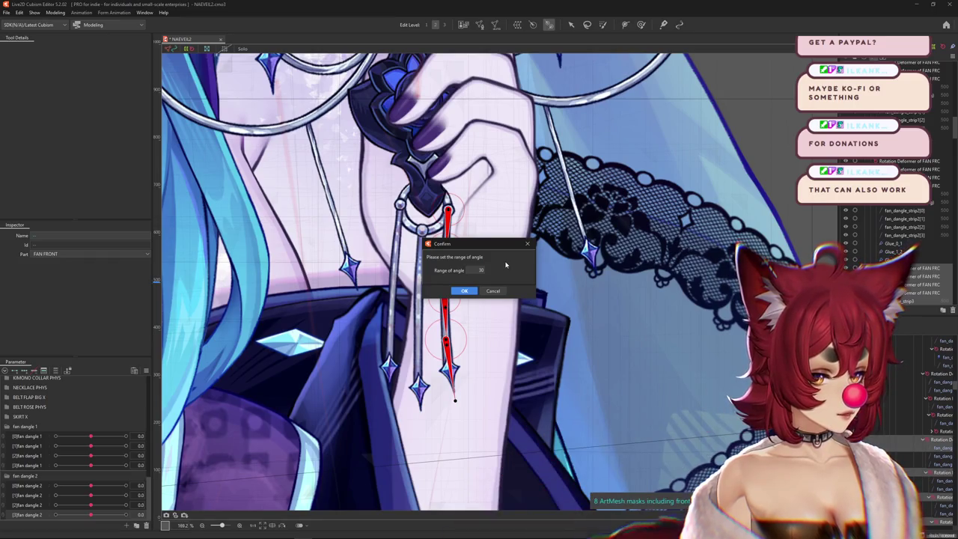
key(Return)
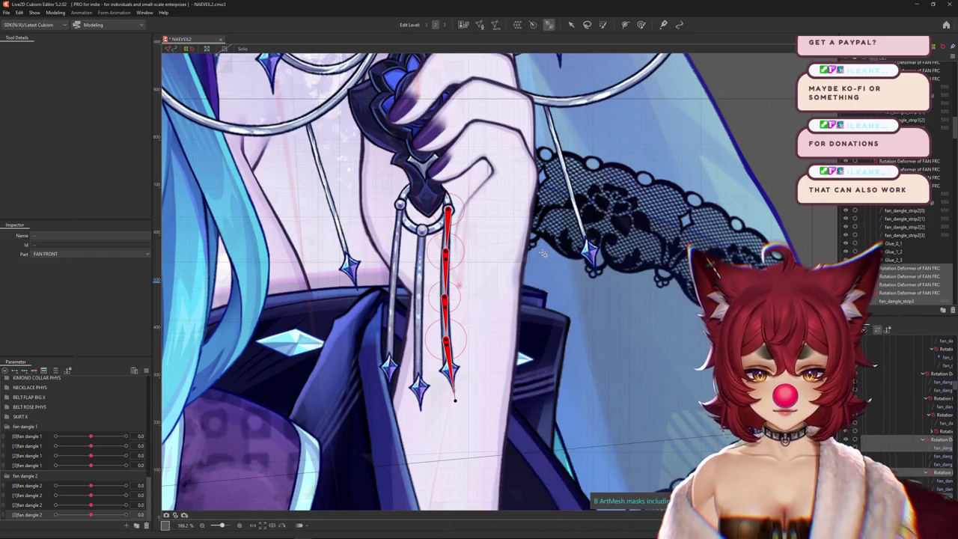
click(945, 449)
click(936, 465)
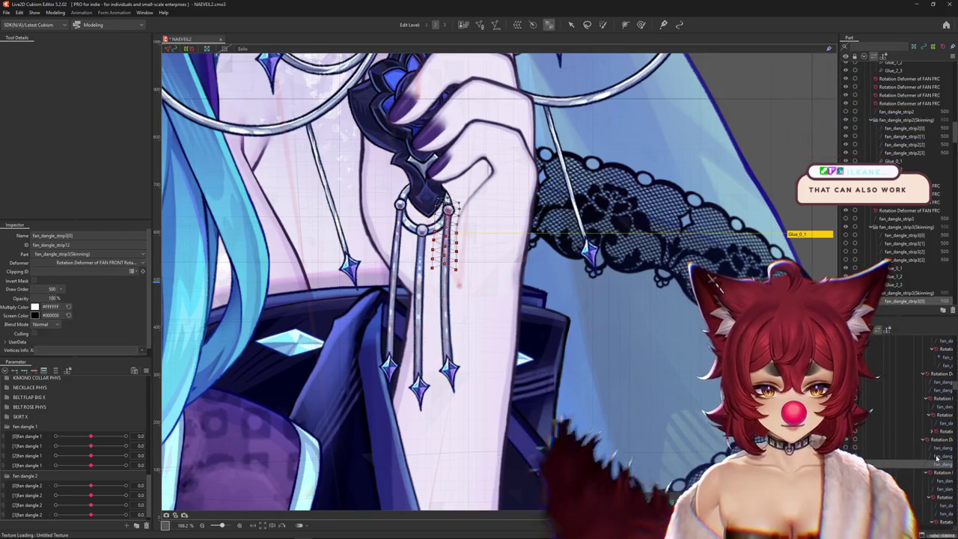
Select the new fan_dangle_strip3 segments one by one to check them
click(936, 456)
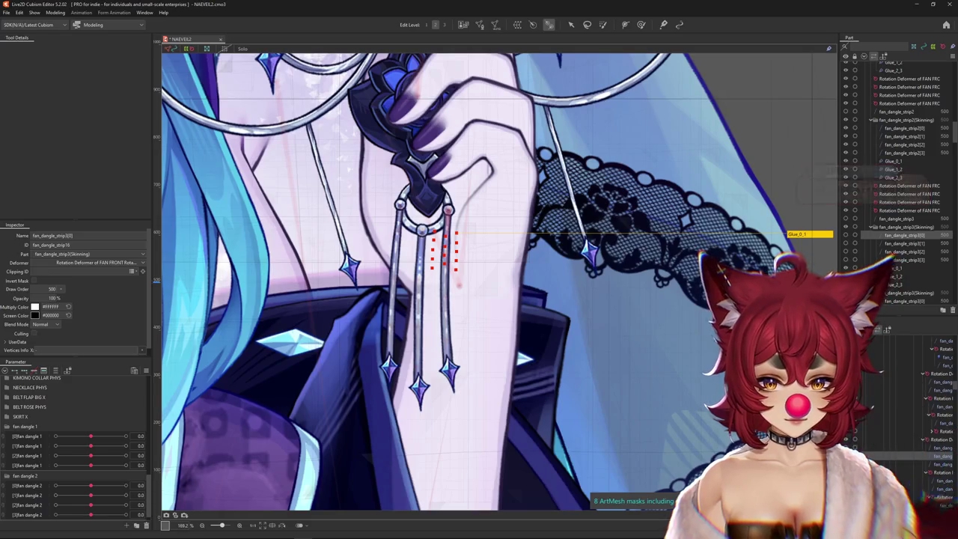
scroll(440, 236, up, 5)
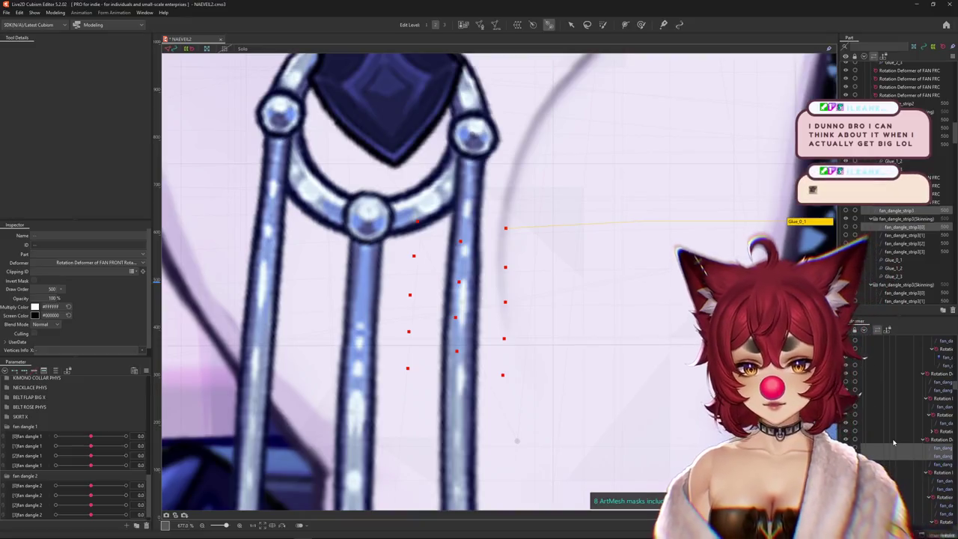
click(517, 326)
scroll(516, 325, down, 1)
scroll(516, 326, down, 1)
drag(470, 366, 437, 323)
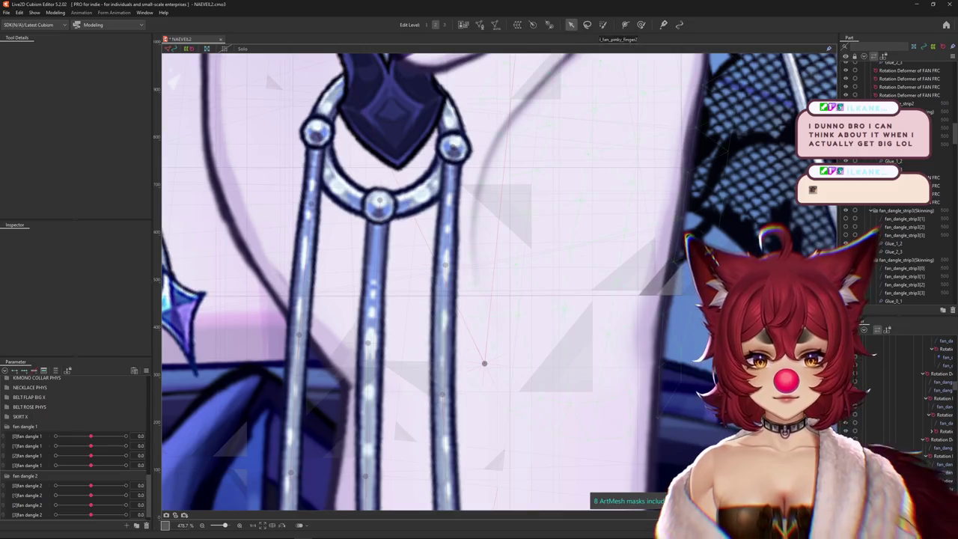
click(944, 465)
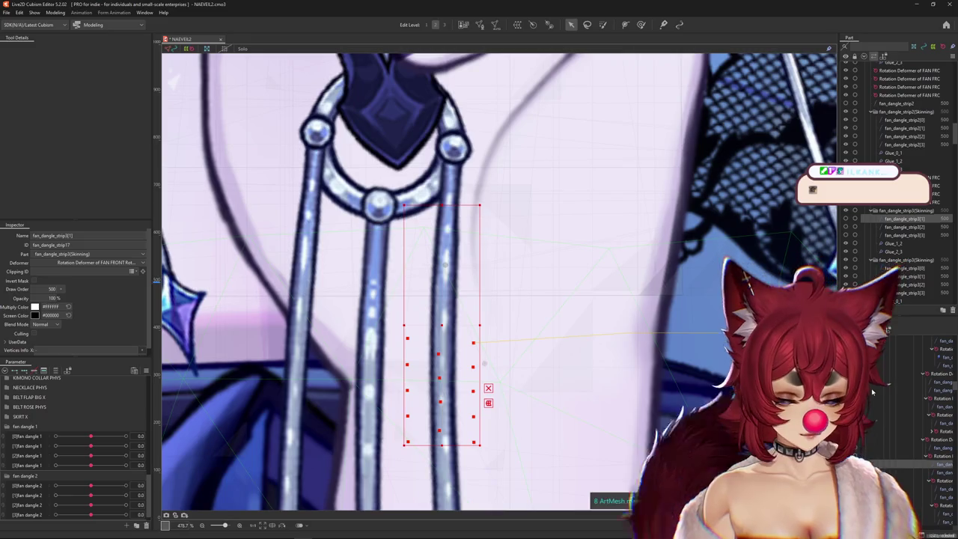
click(936, 476)
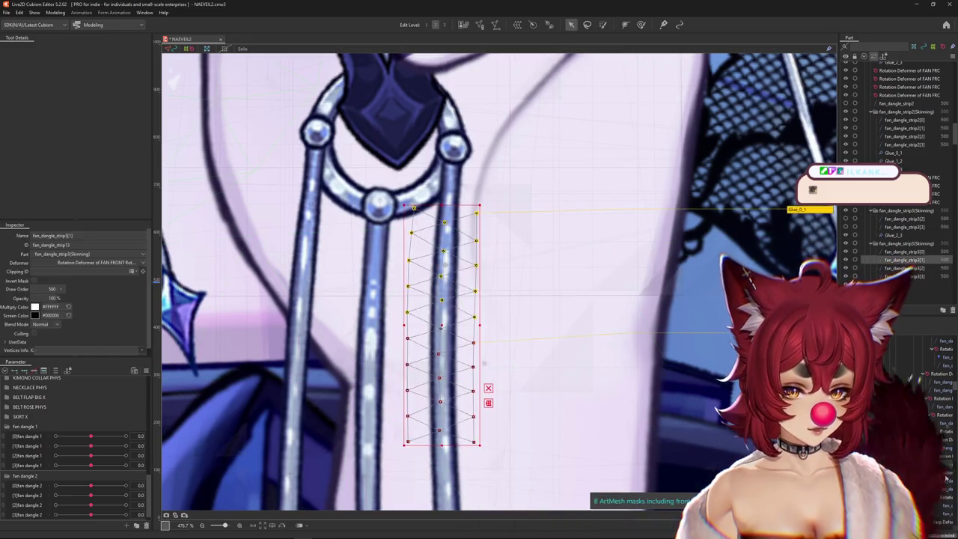
click(946, 485)
Pick the strip mesh from the overlapping list and select fan_dangle_strip3[0]
scroll(536, 315, down, 3)
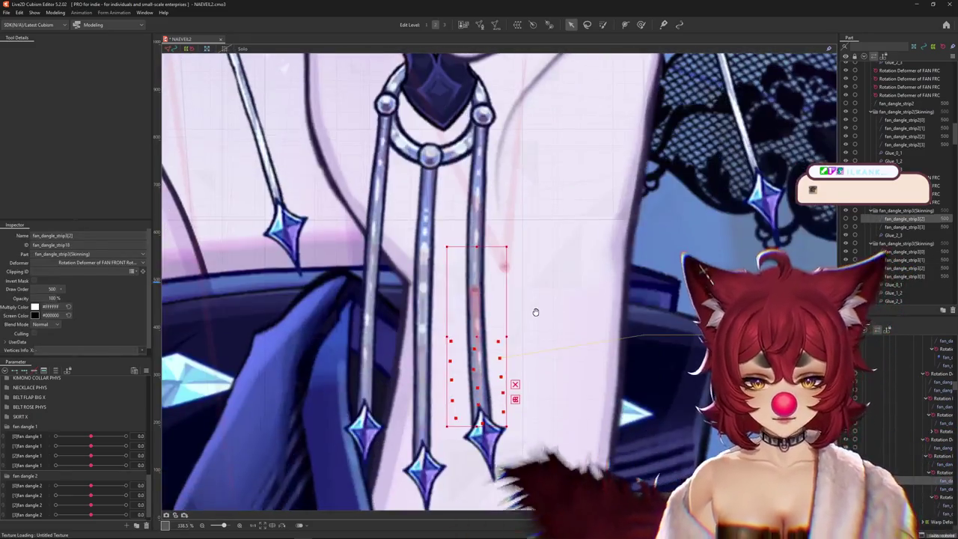
click(534, 316)
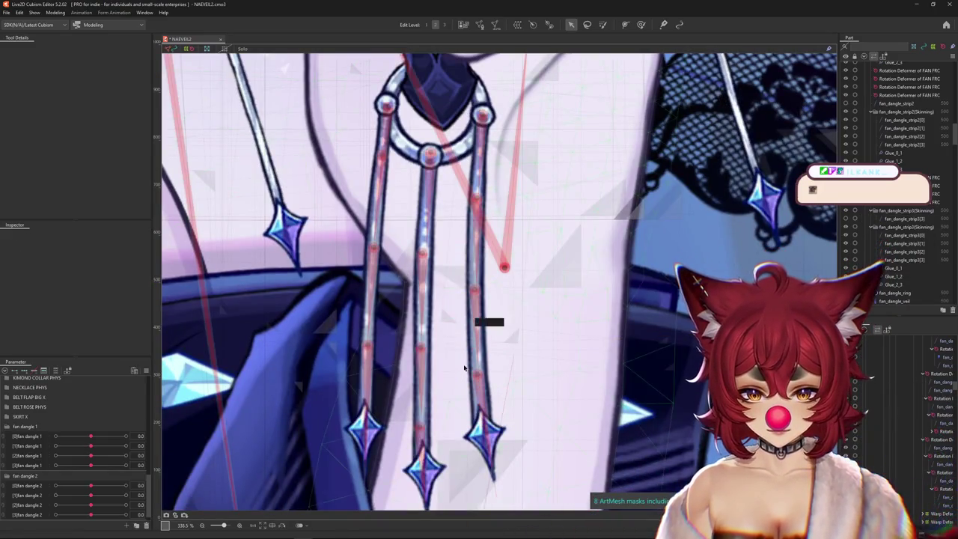
right_click(474, 334)
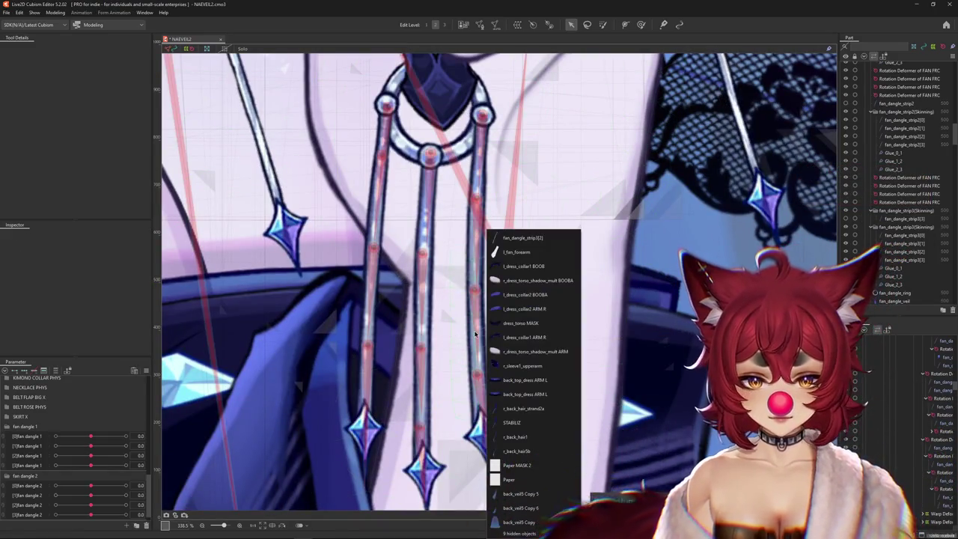
click(522, 237)
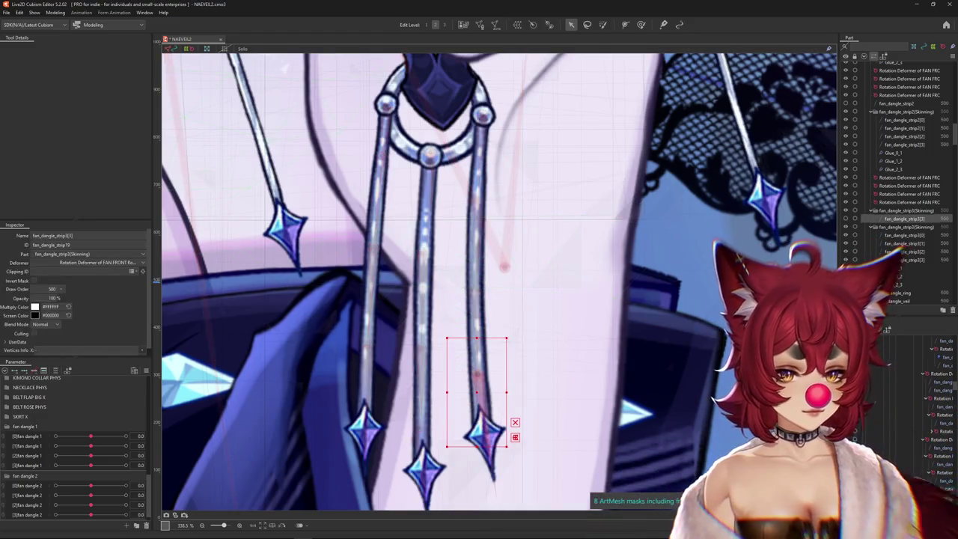
click(934, 447)
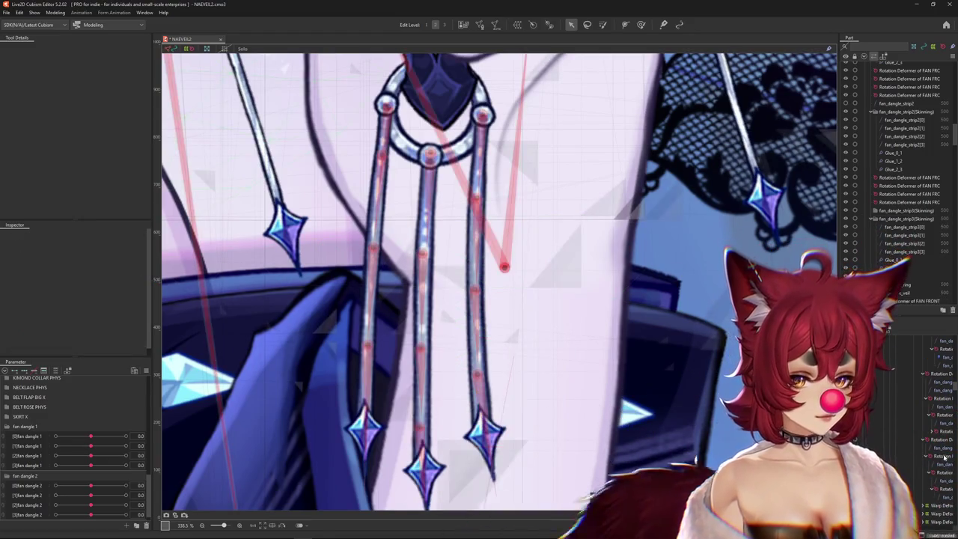
drag(636, 407, 620, 459)
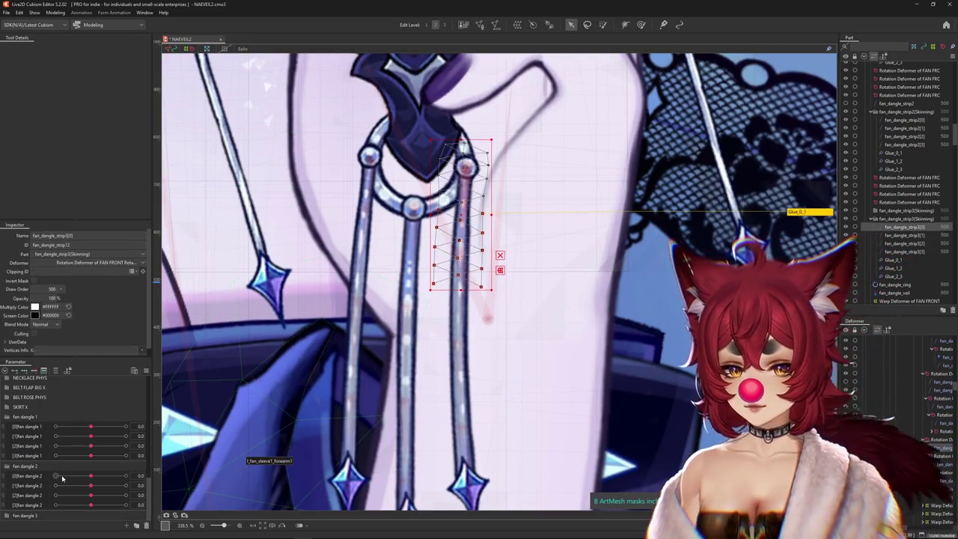
Collapse the fan dangle 1 and 2 groups, expand fan dangle 3, and bend the top segment to 30
click(6, 475)
click(6, 456)
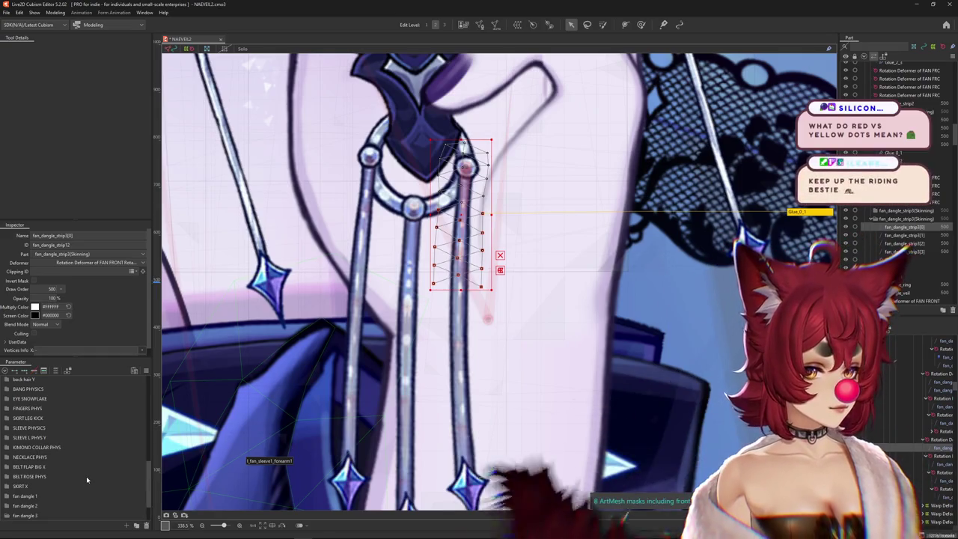
click(6, 515)
mouse_move(90, 486)
mouse_down()
mouse_move(126, 486)
mouse_move(86, 480)
mouse_move(91, 486)
mouse_up()
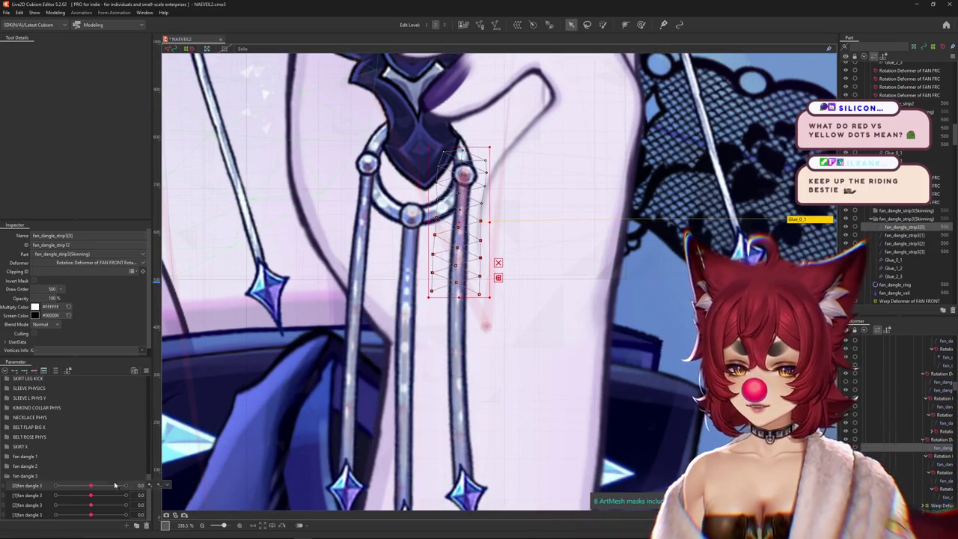
scroll(471, 428, down, 2)
Check fan_dangle_gem1's warp deformer, then select the fan_dangle_strip3[3] mesh
right_click(446, 431)
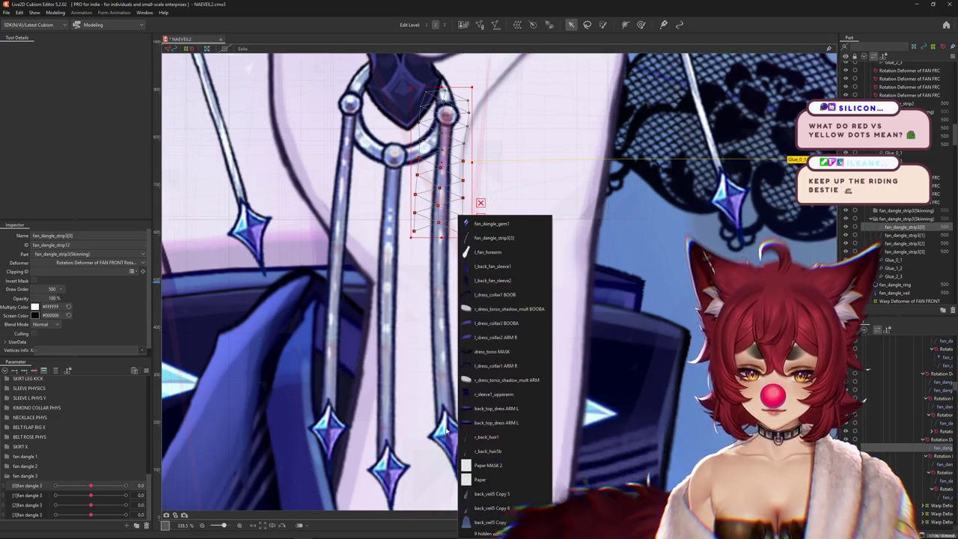
click(491, 223)
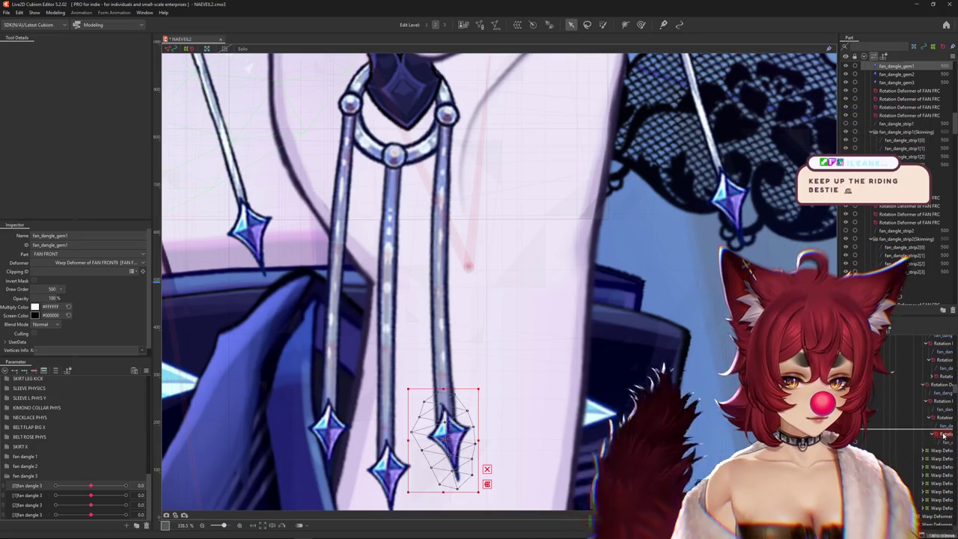
scroll(944, 449, down, 2)
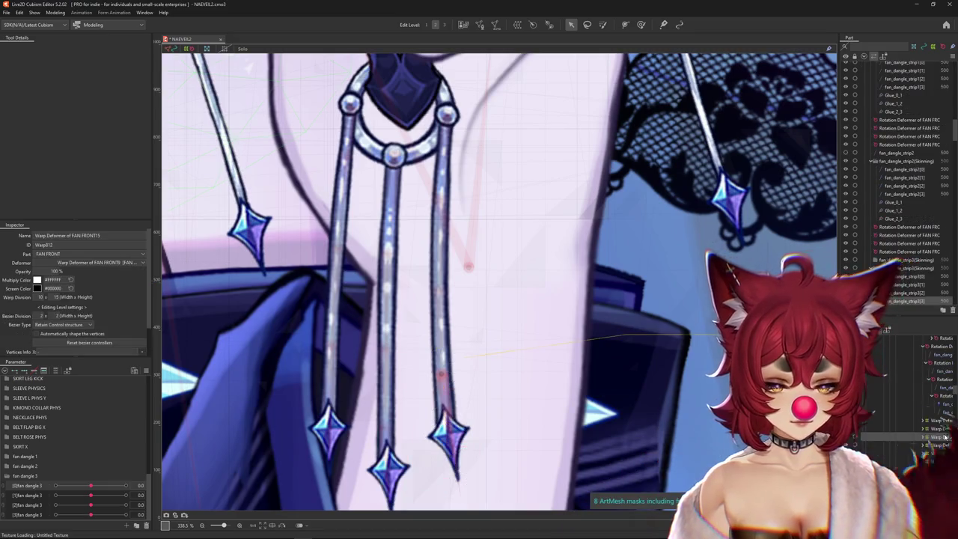
click(945, 412)
click(945, 412)
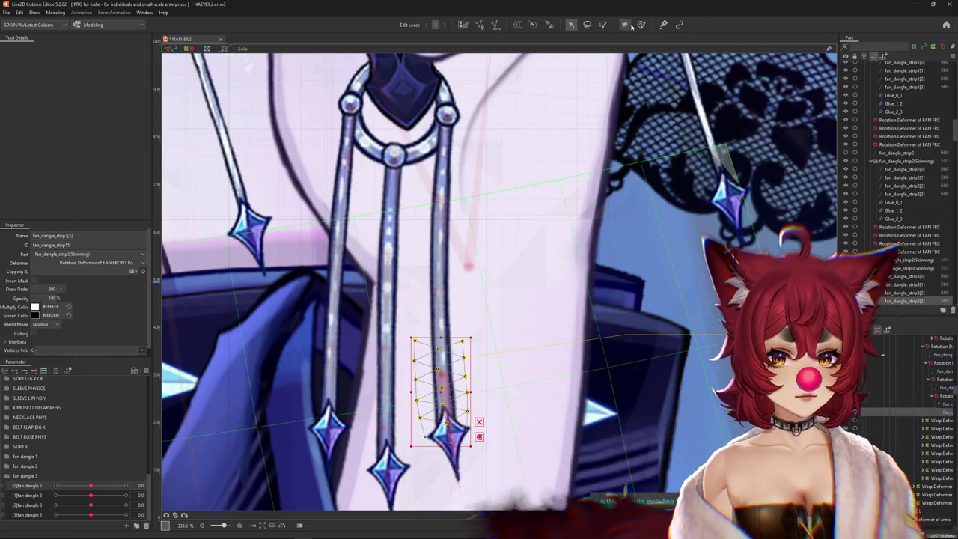
Paint weights on the bottom strip segment, bending it to 30 and back to rest
click(641, 24)
drag(91, 514, 126, 514)
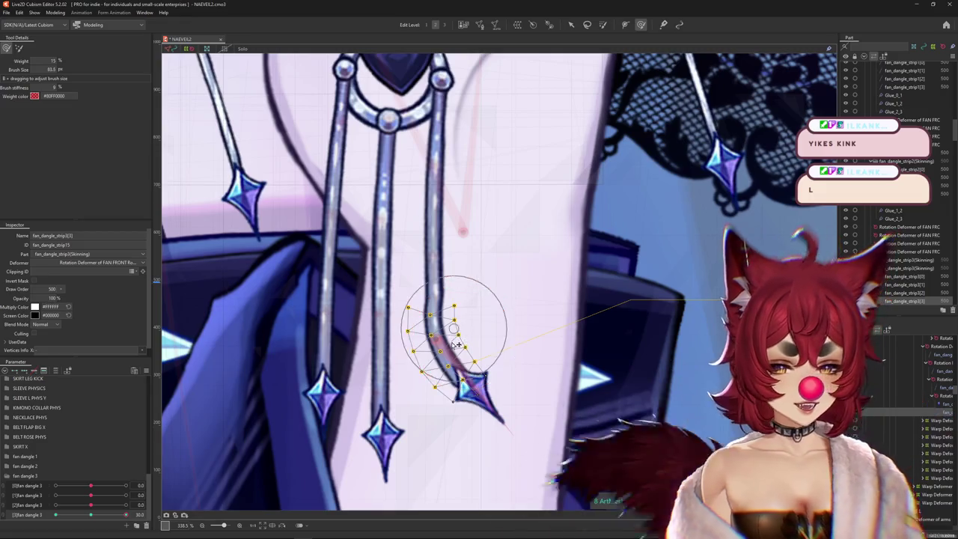
mouse_move(470, 339)
mouse_down()
mouse_move(472, 325)
mouse_move(415, 291)
mouse_up()
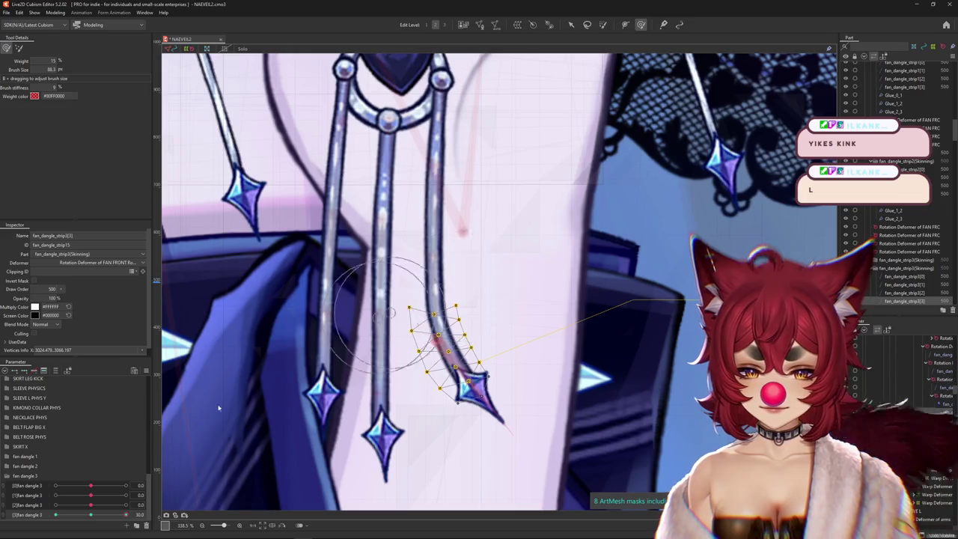
click(192, 494)
drag(460, 340, 449, 351)
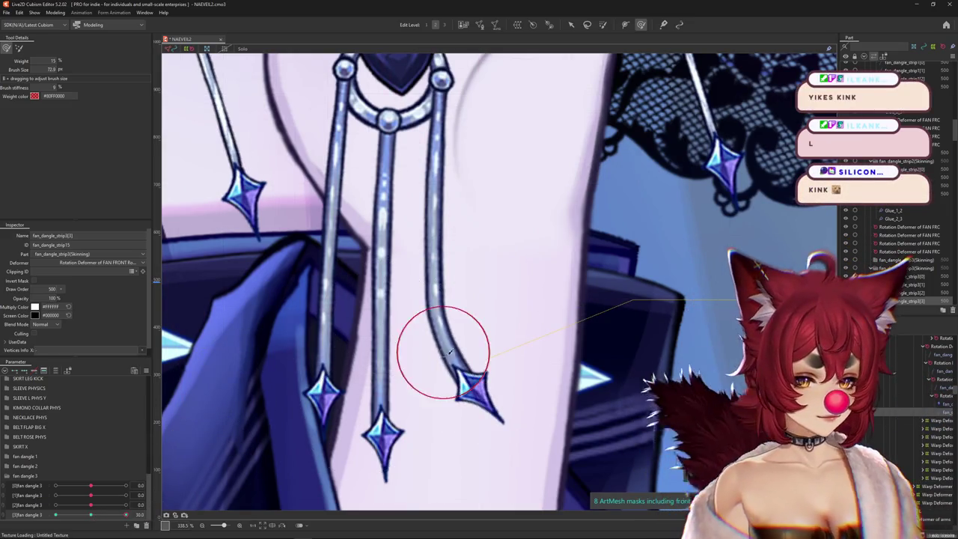
click(439, 346)
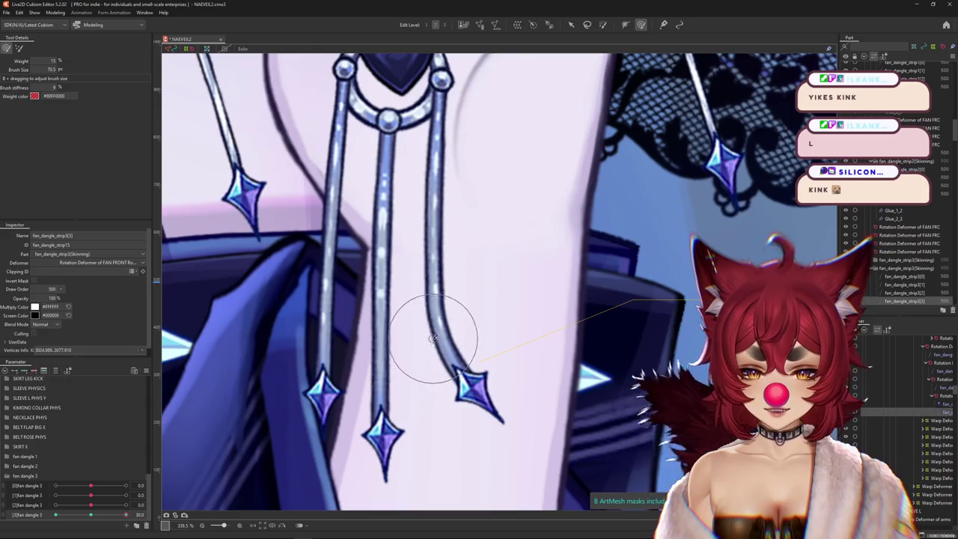
click(91, 516)
Paint fan_dangle_strip3[2] weights while testing [2]fan dangle 3 at 30 and −30
click(438, 321)
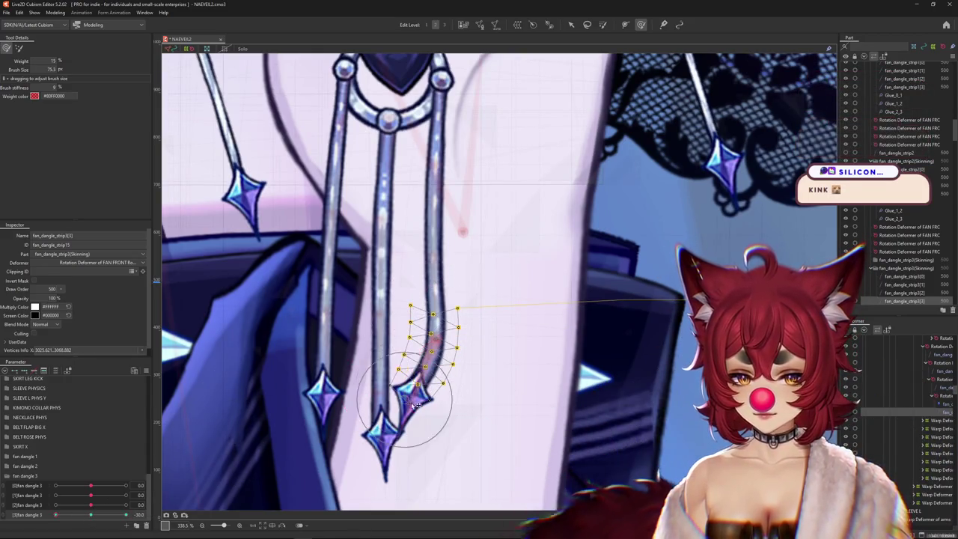
mouse_move(427, 396)
mouse_down()
mouse_move(388, 416)
mouse_move(883, 454)
mouse_up()
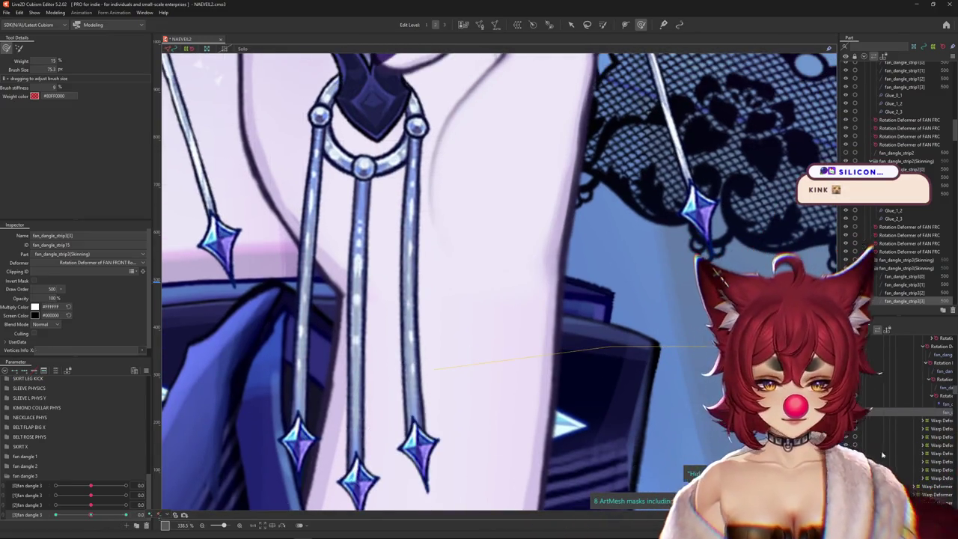
click(408, 314)
drag(91, 504, 126, 504)
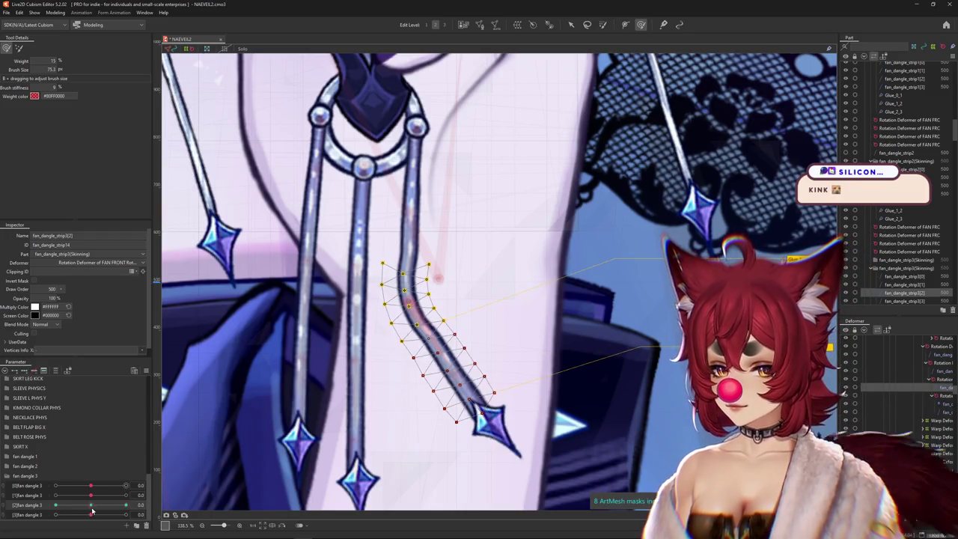
mouse_move(417, 331)
mouse_down()
mouse_move(406, 261)
mouse_move(424, 262)
mouse_up()
drag(440, 340, 437, 342)
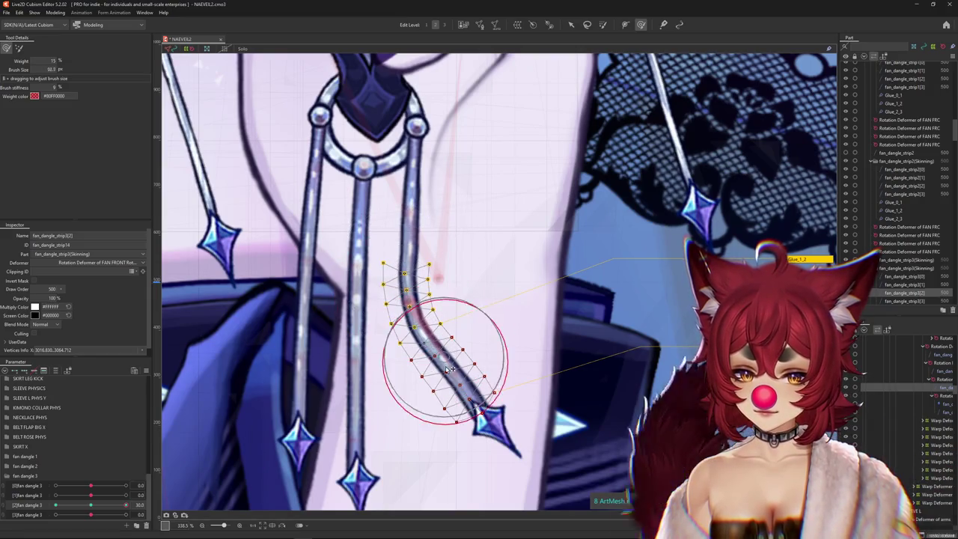
click(122, 505)
drag(441, 274, 428, 271)
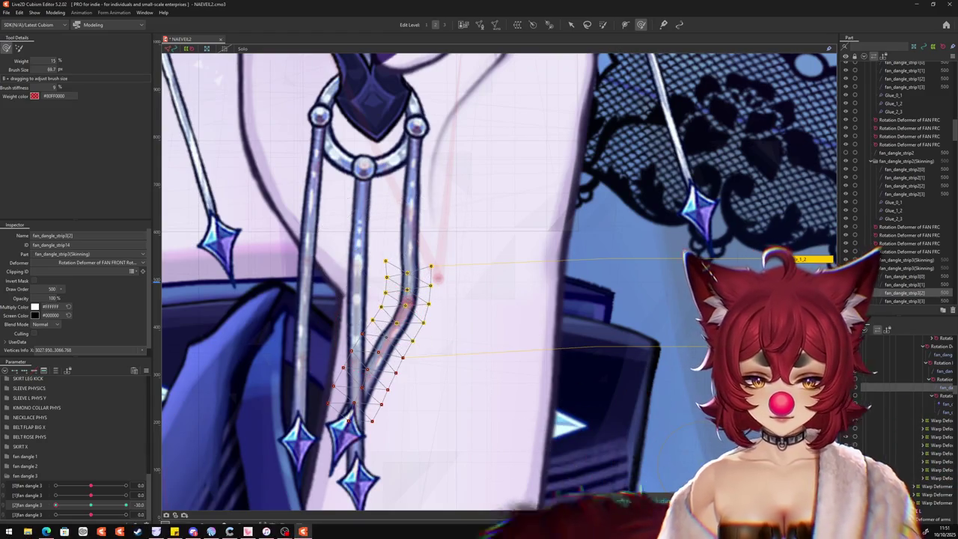
drag(430, 344, 442, 344)
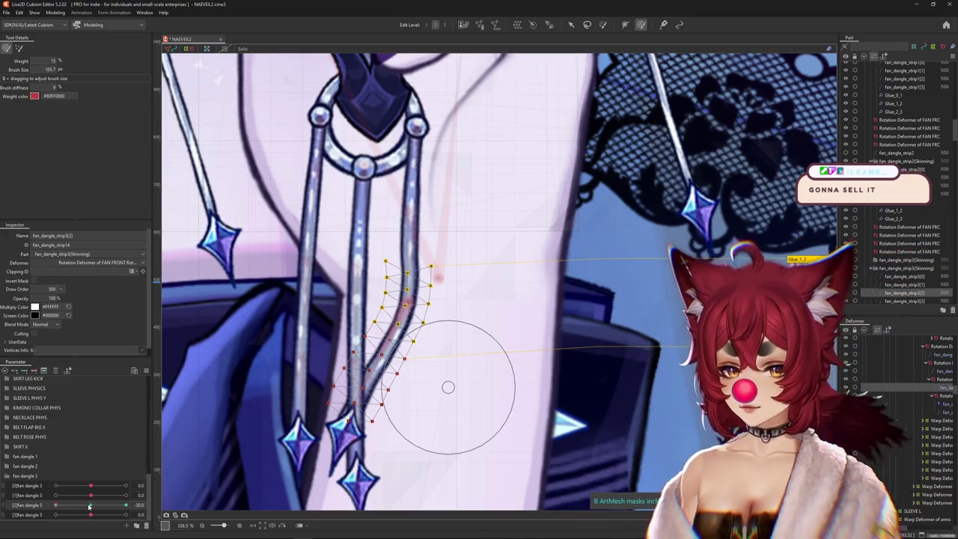
drag(89, 507, 90, 505)
Refine the third strip's weights, previewing the bend with the mesh overlay hidden
key(b)
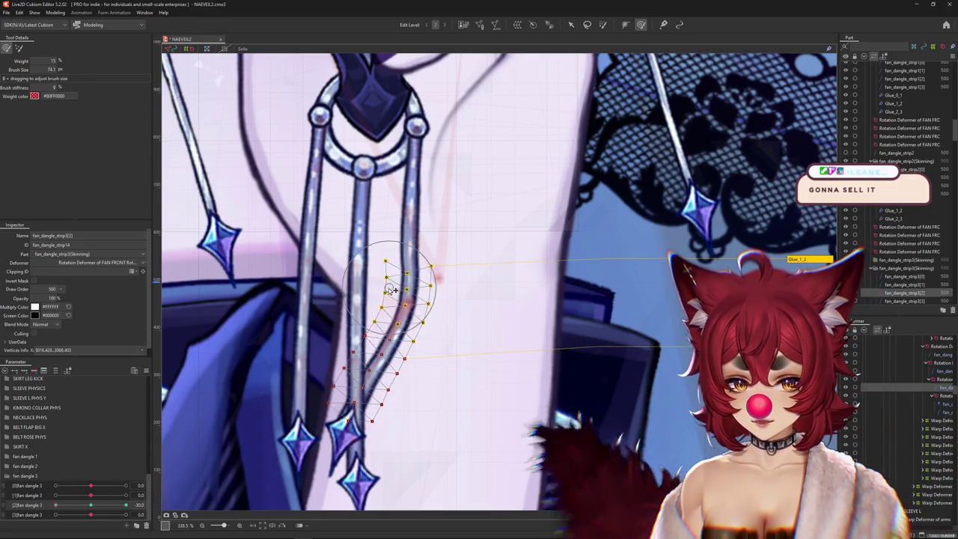
mouse_move(387, 290)
mouse_down()
mouse_move(429, 296)
mouse_move(401, 307)
mouse_move(427, 277)
mouse_move(431, 288)
mouse_move(397, 309)
mouse_up()
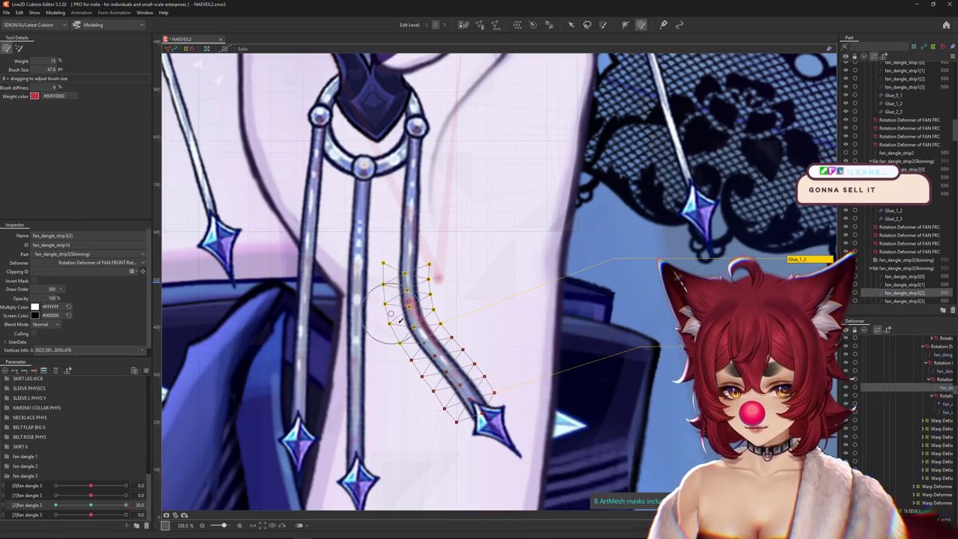
mouse_move(402, 402)
mouse_down()
mouse_move(435, 387)
mouse_move(431, 368)
mouse_up()
key(h)
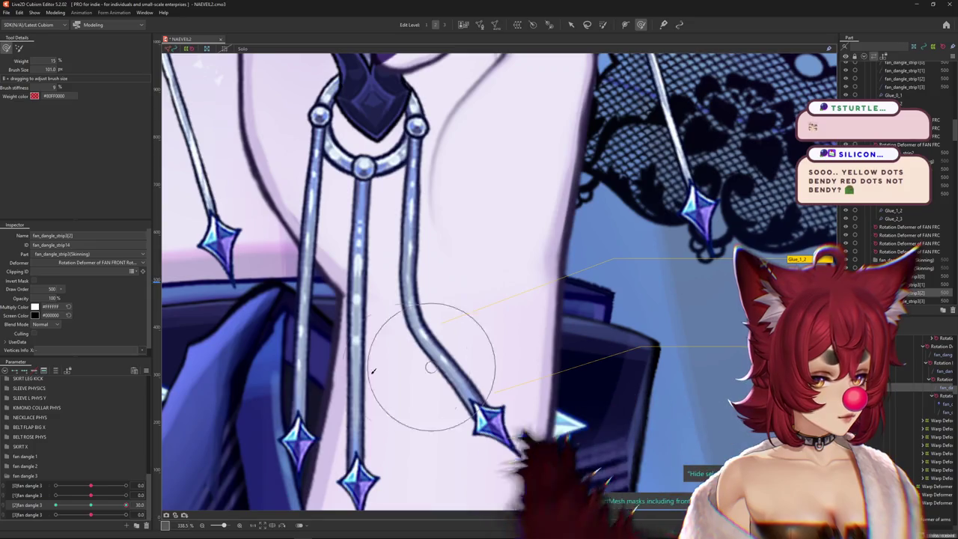
key(h)
drag(515, 420, 539, 395)
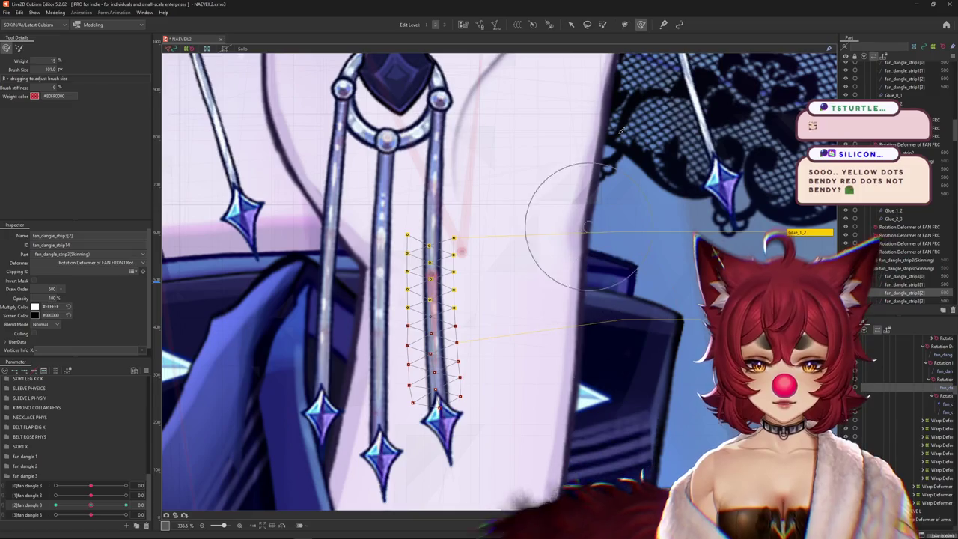
click(571, 24)
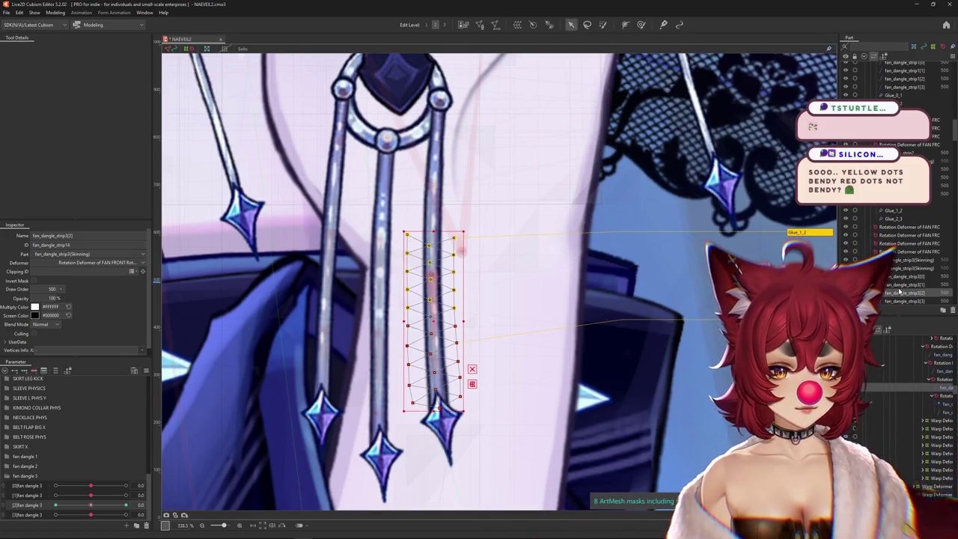
Open Glue_2_3 for weight editing and inspect its gradient on fan_dangle_strip3
scroll(899, 293, down, 1)
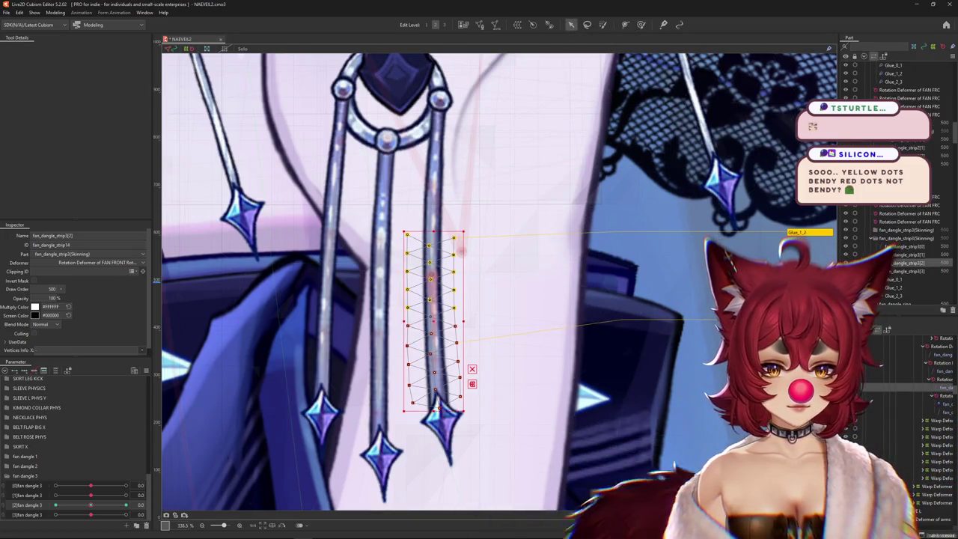
double_click(554, 326)
click(482, 293)
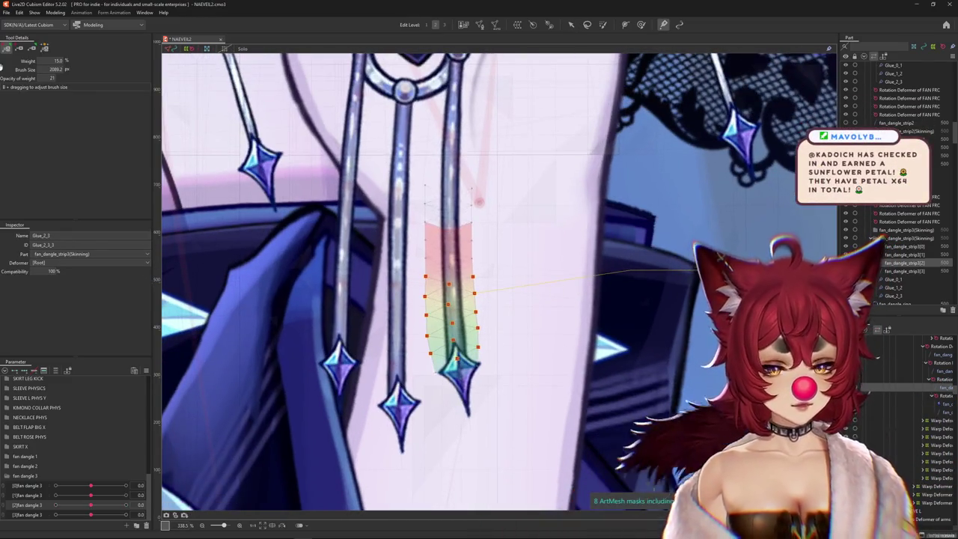
click(571, 25)
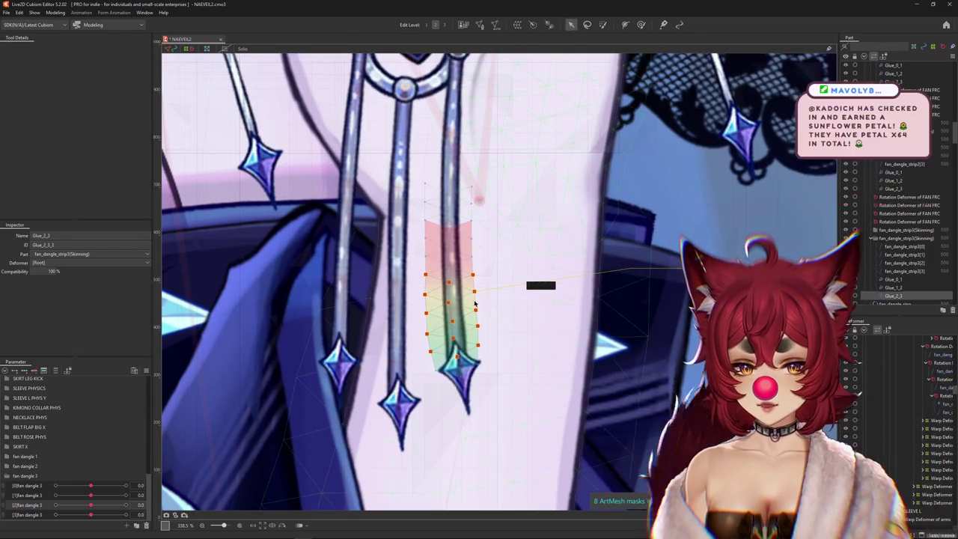
scroll(465, 289, up, 2)
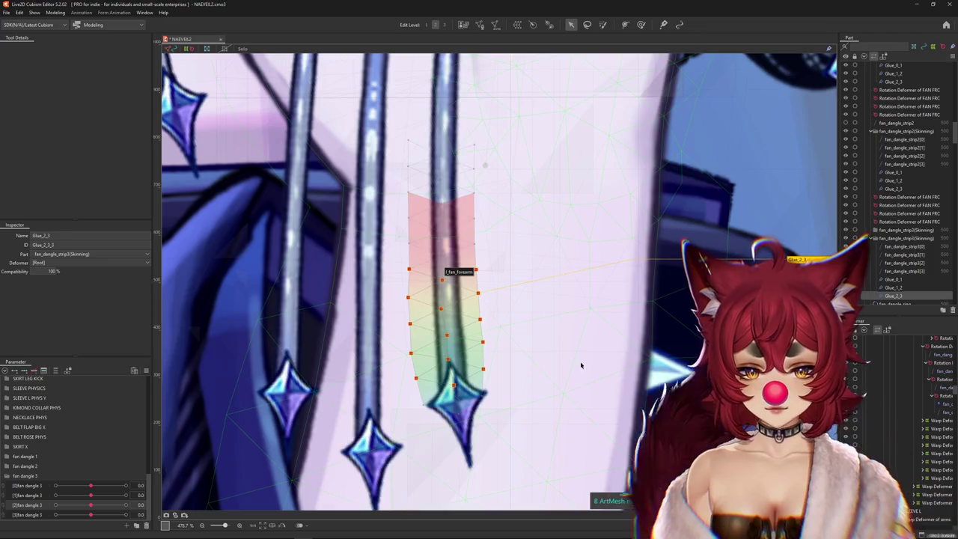
right_click(460, 355)
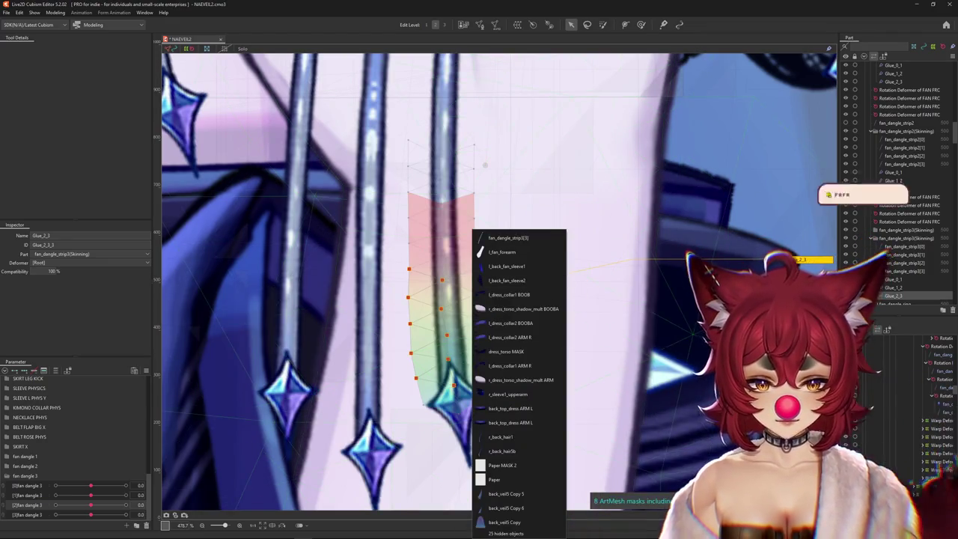
Zoom out to the dress collar and list the meshes overlapping there
click(640, 25)
scroll(429, 262, down, 5)
scroll(430, 268, down, 2)
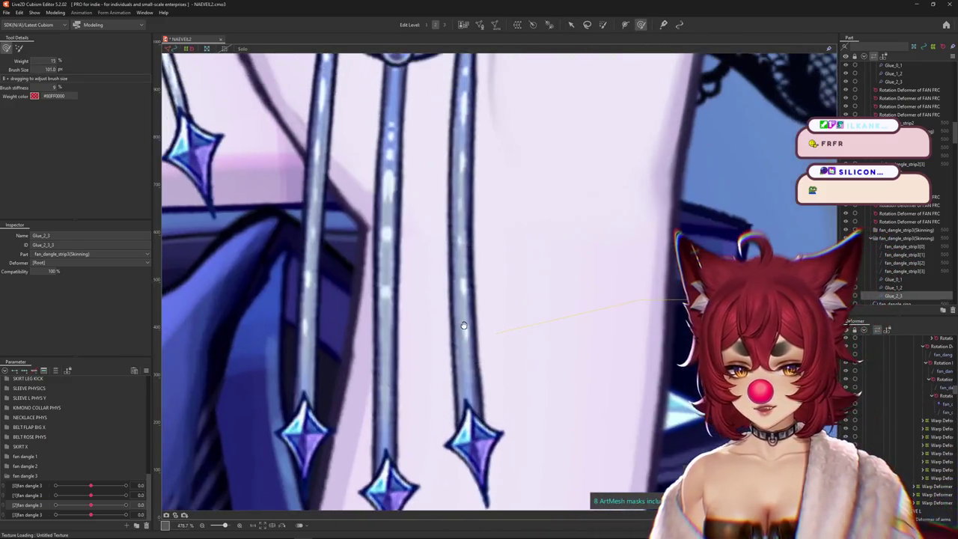
scroll(460, 320, down, 3)
scroll(459, 320, down, 3)
scroll(459, 320, down, 3)
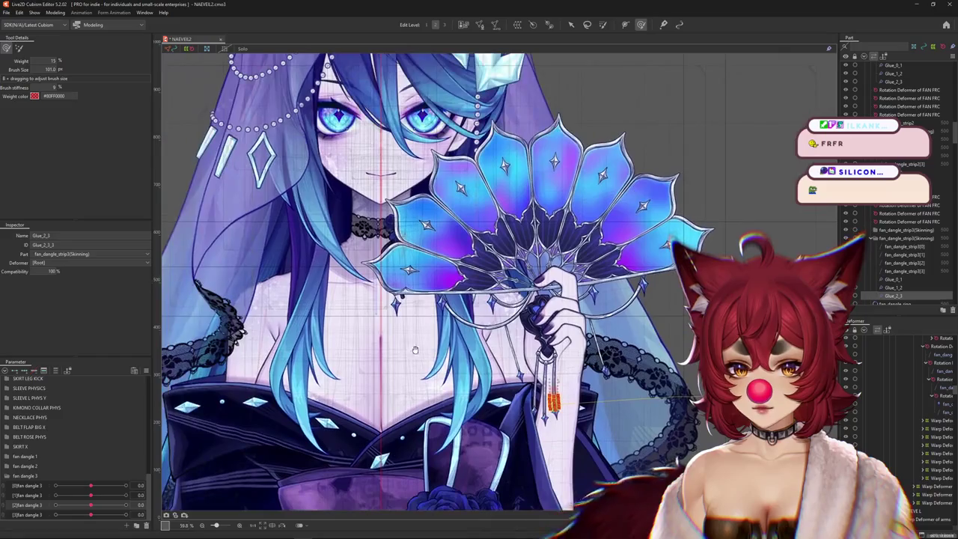
scroll(402, 235, up, 2)
scroll(401, 235, up, 1)
scroll(402, 235, up, 1)
scroll(401, 235, up, 1)
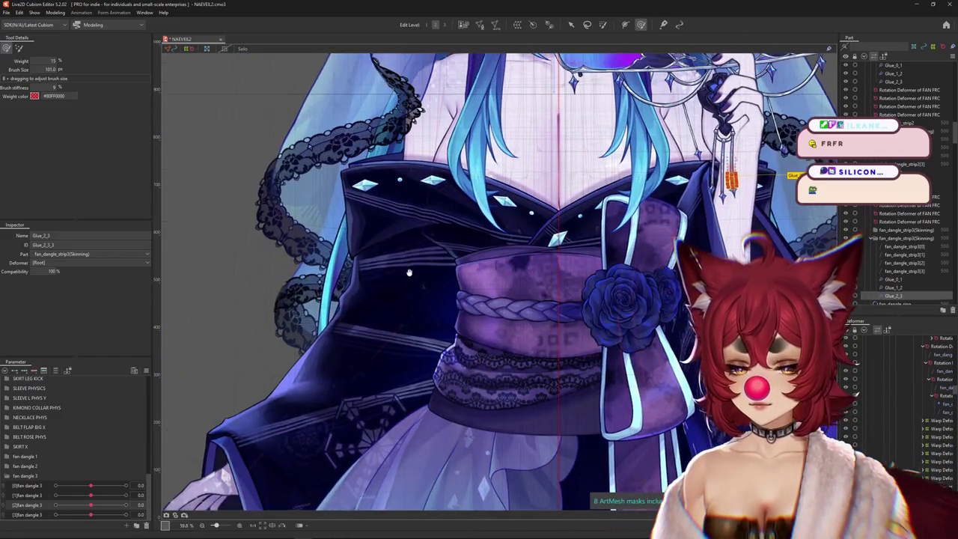
scroll(397, 235, up, 1)
scroll(375, 236, up, 1)
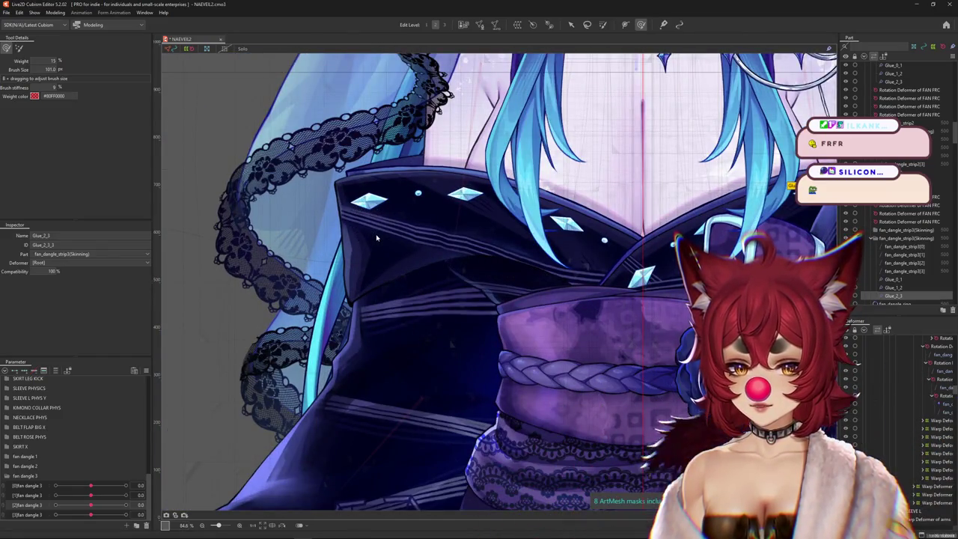
right_click(378, 234)
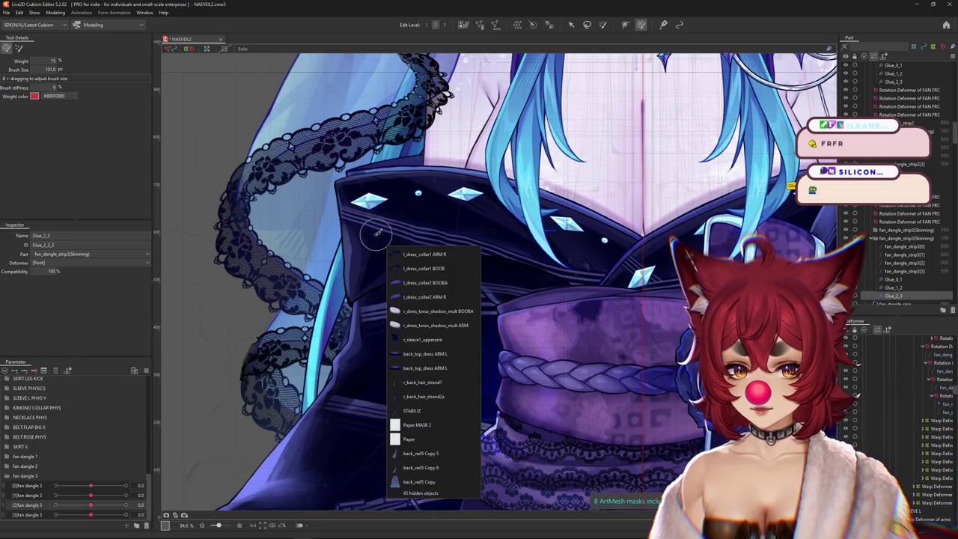
Select l_dress_collar1 ARM R, toggle Solo on and off, and stretch it to test its glue
click(424, 254)
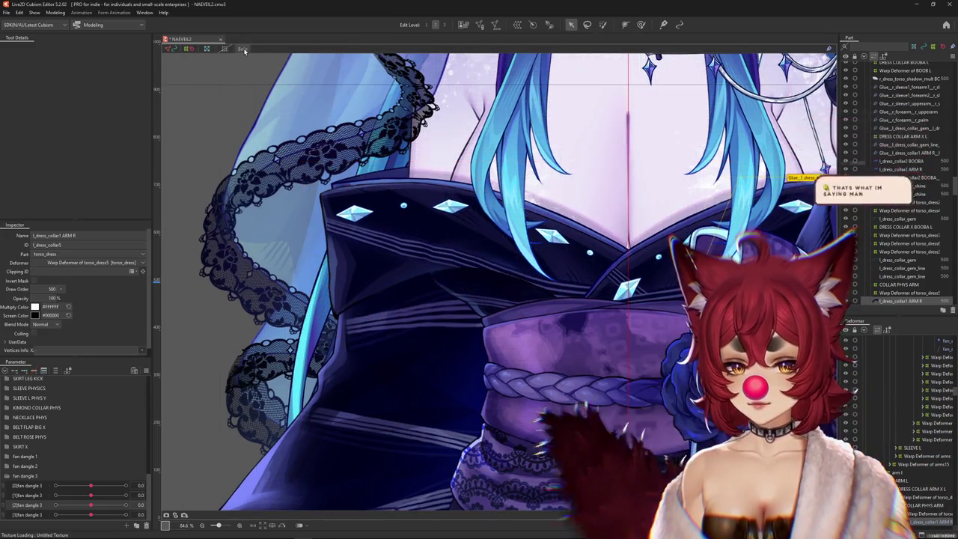
click(242, 49)
click(243, 49)
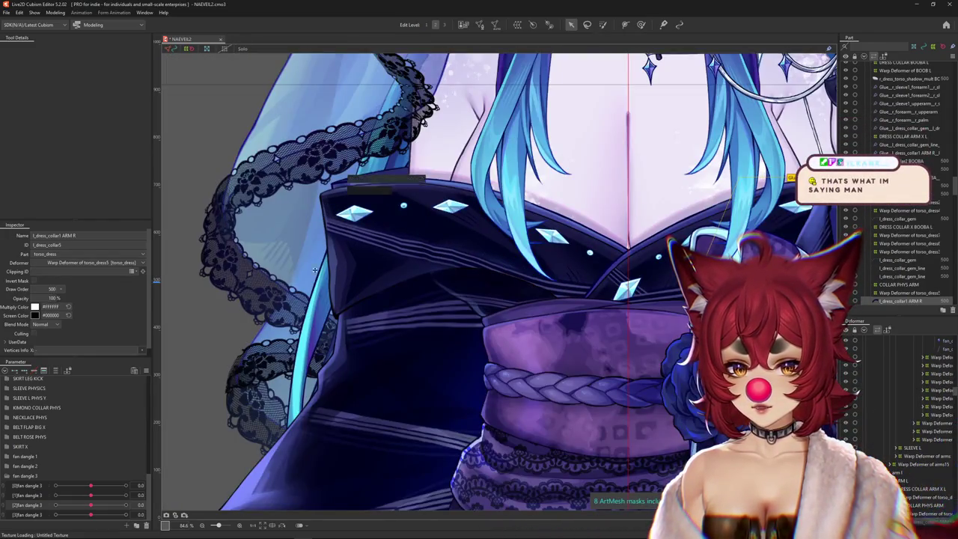
drag(564, 321, 518, 306)
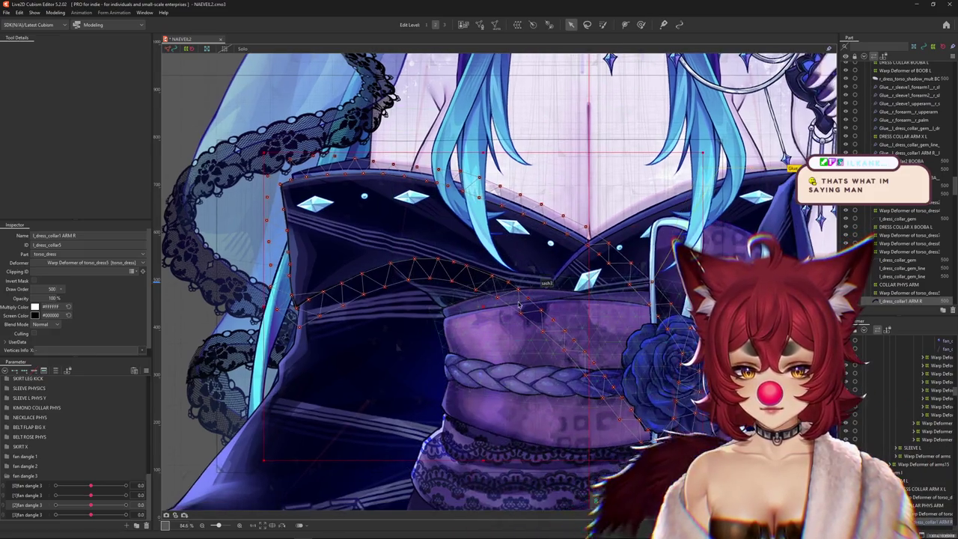
scroll(519, 305, down, 3)
mouse_move(492, 306)
mouse_down()
mouse_move(374, 319)
mouse_move(513, 201)
mouse_move(415, 233)
mouse_move(418, 256)
mouse_up()
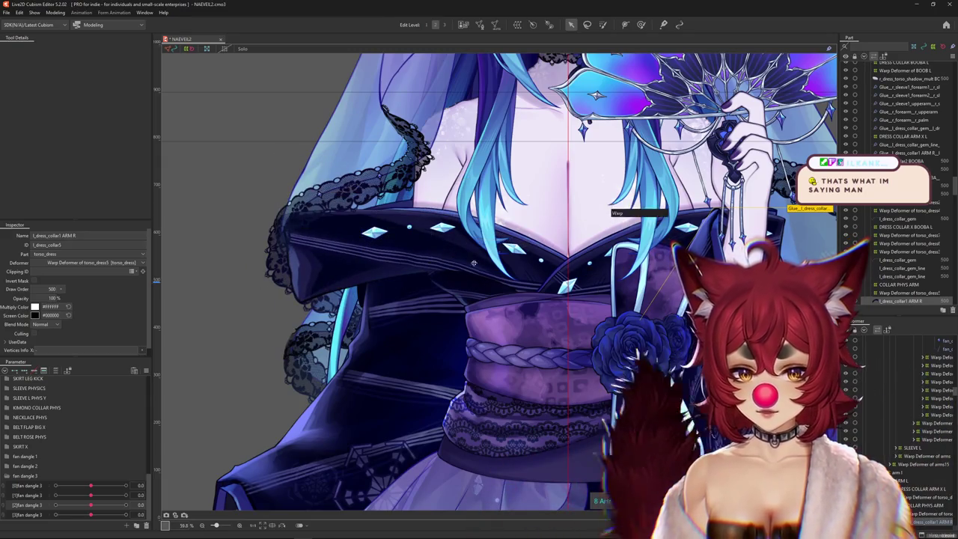
click(432, 303)
click(421, 320)
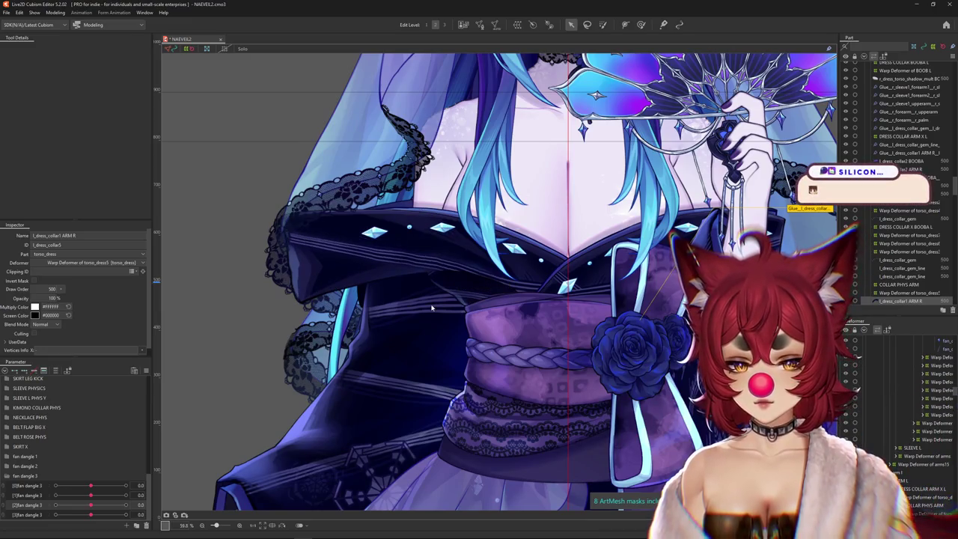
Select l_dress_collar1 BOOB from the overlapping meshes and show its vertices
right_click(538, 276)
click(604, 302)
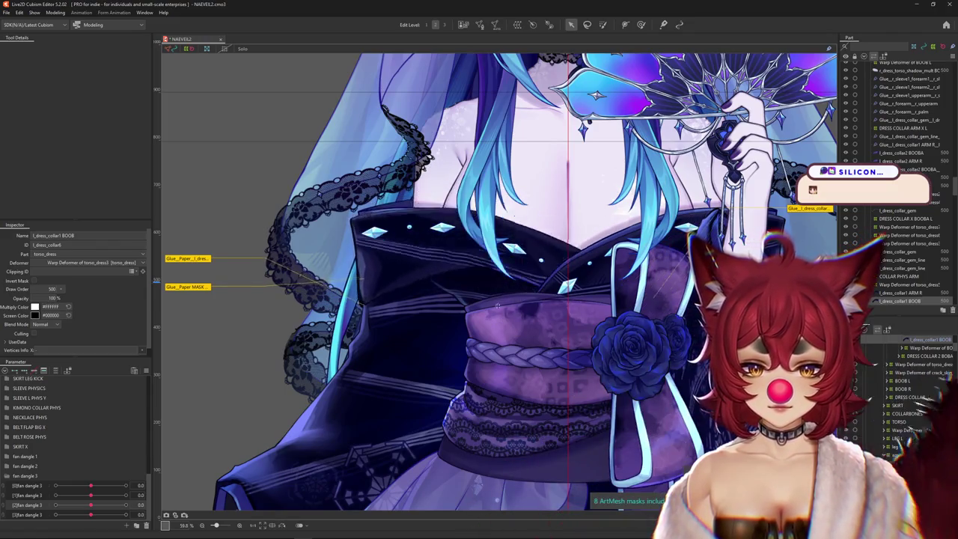
click(394, 303)
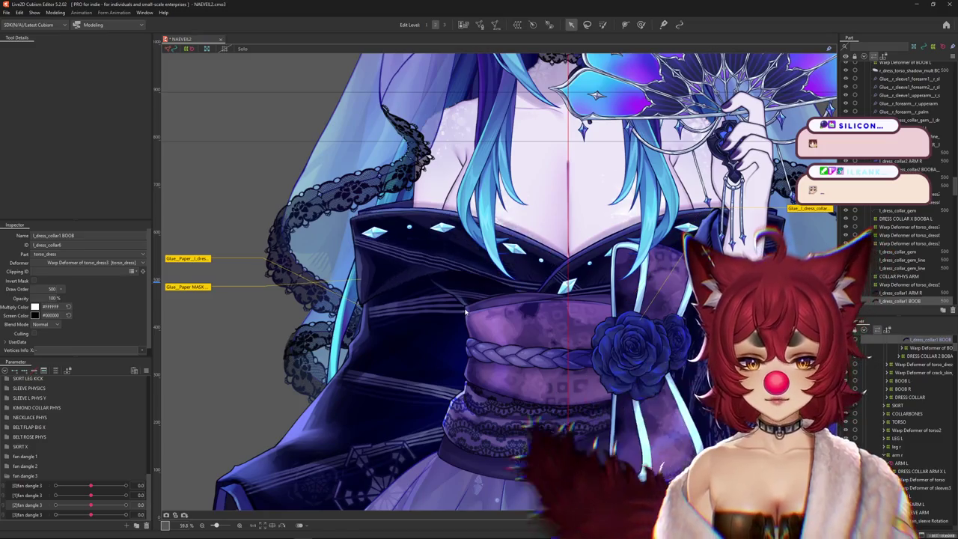
Raise and lower the arm parameter to check the collar follows
scroll(370, 269, up, 2)
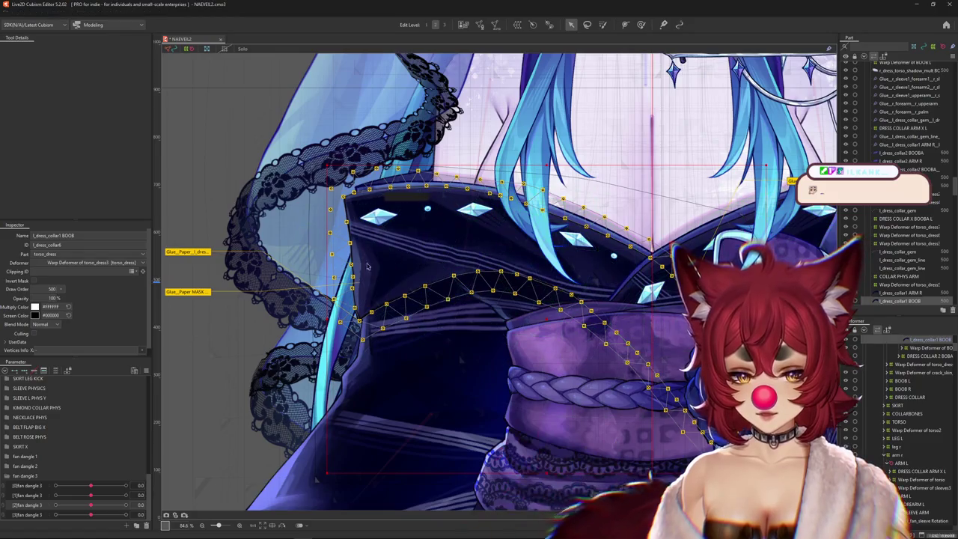
drag(287, 362, 299, 335)
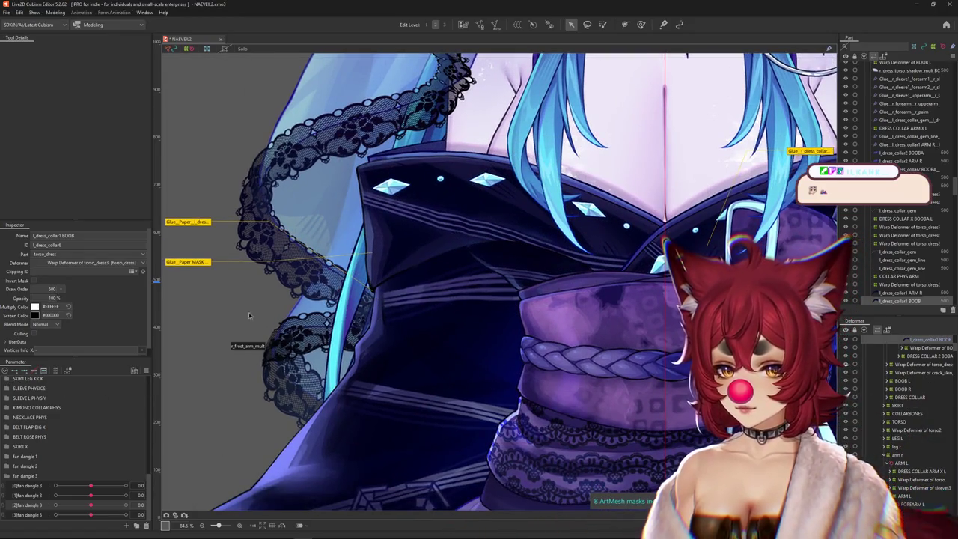
scroll(22, 419, up, 5)
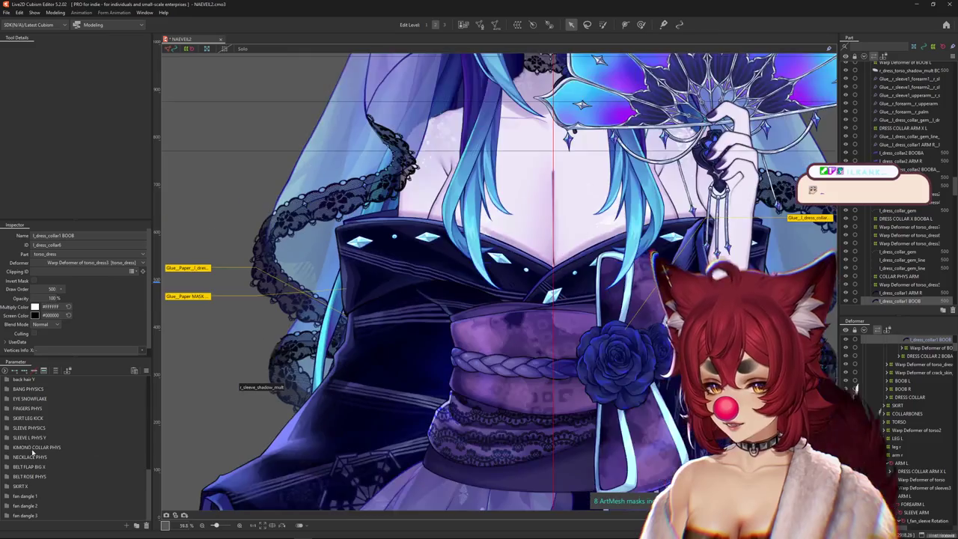
scroll(282, 368, down, 2)
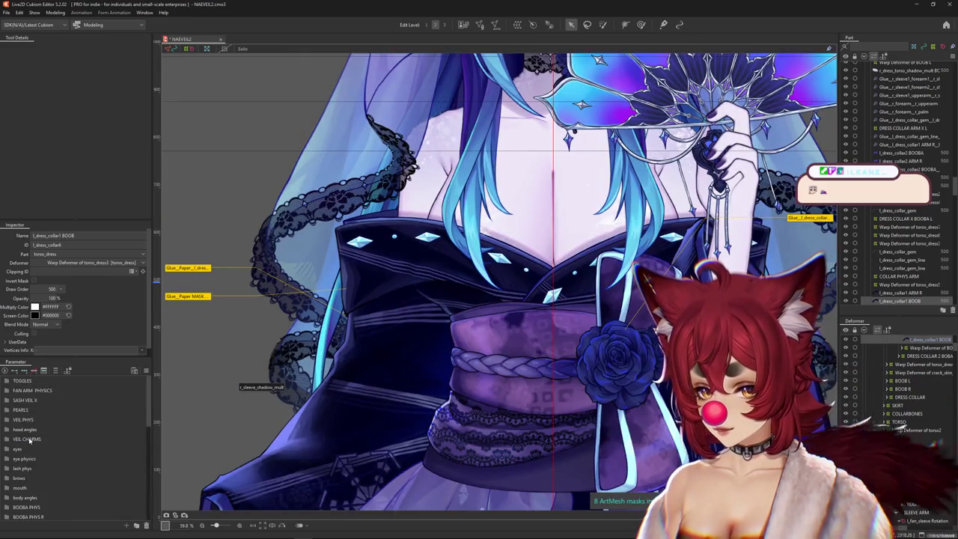
scroll(21, 496, down, 3)
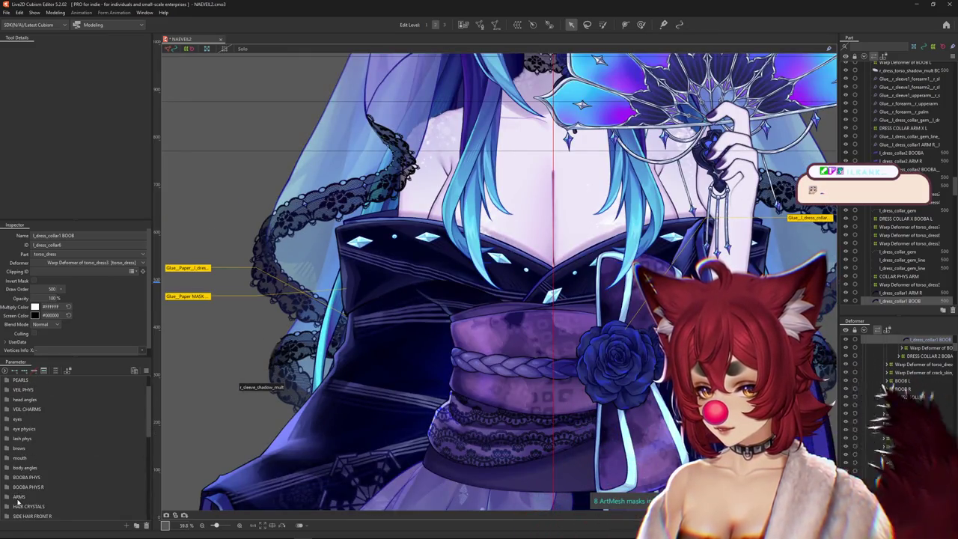
scroll(17, 496, down, 3)
mouse_move(91, 475)
mouse_down()
mouse_move(75, 476)
mouse_move(111, 476)
mouse_up()
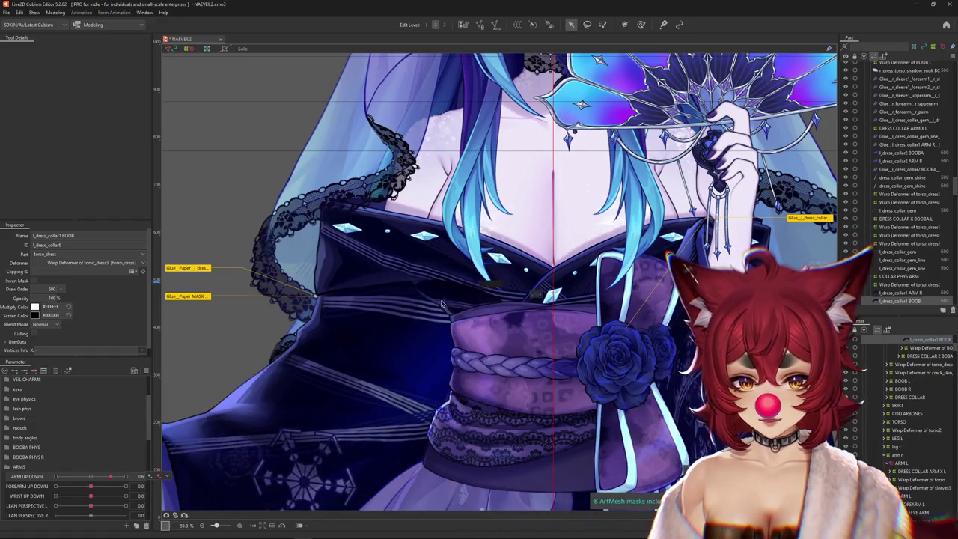
drag(109, 477, 160, 458)
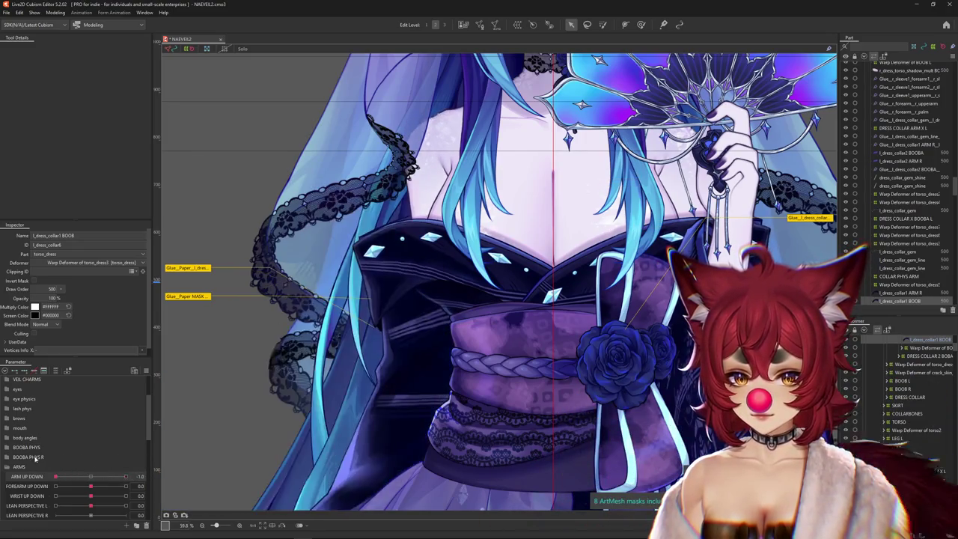
mouse_move(160, 458)
mouse_down()
mouse_move(69, 459)
mouse_move(89, 486)
mouse_up()
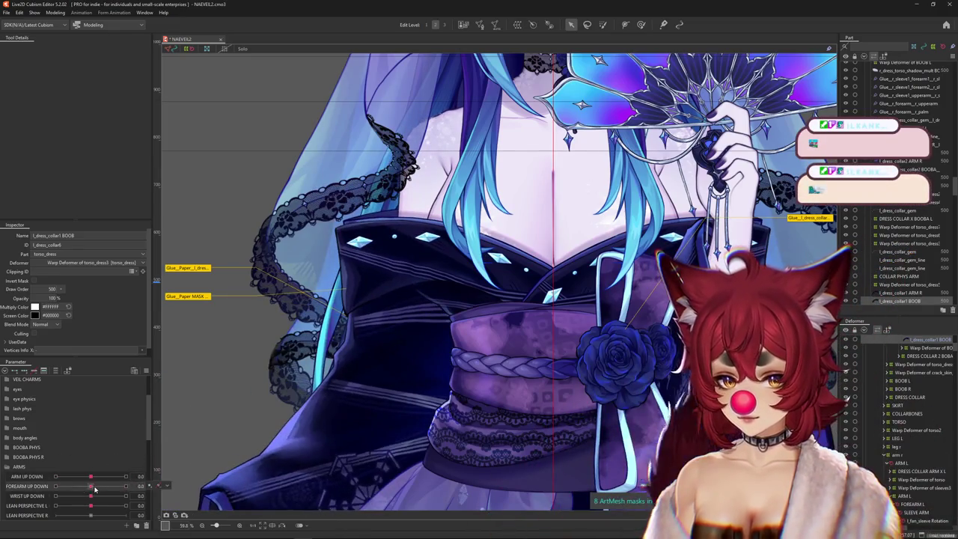
Reset all parameters to their default values and deselect the collar mesh
right_click(141, 394)
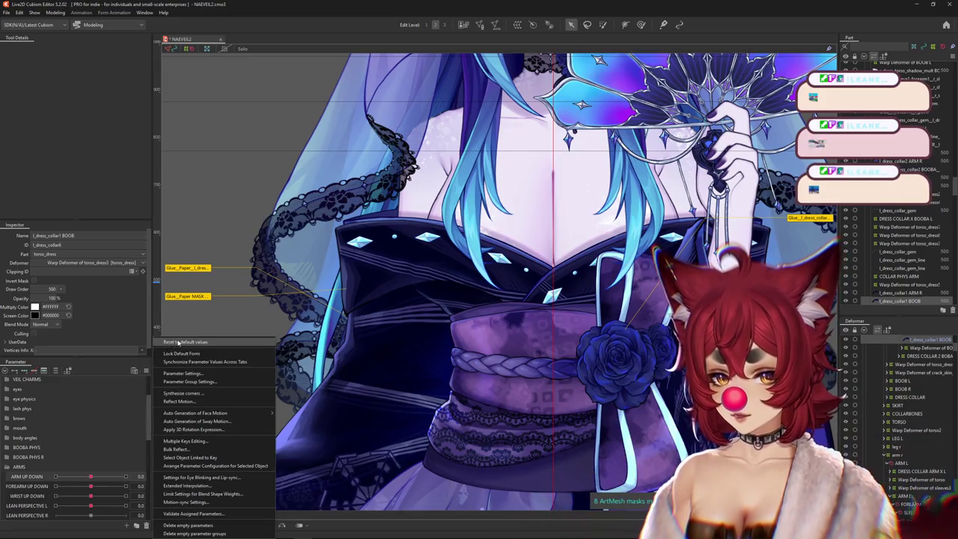
click(466, 331)
click(465, 331)
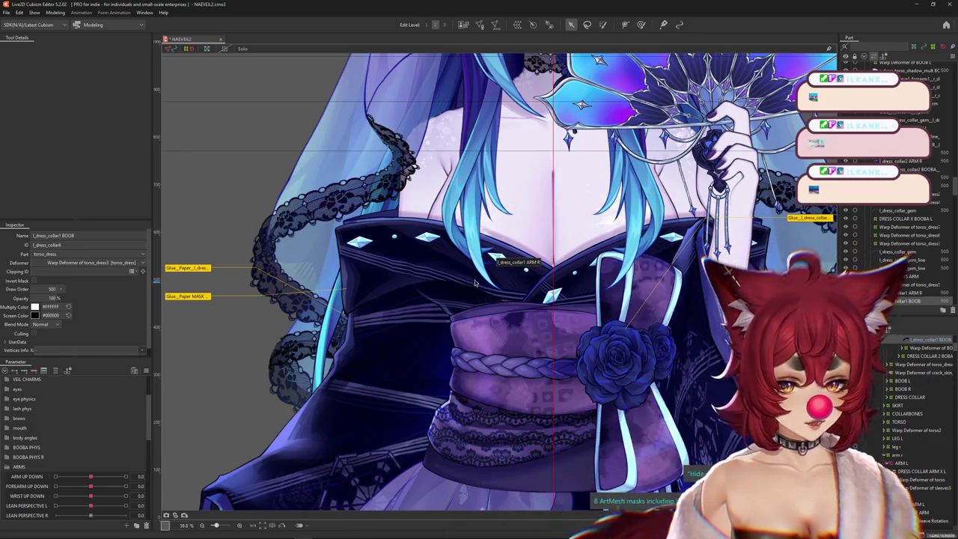
Zoom in close on the lace veil over the character's face
scroll(475, 283, down, 5)
scroll(570, 337, up, 2)
scroll(571, 337, up, 2)
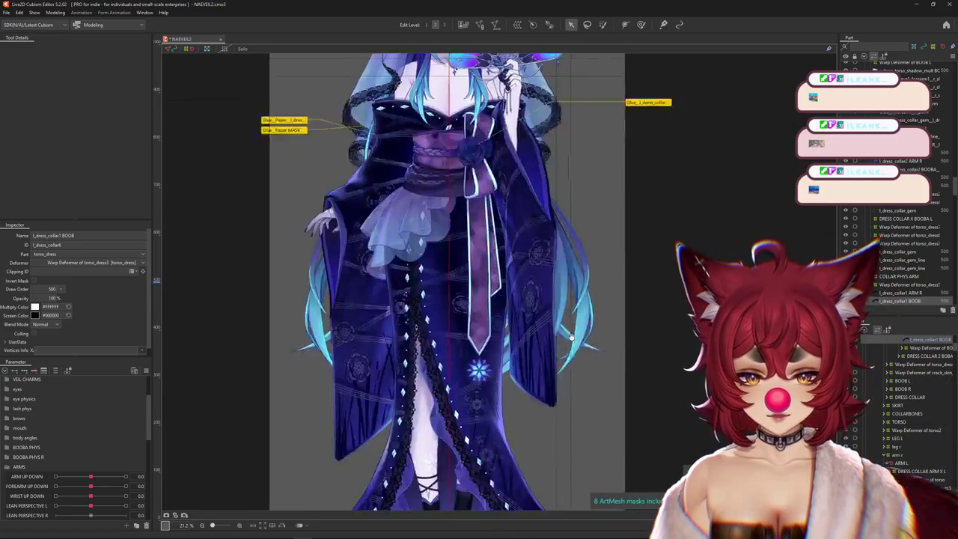
scroll(570, 336, down, 2)
scroll(577, 355, up, 2)
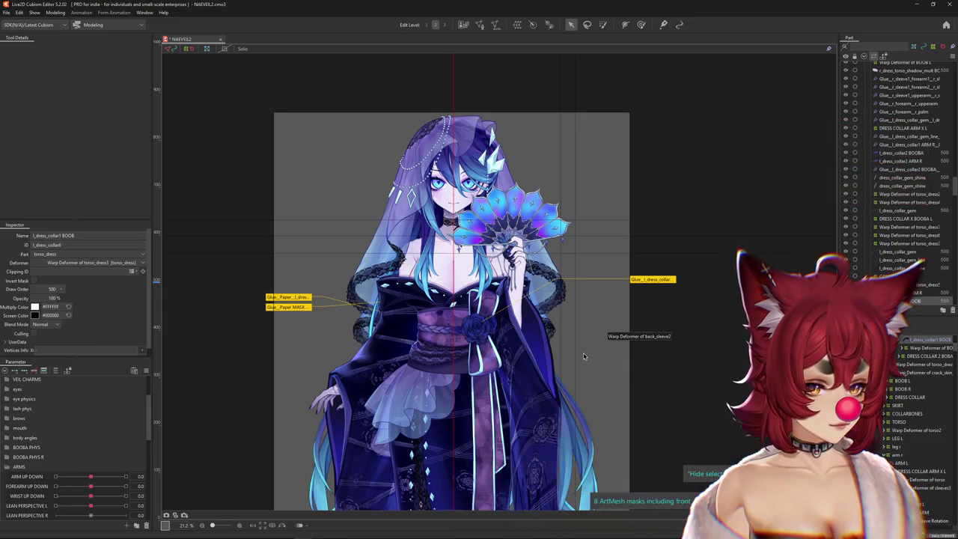
scroll(569, 329, up, 1)
scroll(544, 300, up, 1)
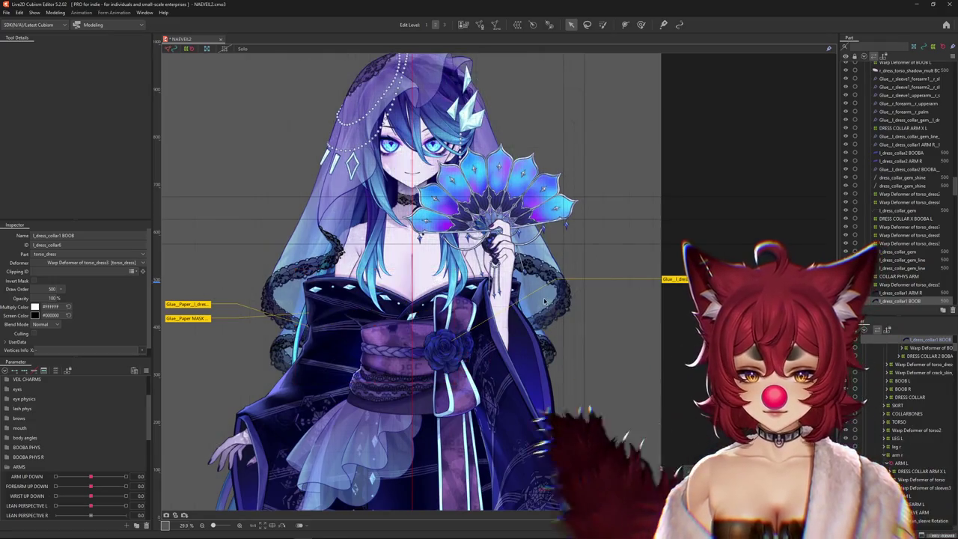
drag(544, 301, 474, 389)
scroll(401, 388, up, 2)
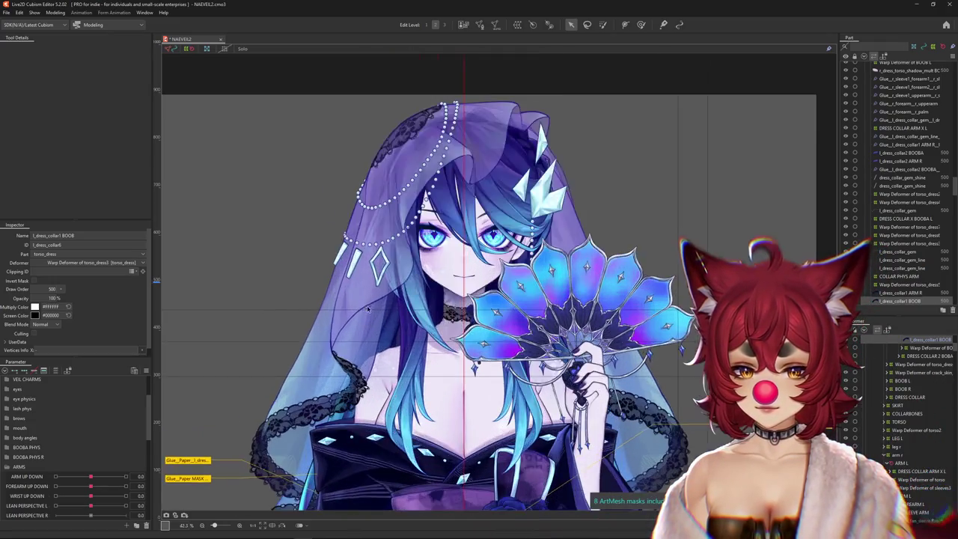
scroll(400, 374, up, 2)
scroll(400, 344, up, 1)
scroll(399, 323, up, 2)
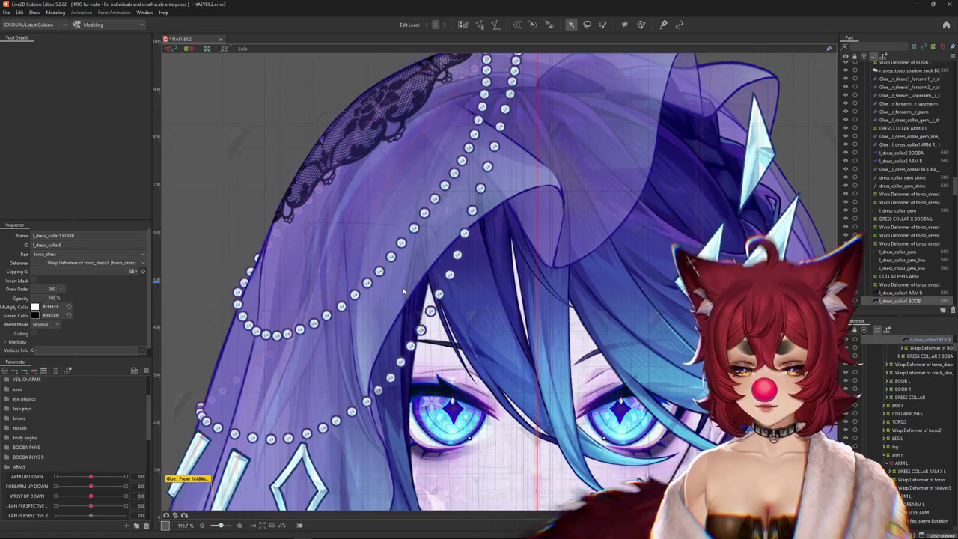
Select the front_veil Copy mesh from the overlapping meshes and frame the veil and face
right_click(403, 291)
click(429, 279)
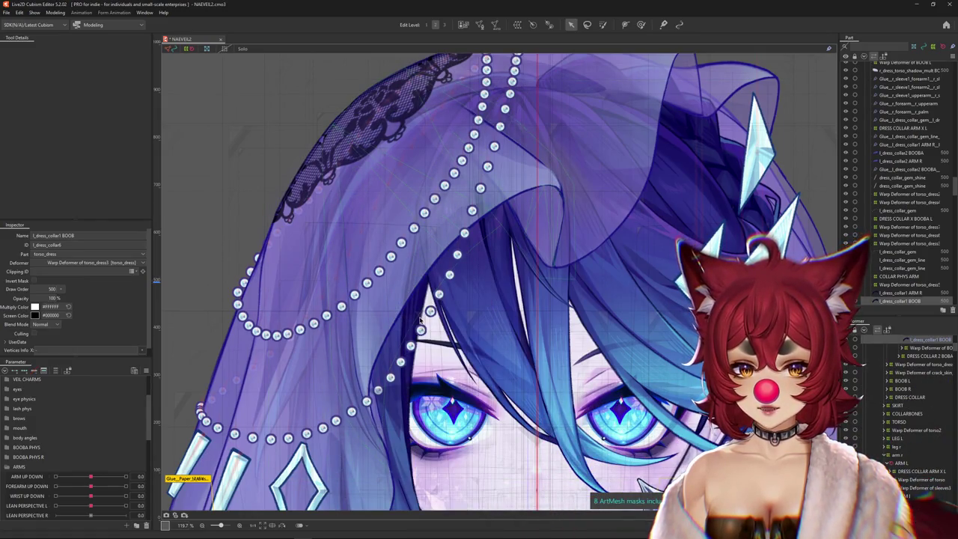
click(445, 282)
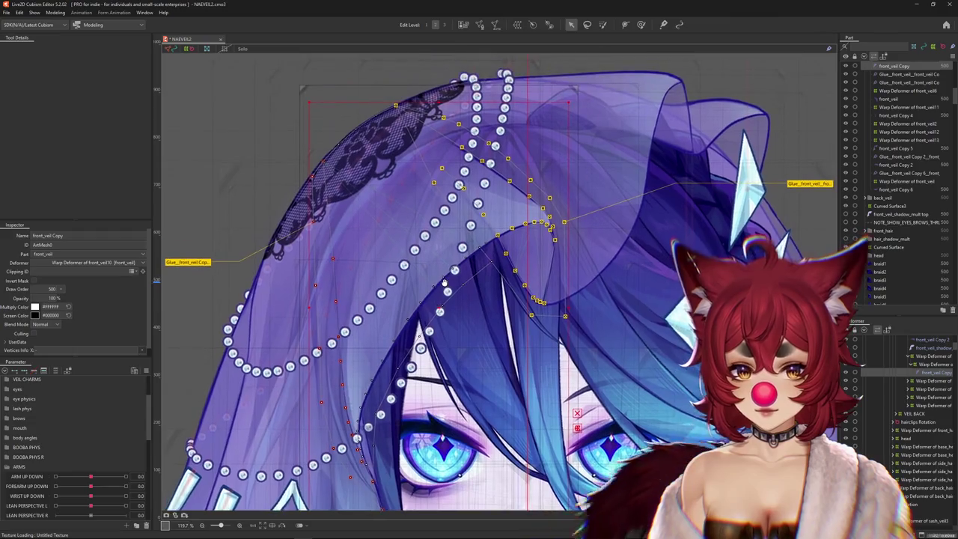
scroll(440, 309, down, 3)
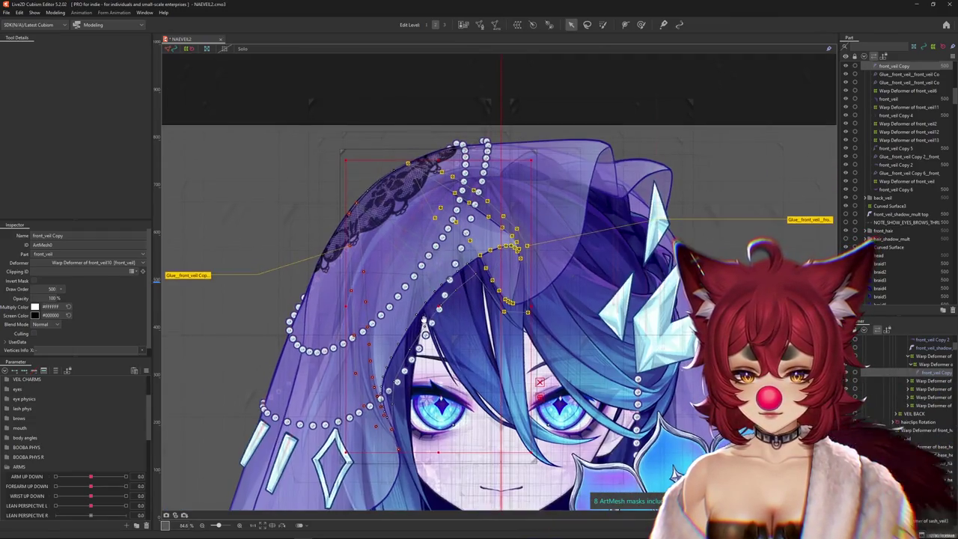
scroll(447, 268, down, 1)
drag(447, 267, 444, 258)
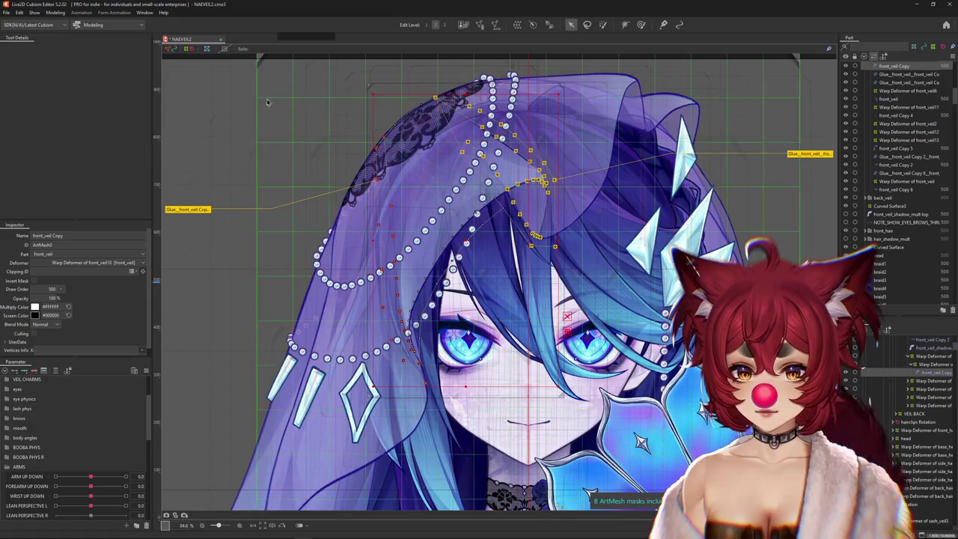
Inspect the Glue_front_veil weights, then clear the selection and recenter the character
click(188, 208)
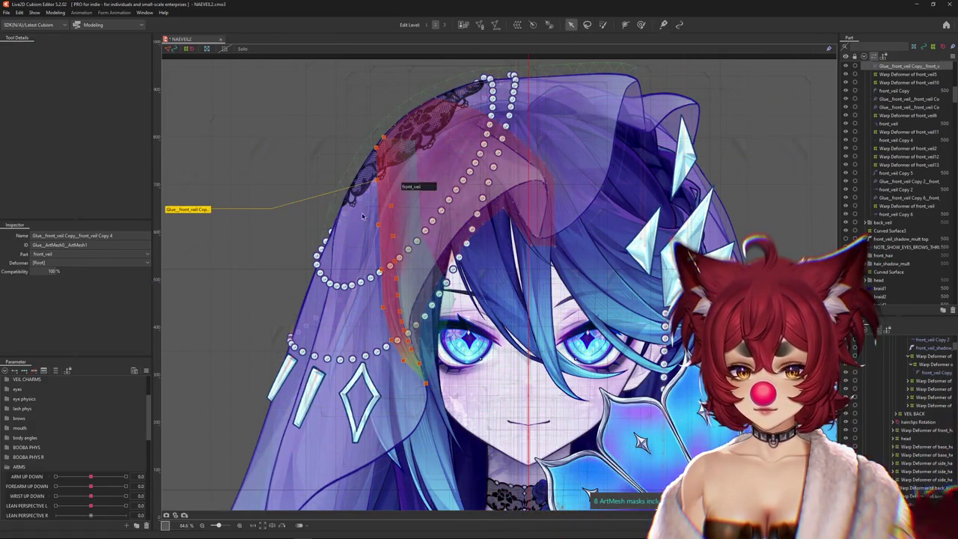
scroll(712, 208, down, 4)
click(654, 288)
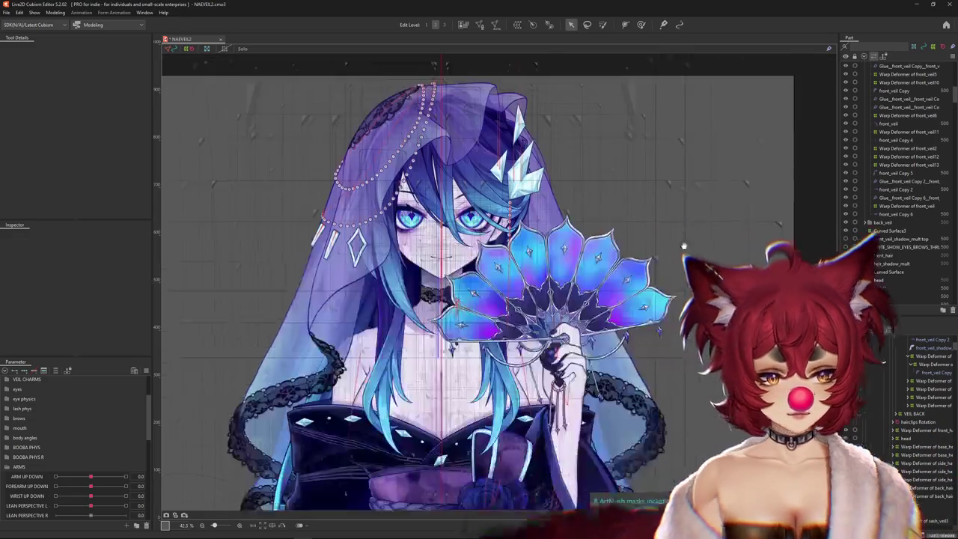
drag(653, 288, 636, 155)
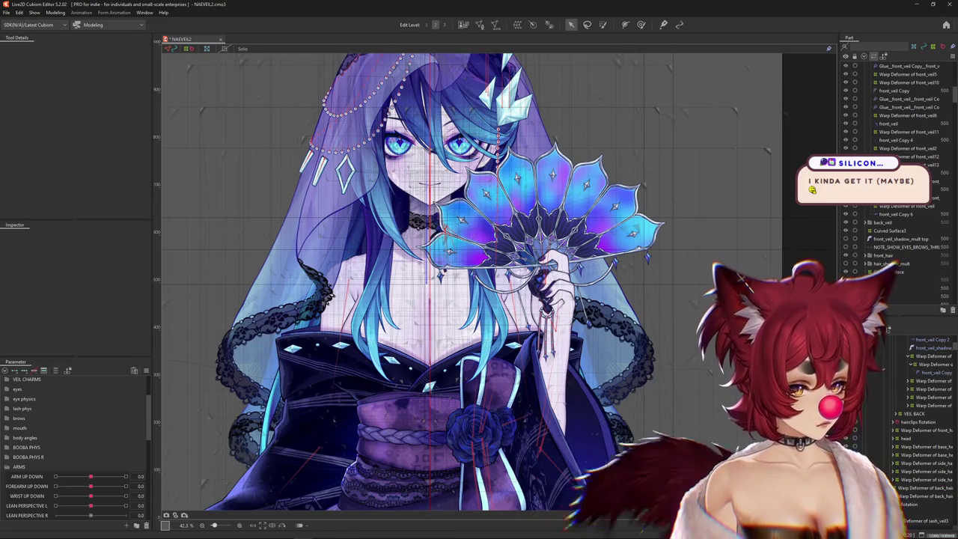
Select a chest mesh, then open the 'Live2D Glue explanation!' X post in the browser
click(384, 336)
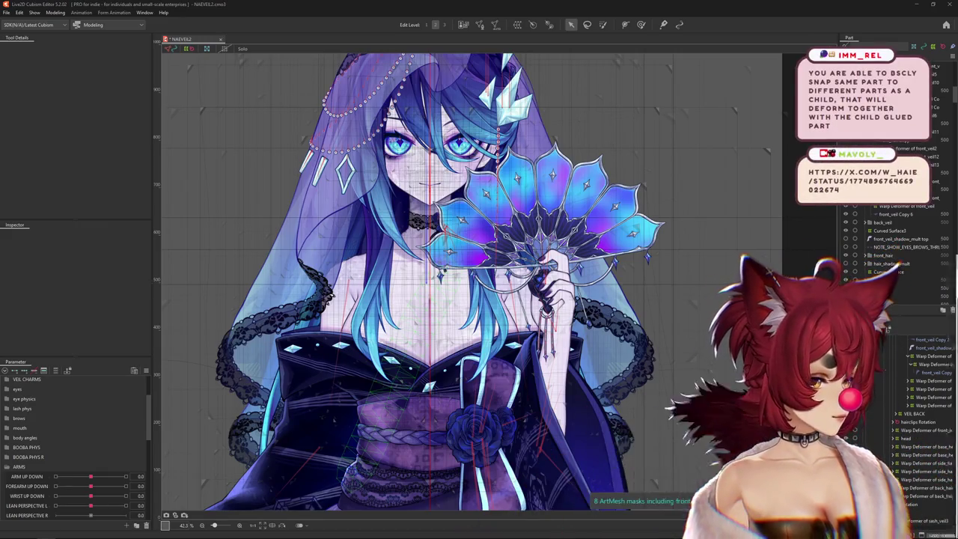
key(alt+Tab)
click(448, 224)
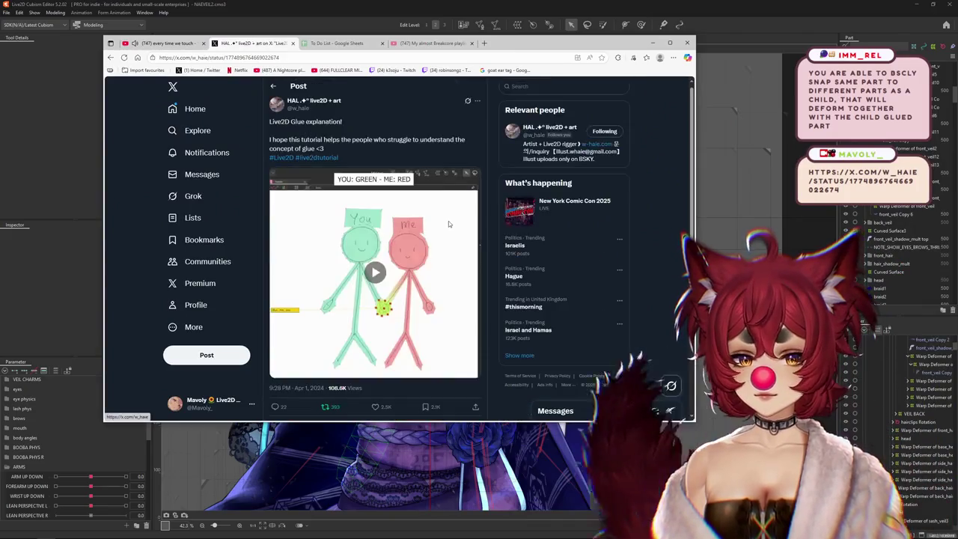
Maximize the browser and play the glue tutorial video full screen
click(670, 43)
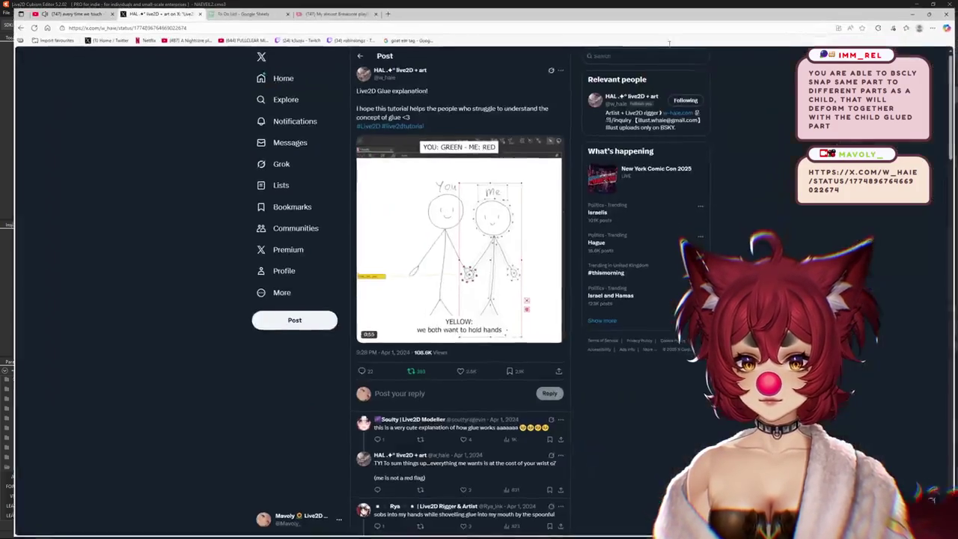
click(558, 355)
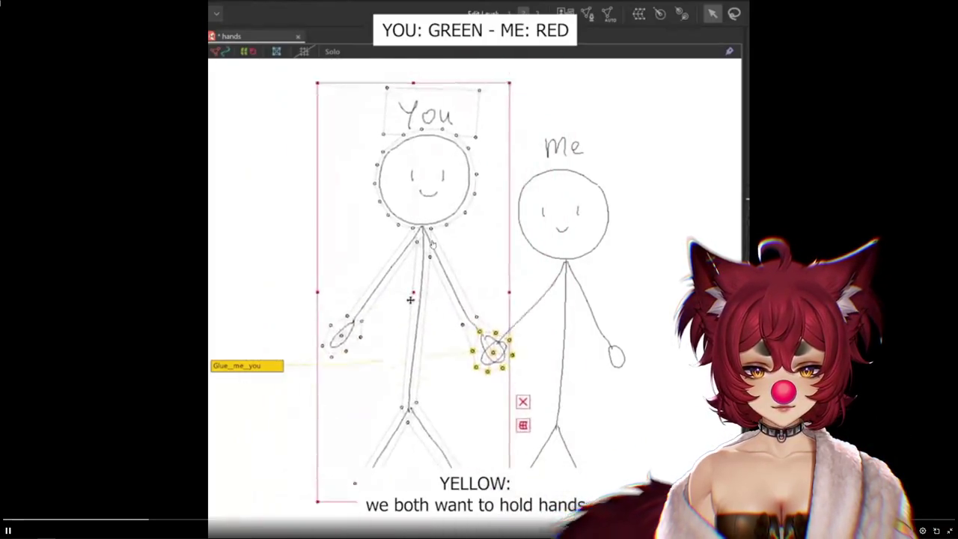
Pause and resume the glue video until the 'DARK RED: i have attachment issues' caption
click(584, 322)
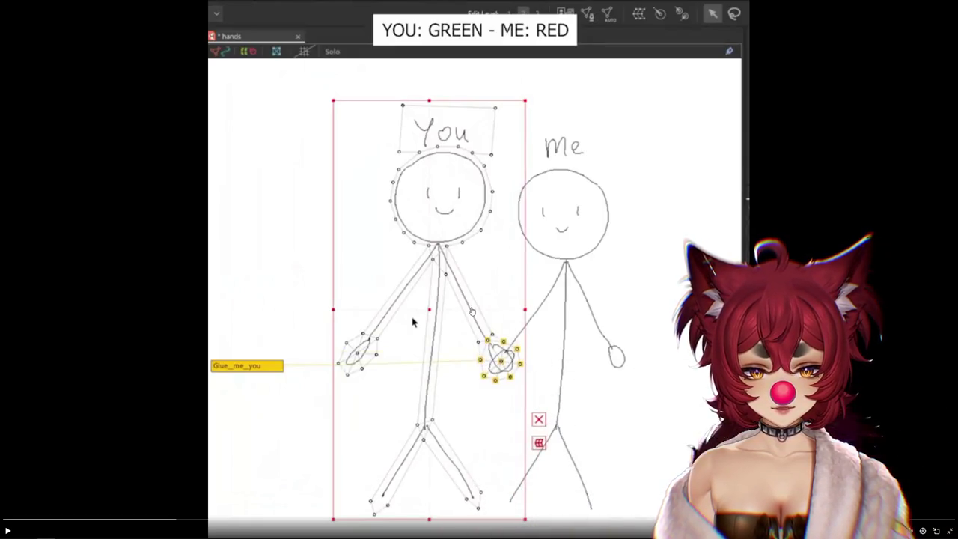
click(593, 299)
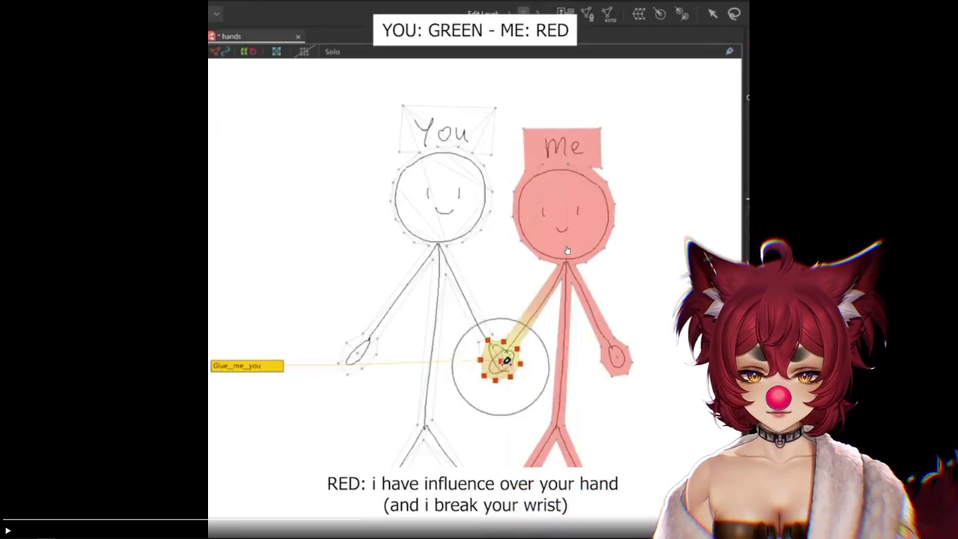
key(space)
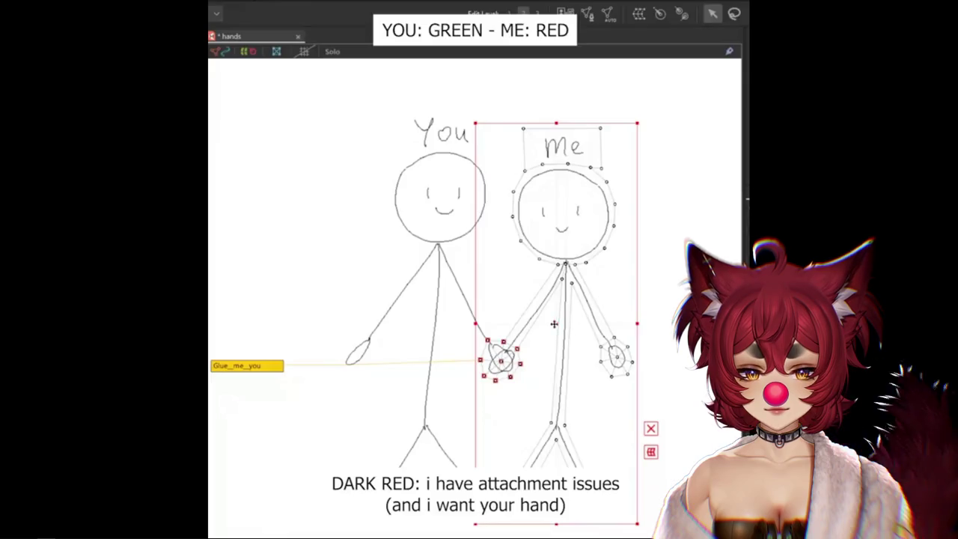
drag(554, 323, 679, 343)
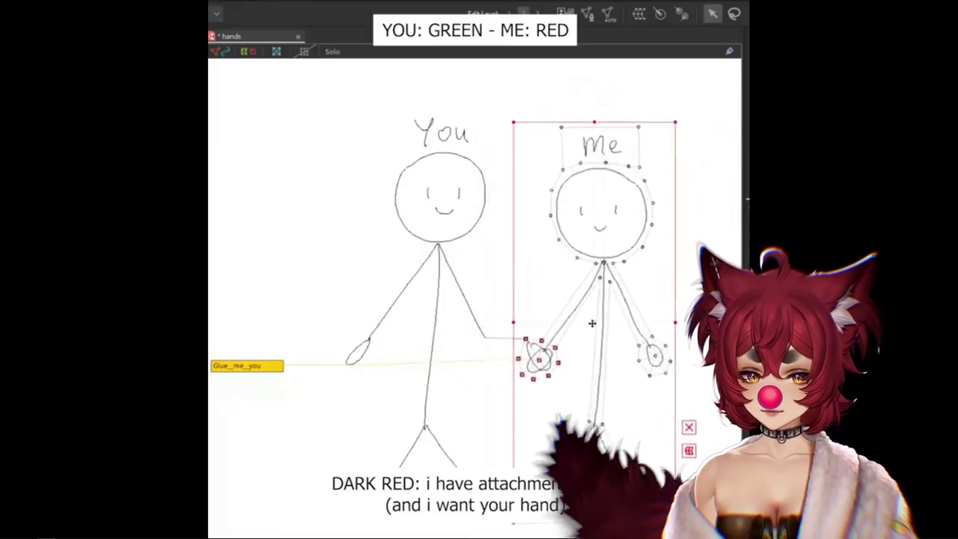
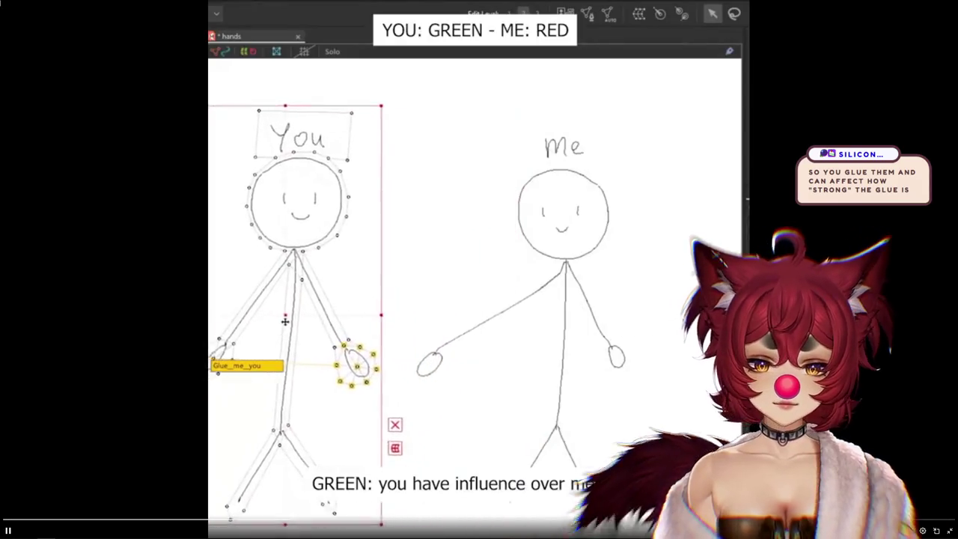
Leave the fullscreen tutorial video and return to the fan-holding model in Cubism Editor
key(Escape)
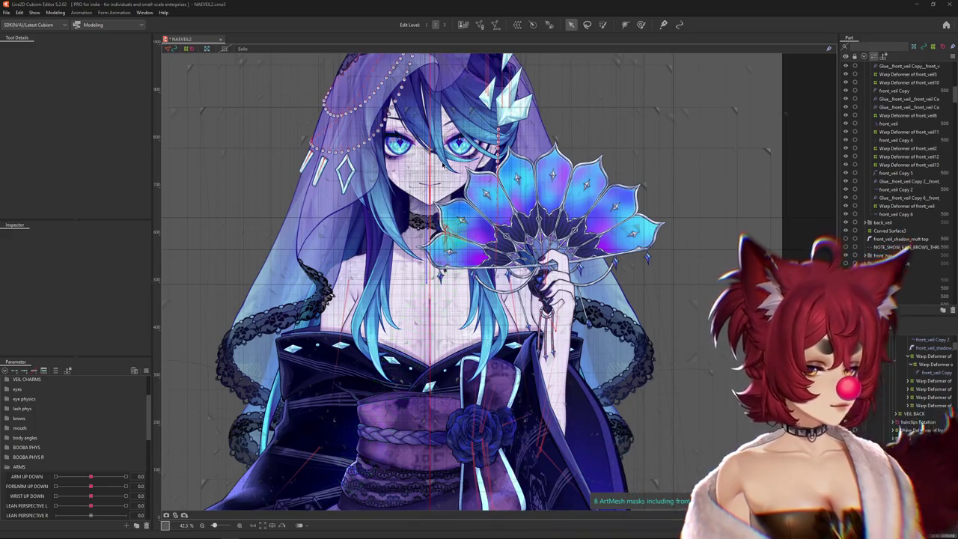
scroll(441, 171, down, 2)
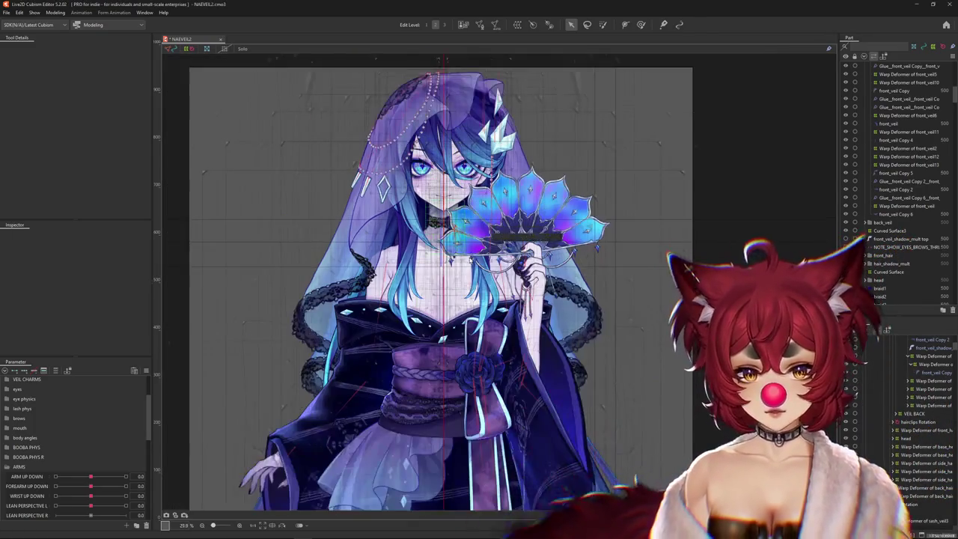
scroll(441, 172, down, 2)
scroll(666, 382, up, 4)
scroll(666, 382, up, 2)
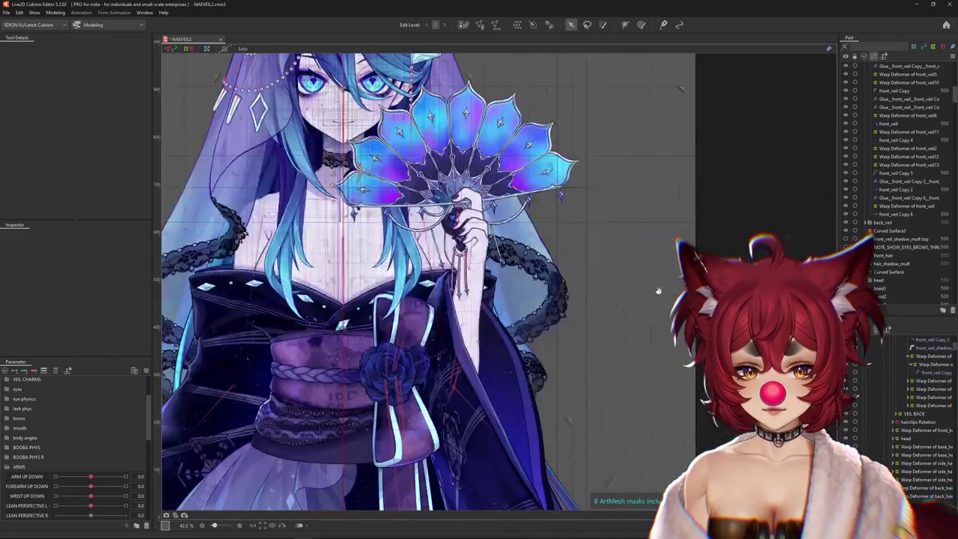
scroll(637, 300, up, 3)
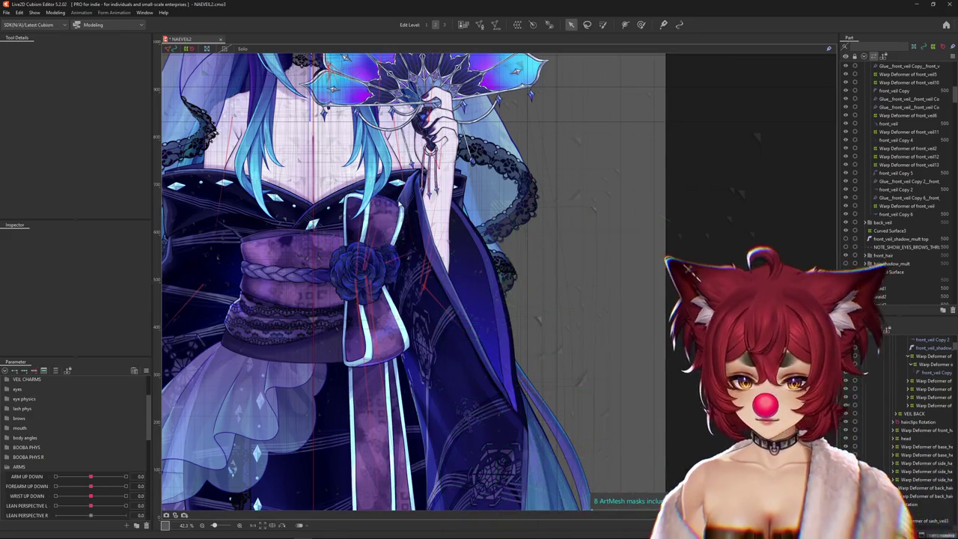
Zoom the canvas in on the pendant dangles hanging below the hand
scroll(466, 255, up, 2)
scroll(465, 254, up, 1)
scroll(465, 254, up, 1)
scroll(465, 255, up, 1)
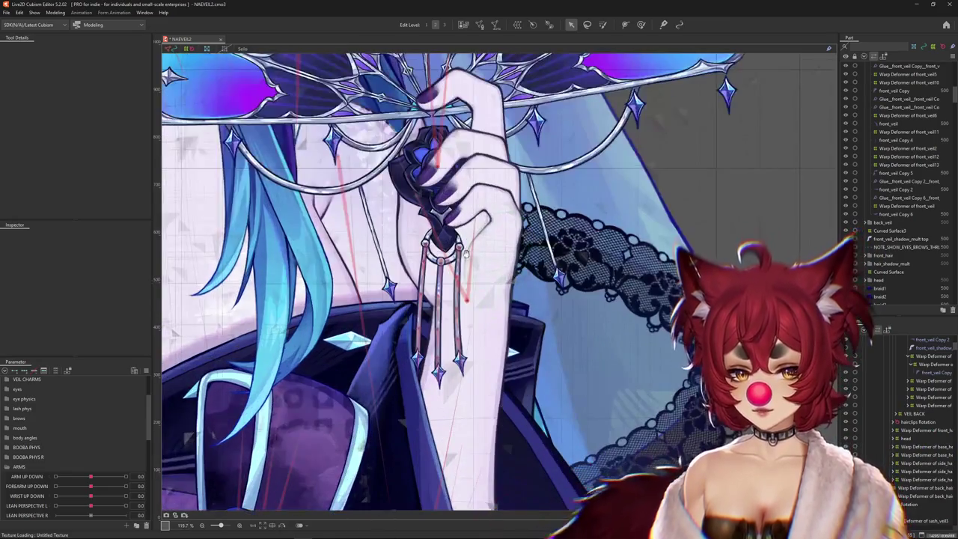
scroll(465, 254, up, 2)
scroll(441, 273, up, 1)
scroll(432, 255, down, 1)
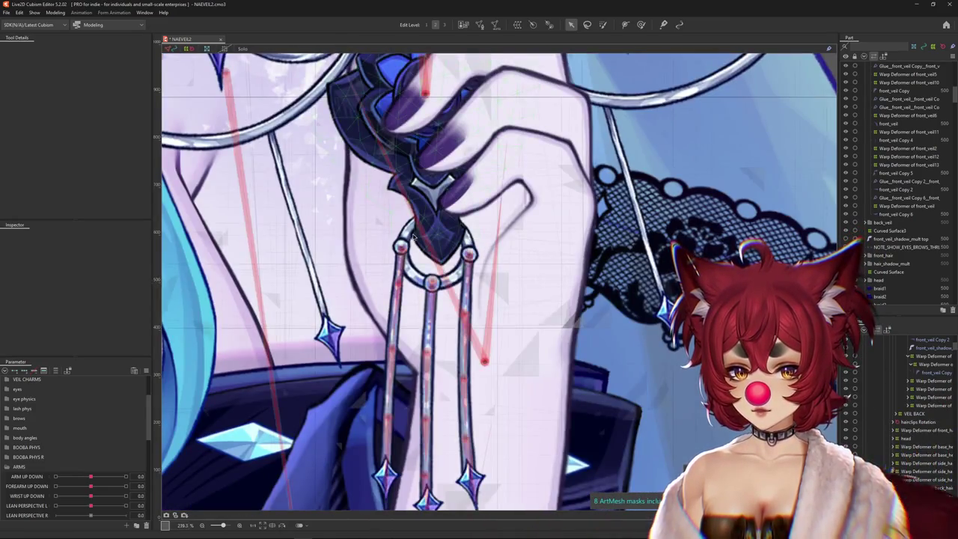
scroll(432, 256, down, 2)
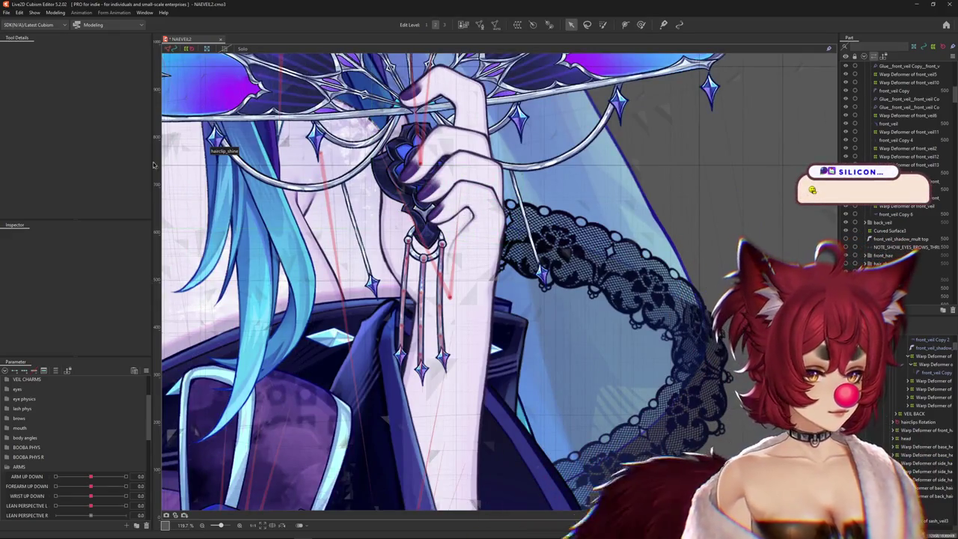
click(56, 13)
In Physics Settings, add a new physics group named 'fan dangle'
click(70, 179)
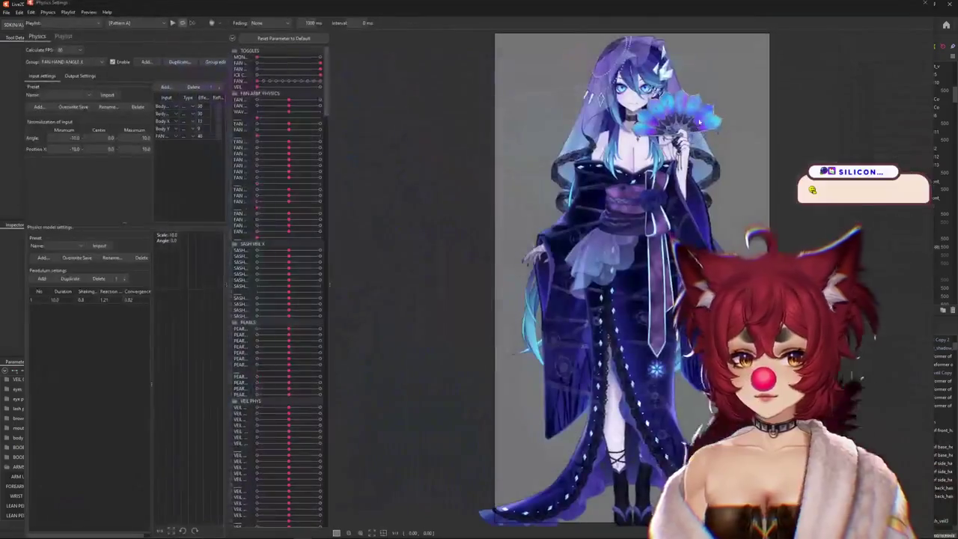
scroll(613, 284, up, 3)
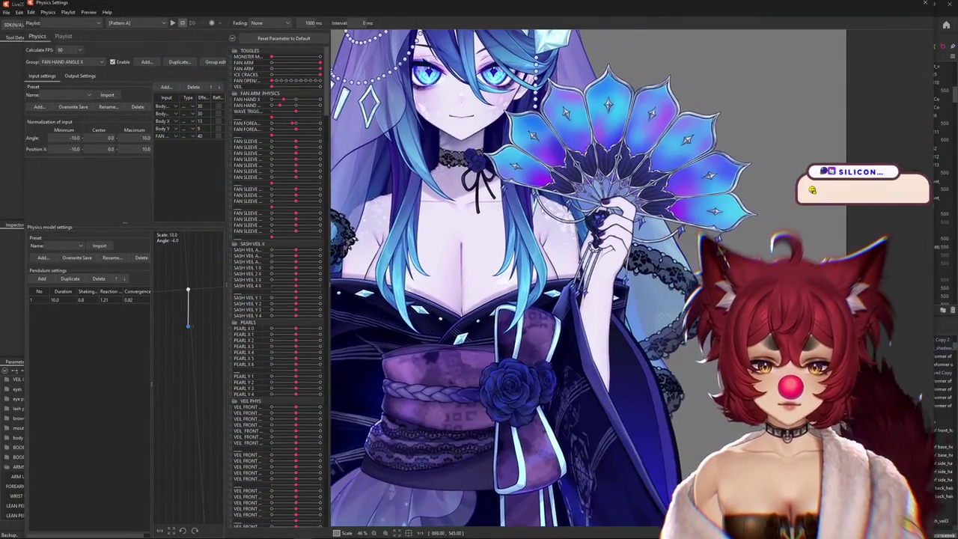
click(146, 61)
text(fan a)
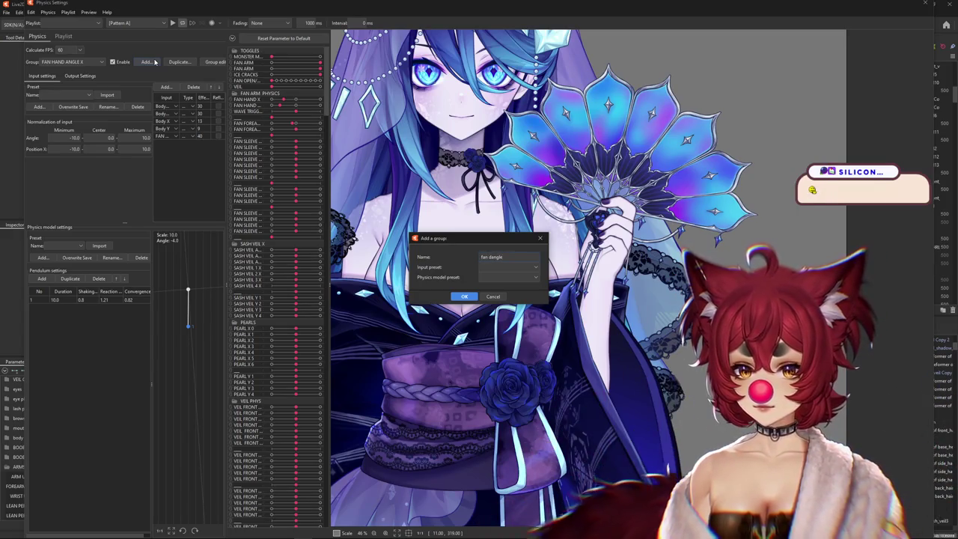
key(Return)
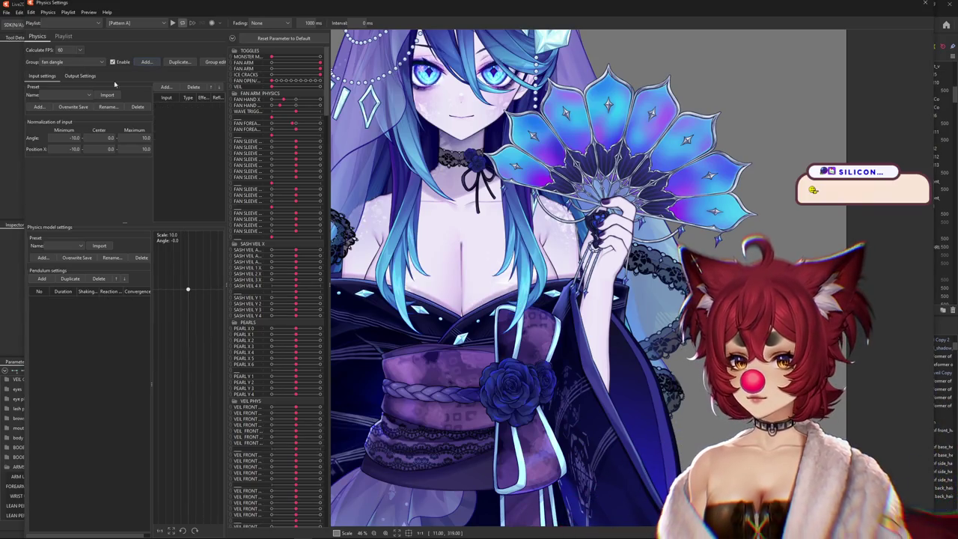
Add FAN OPEN/CLOSE, Body X AUG and Body Y AUG as the group's inputs
click(168, 87)
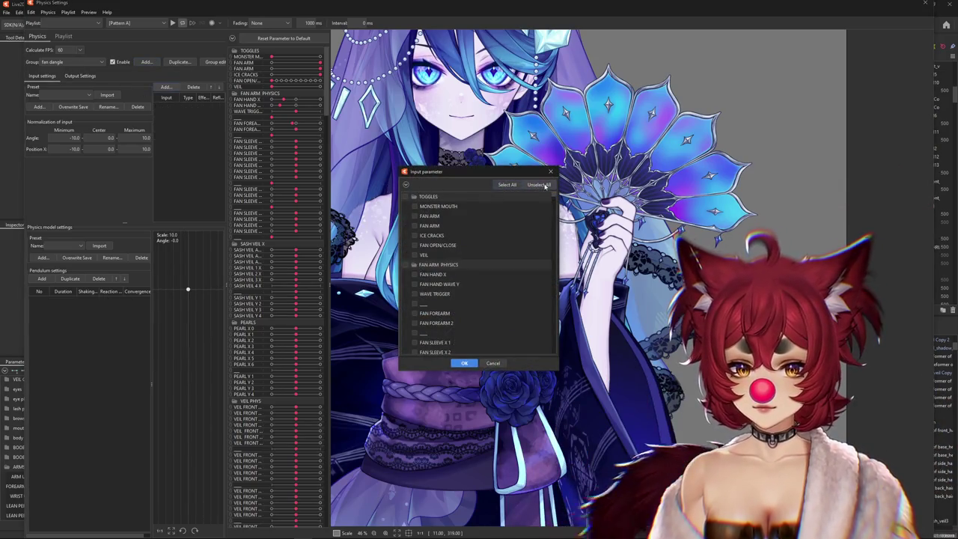
click(550, 173)
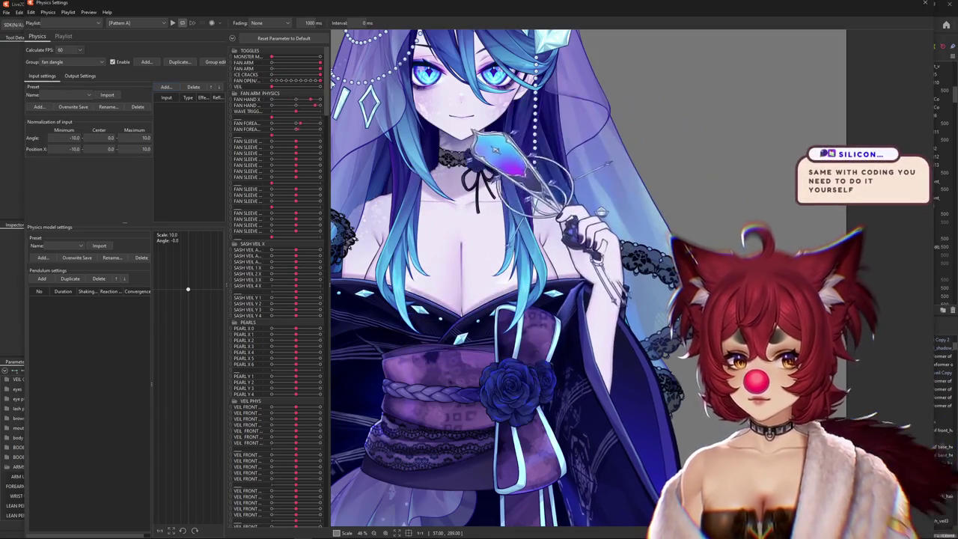
click(166, 87)
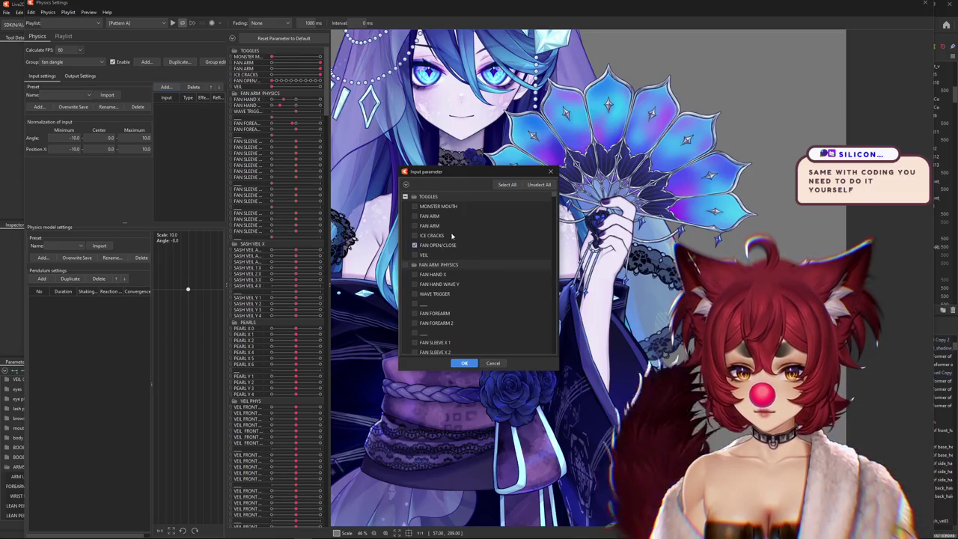
click(405, 184)
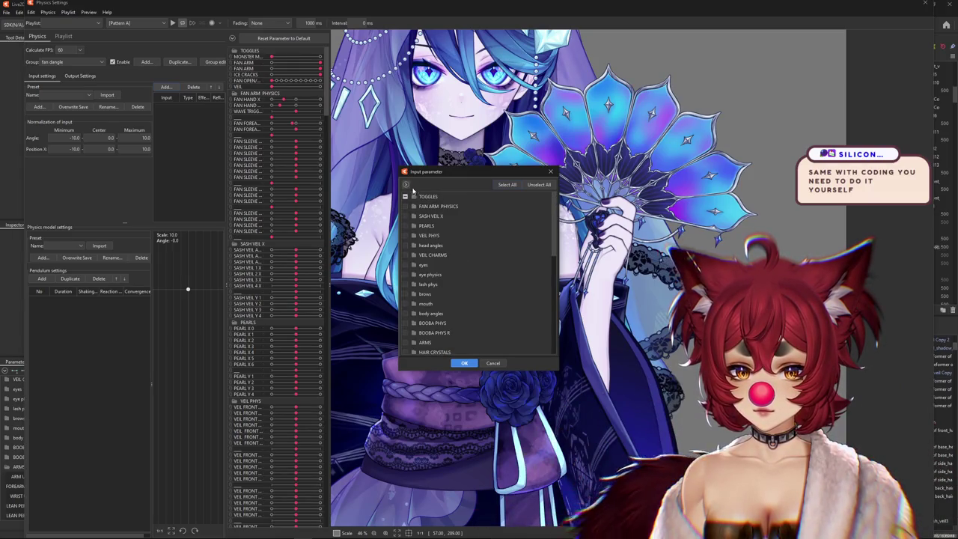
click(414, 314)
scroll(418, 325, down, 1)
scroll(421, 329, down, 1)
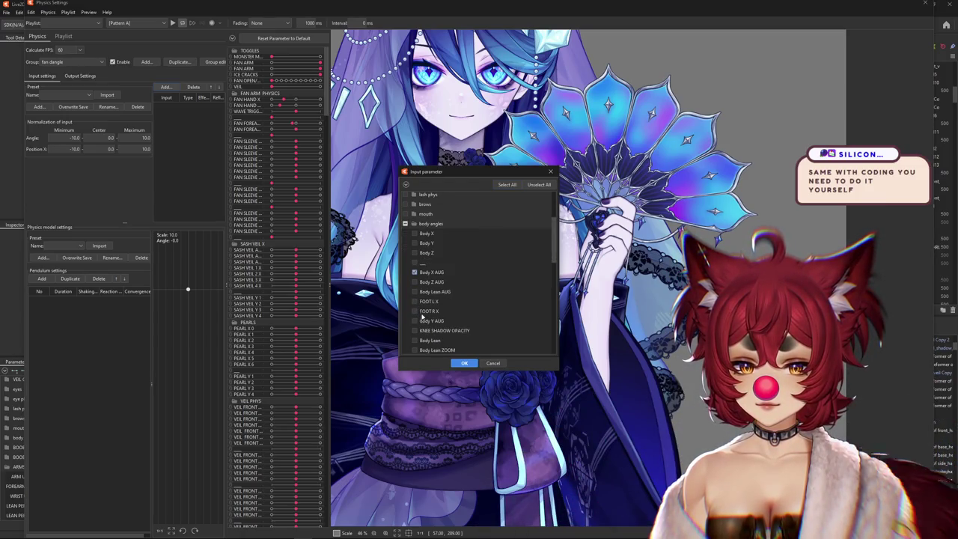
click(415, 320)
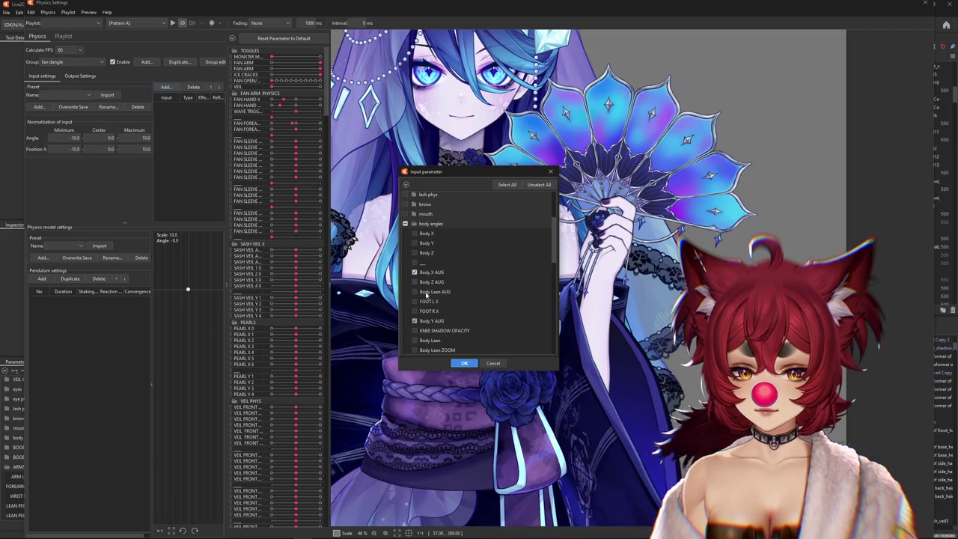
click(464, 363)
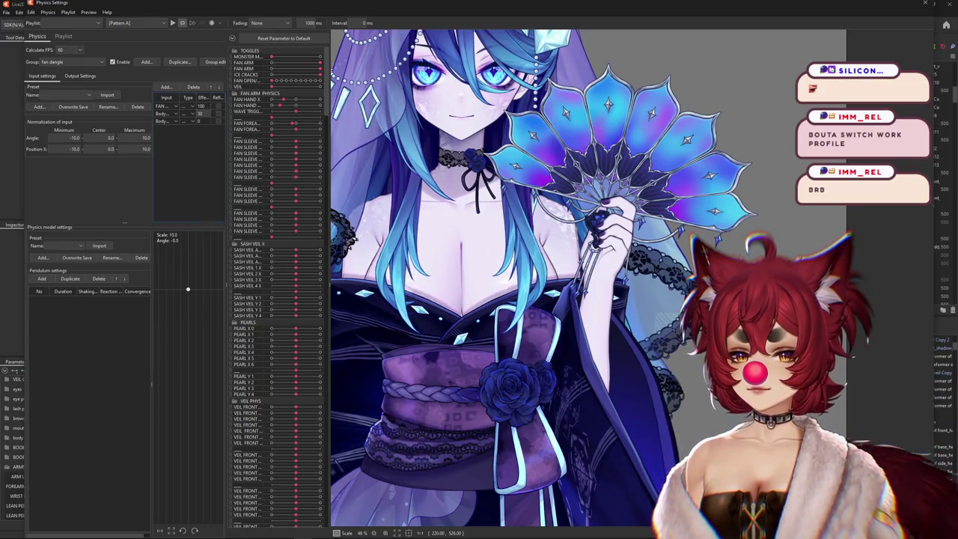
Set the body input weights to 50 and give 11 pendulum points shaking 0.89
drag(199, 113, 199, 121)
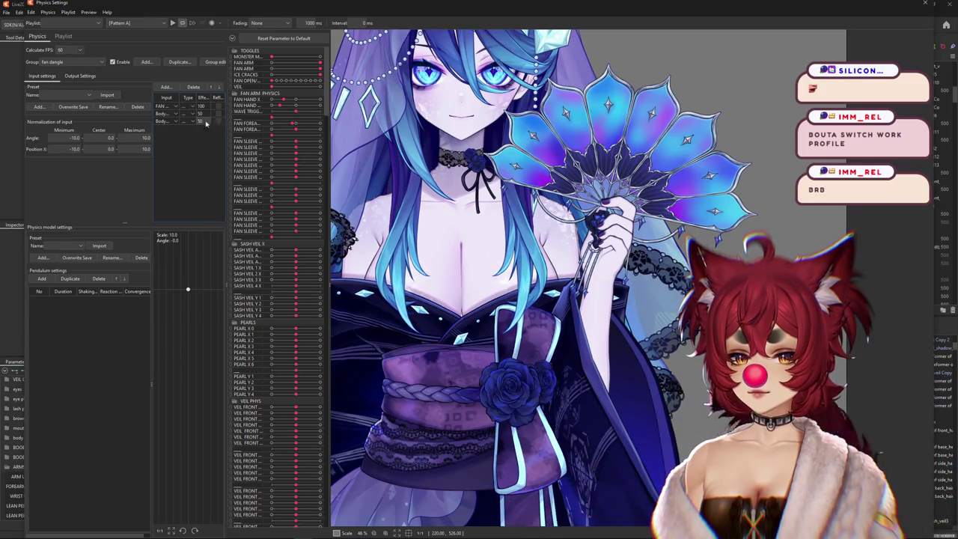
click(42, 280)
click(42, 279)
click(43, 279)
click(43, 279)
click(43, 279)
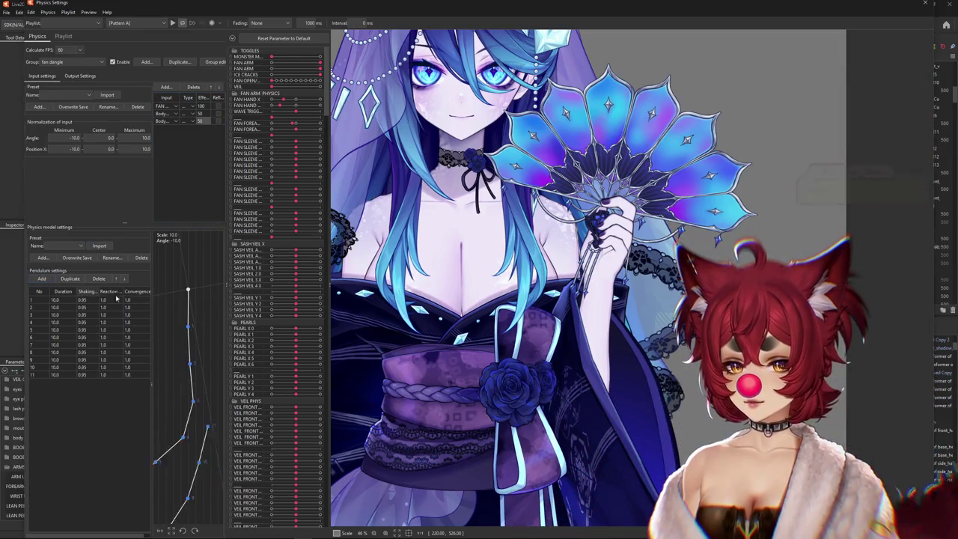
click(82, 293)
text(0.89)
key(Return)
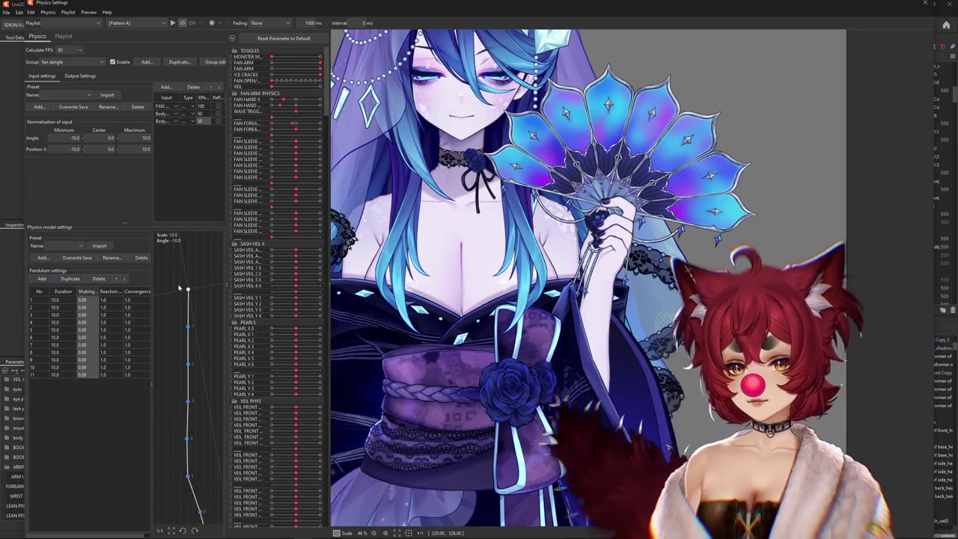
Set reaction 1.2 and convergence 0.8 on every pendulum point
click(112, 292)
text(.2)
key(Return)
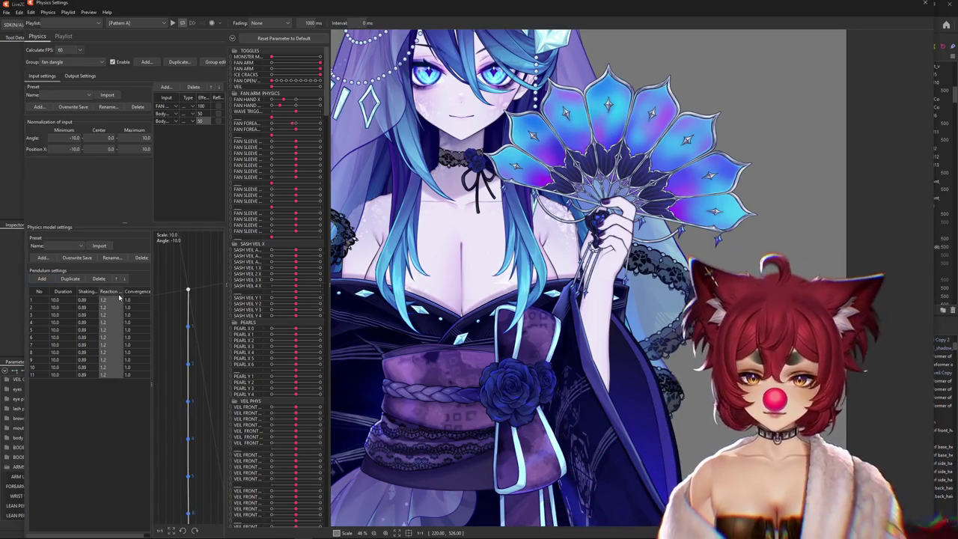
click(142, 294)
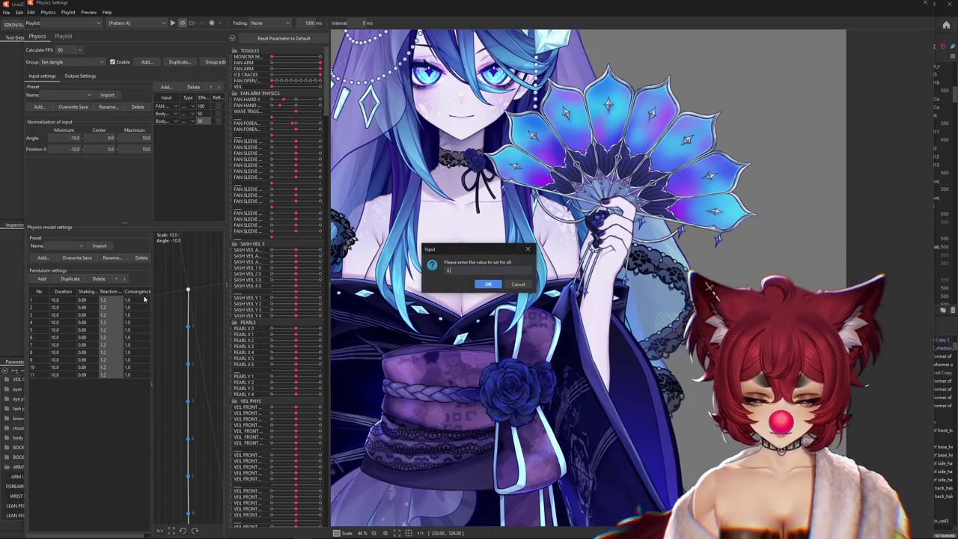
text(.8)
key(Return)
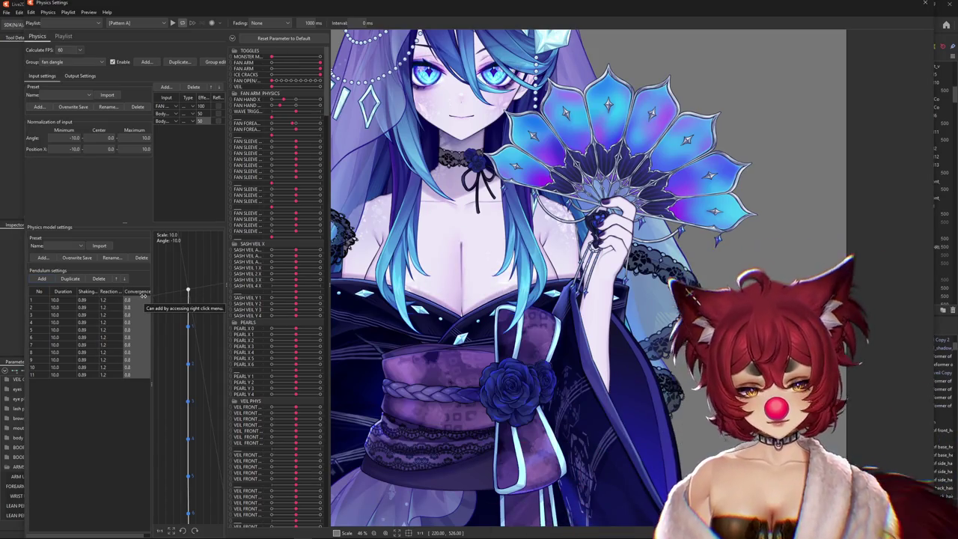
mouse_move(142, 296)
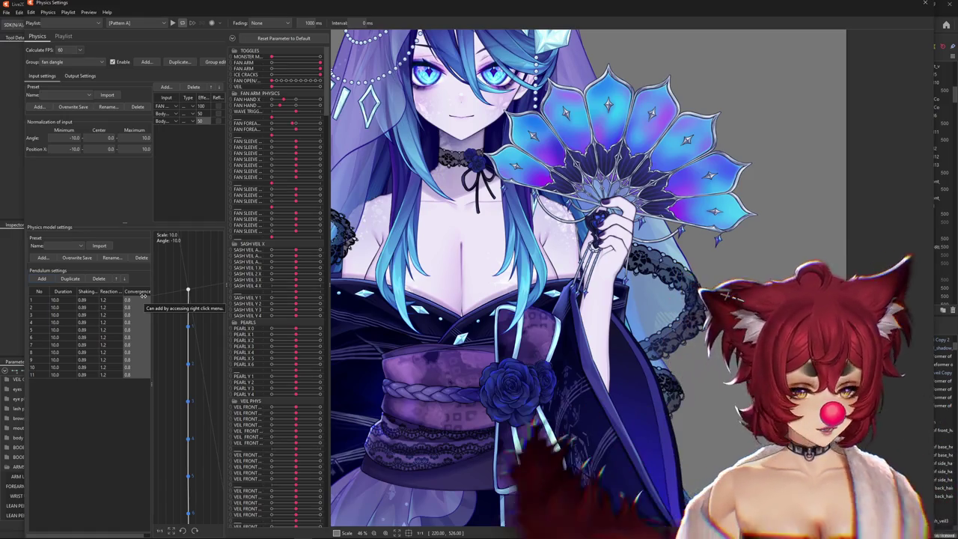
Switch the fan dangle group to its physics output settings
scroll(554, 277, down, 3)
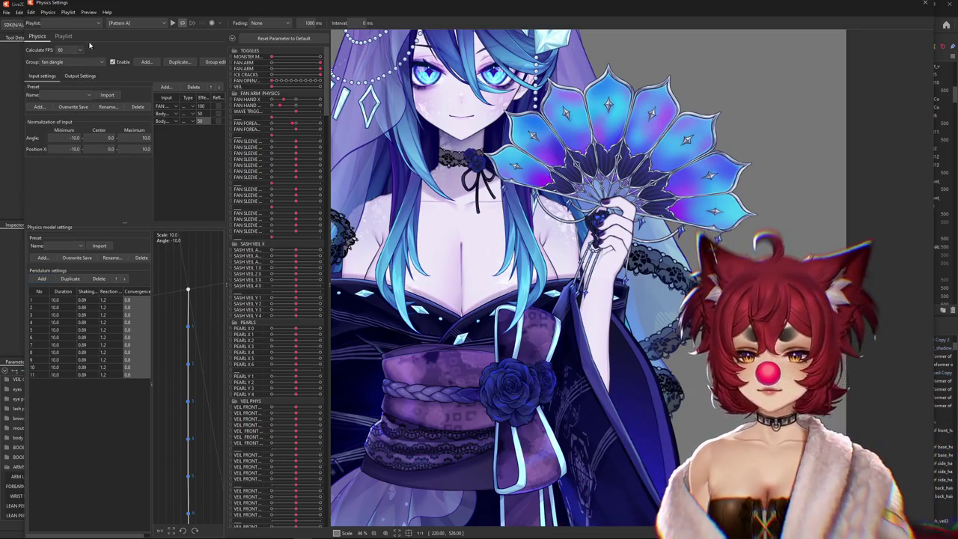
click(80, 76)
scroll(644, 224, up, 2)
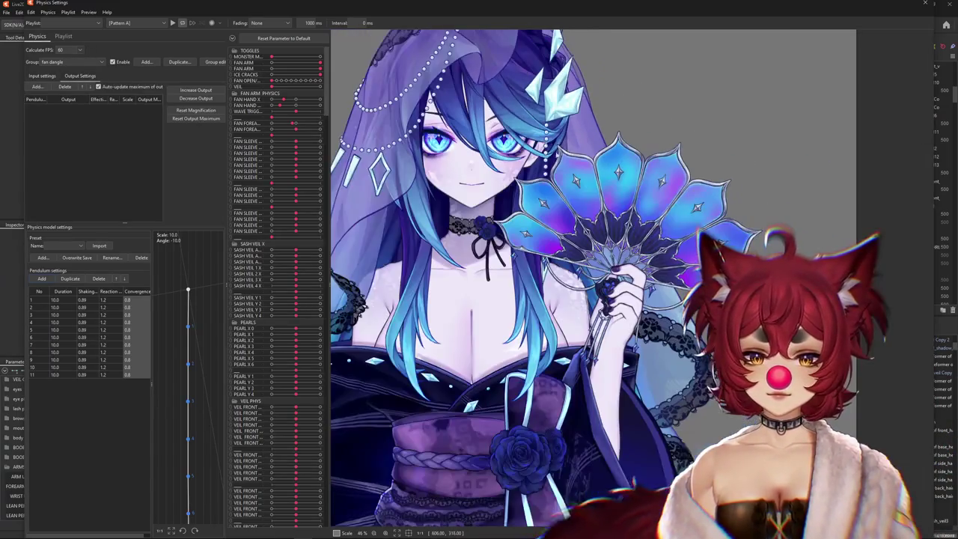
Add all twelve fan dangle 1, 2 and 3 parameters as outputs of the group
click(37, 87)
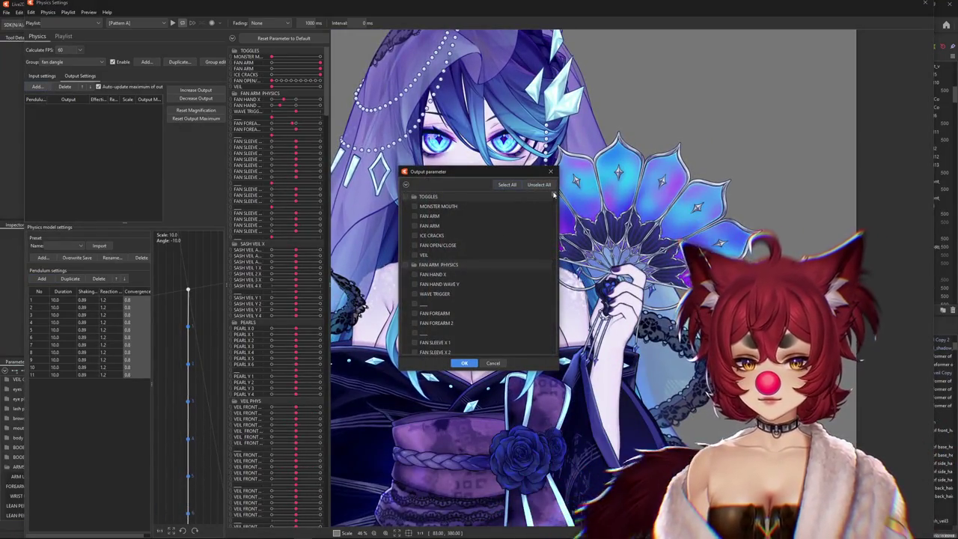
scroll(487, 285, down, 10)
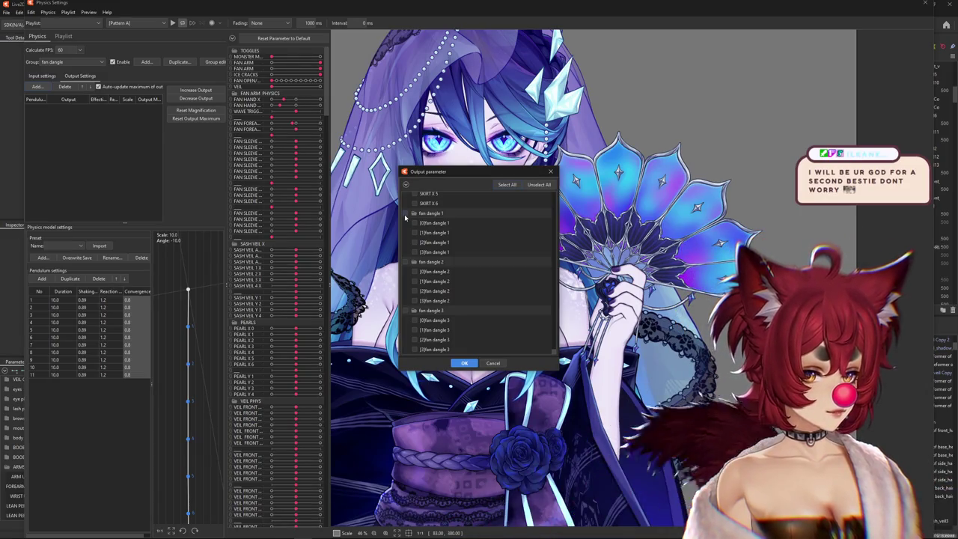
click(405, 214)
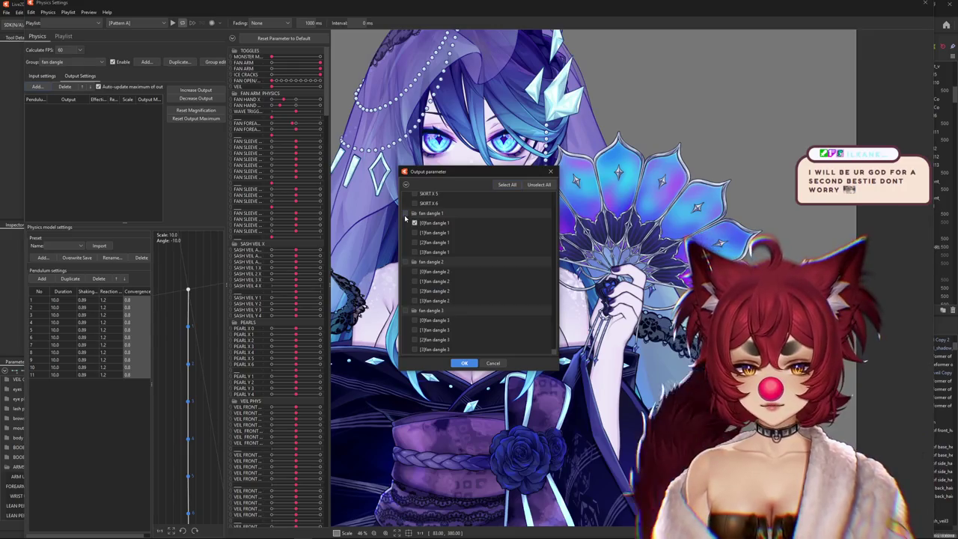
click(455, 363)
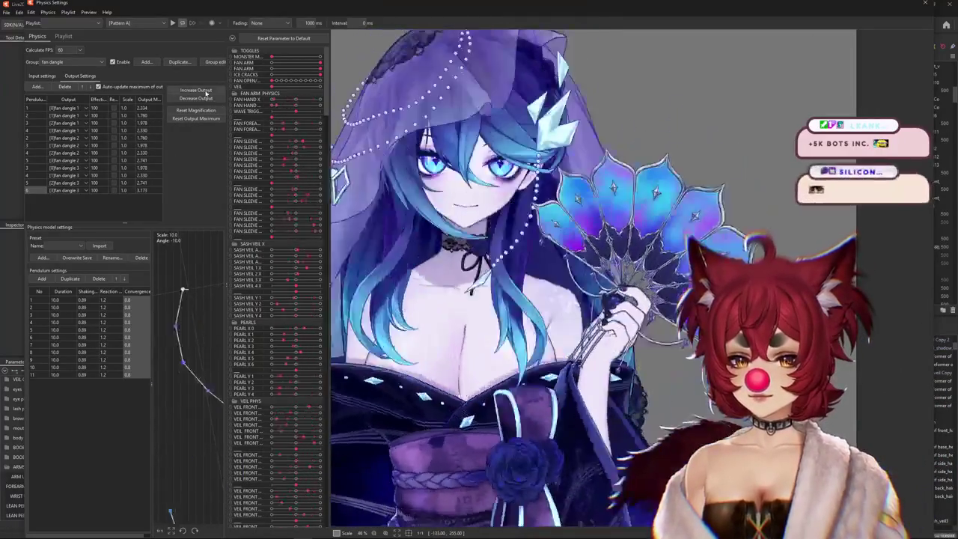
Auto-fit the twelve output magnifications to their ranges, giving scales from 31.515 to 56.803
click(195, 89)
click(505, 282)
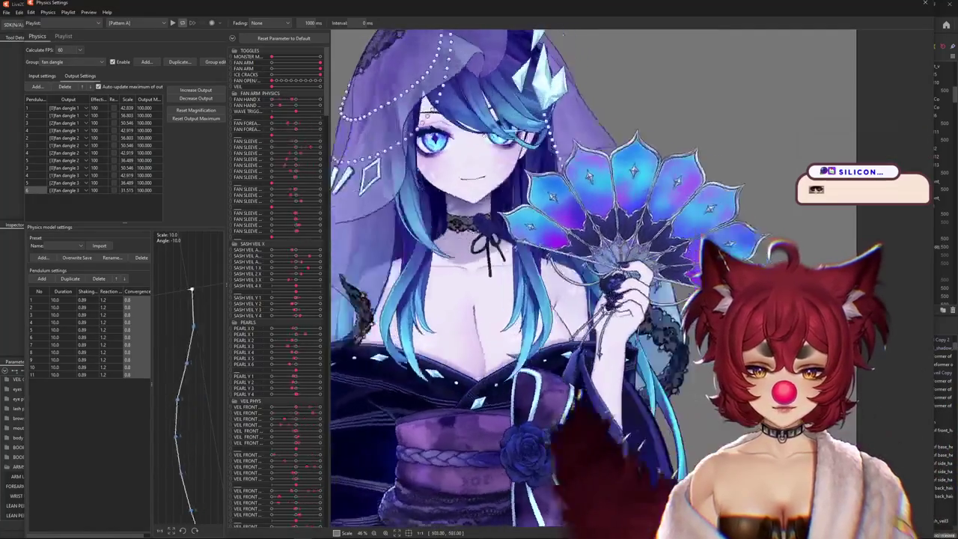
scroll(681, 374, up, 2)
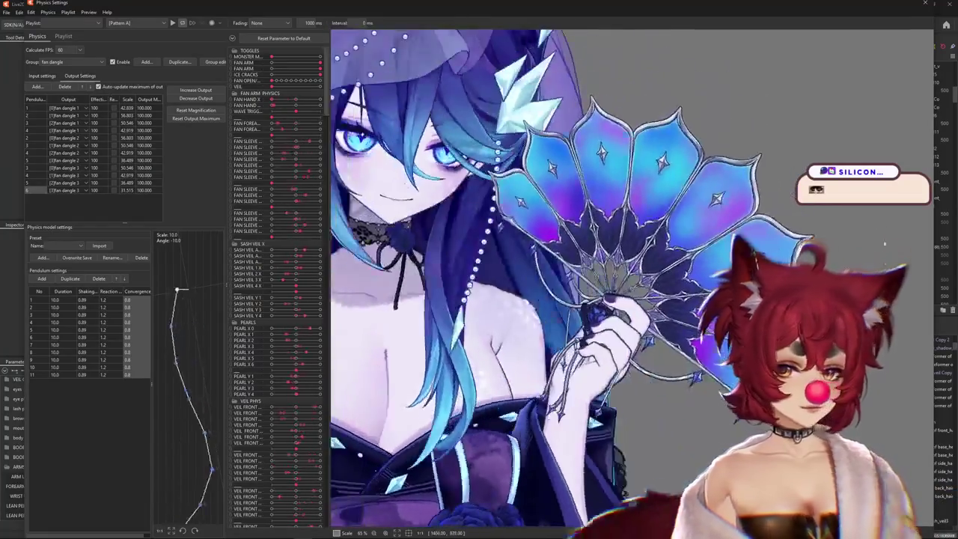
click(42, 75)
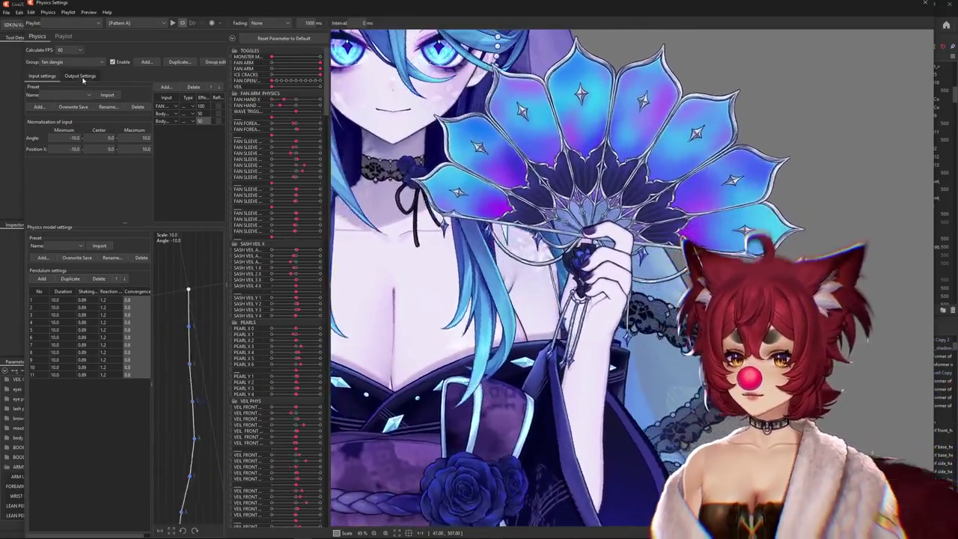
click(80, 76)
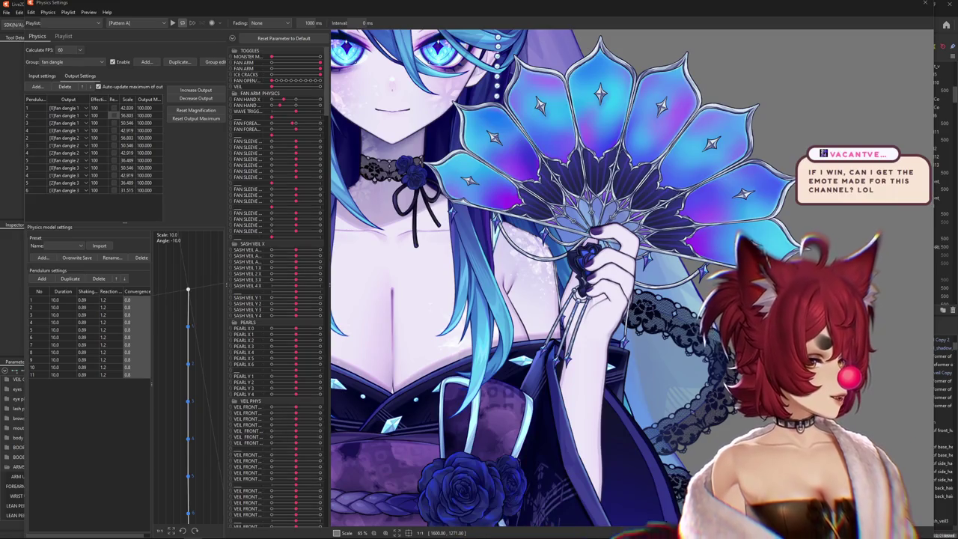
Drag the 20k celebration custom emote giveaway image preview over the editor
drag(957, 82, 292, 74)
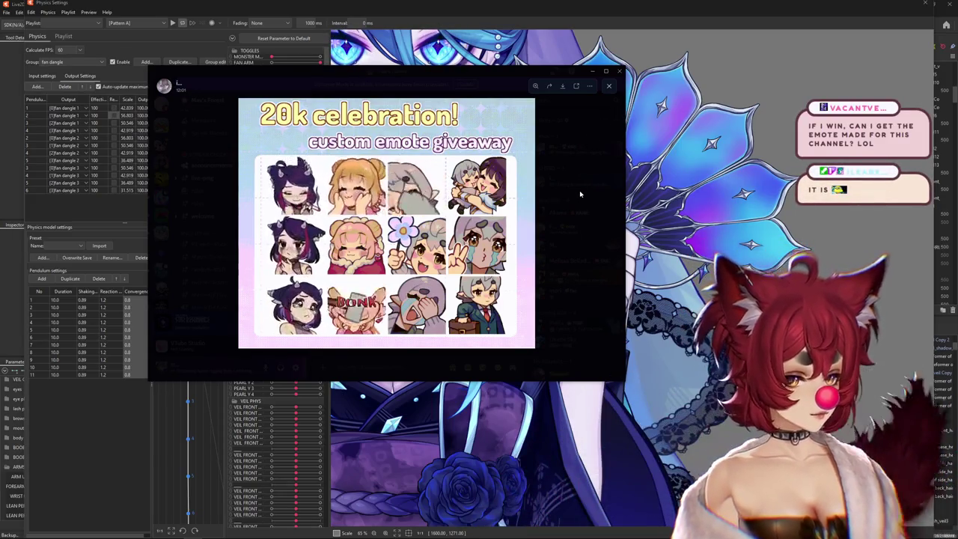
Close the enlarged giveaway image, reopen it, then close it again
click(575, 184)
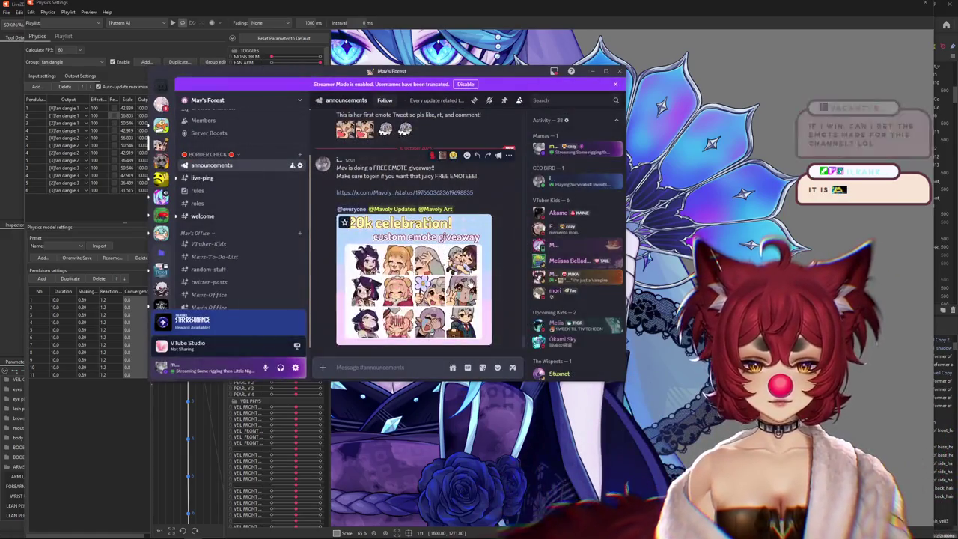
click(414, 285)
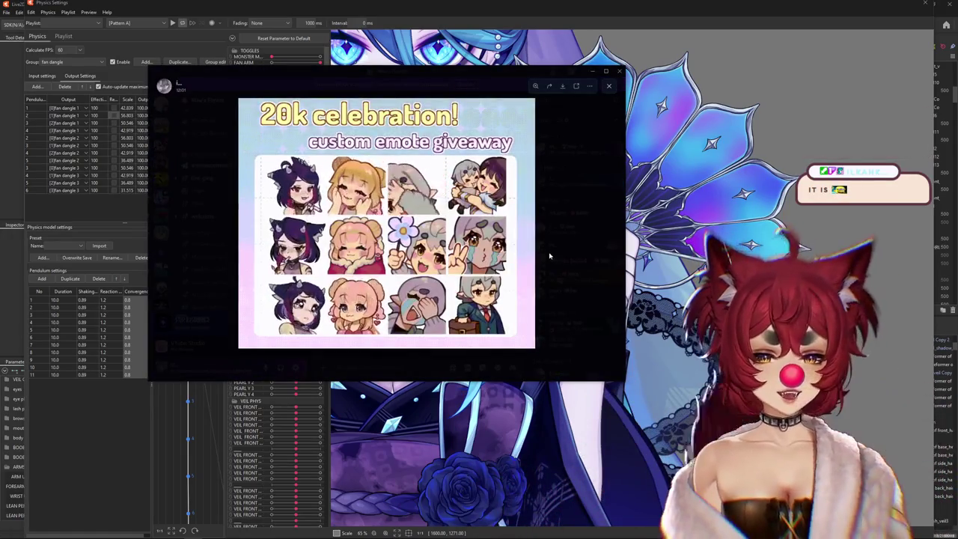
click(548, 258)
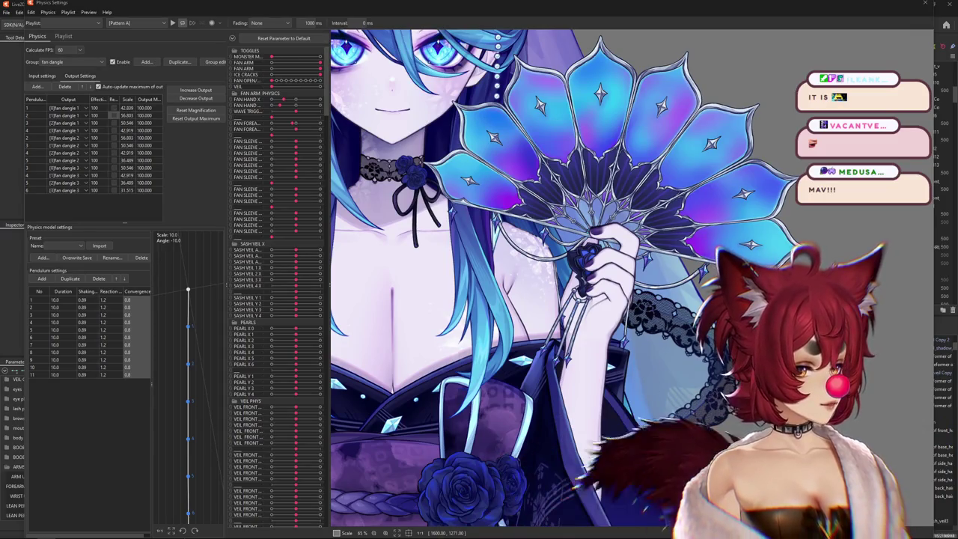
Switch to the browser showing X's Following feed and move its window up and right
key(alt+Tab)
drag(429, 71, 525, 49)
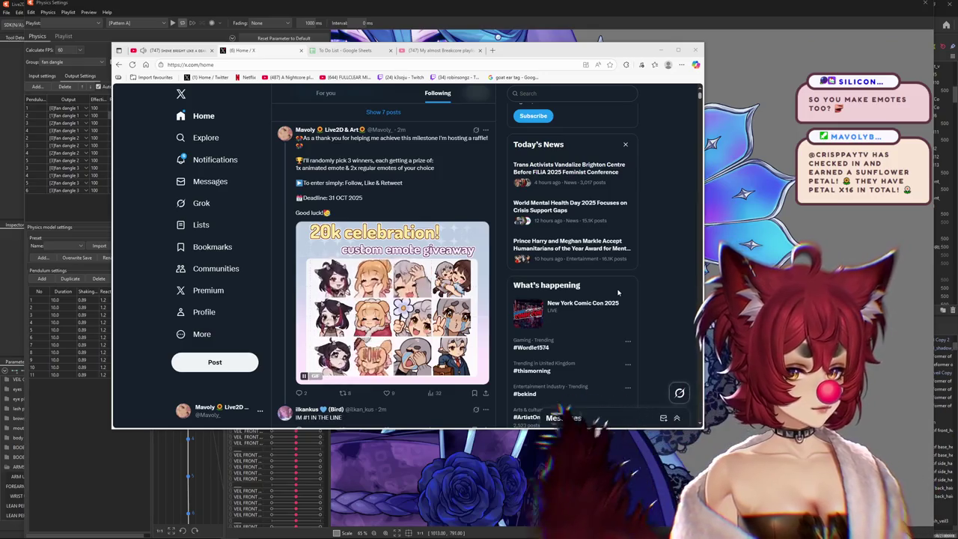
Open the giveaway artist's profile page on X and scroll into its posts
click(306, 138)
click(305, 135)
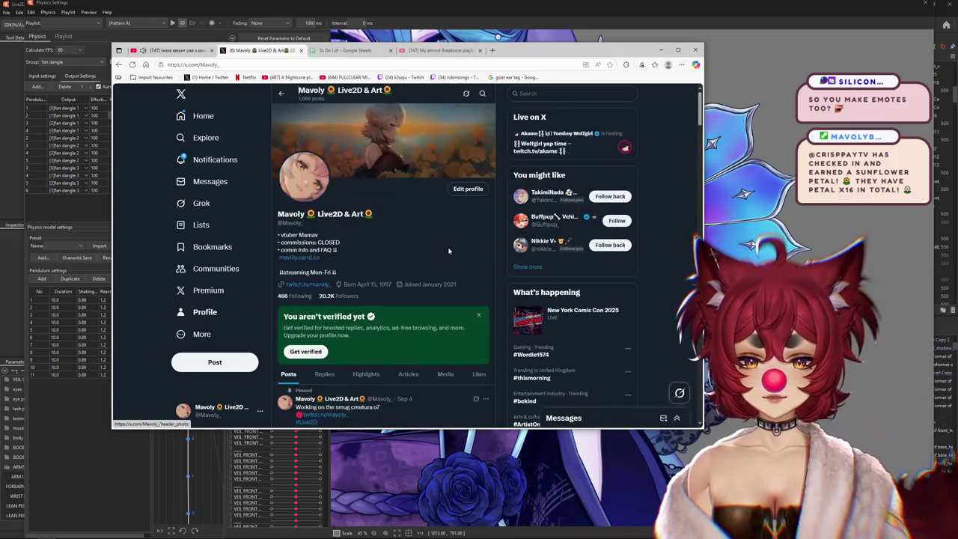
scroll(449, 260, down, 5)
scroll(449, 260, down, 3)
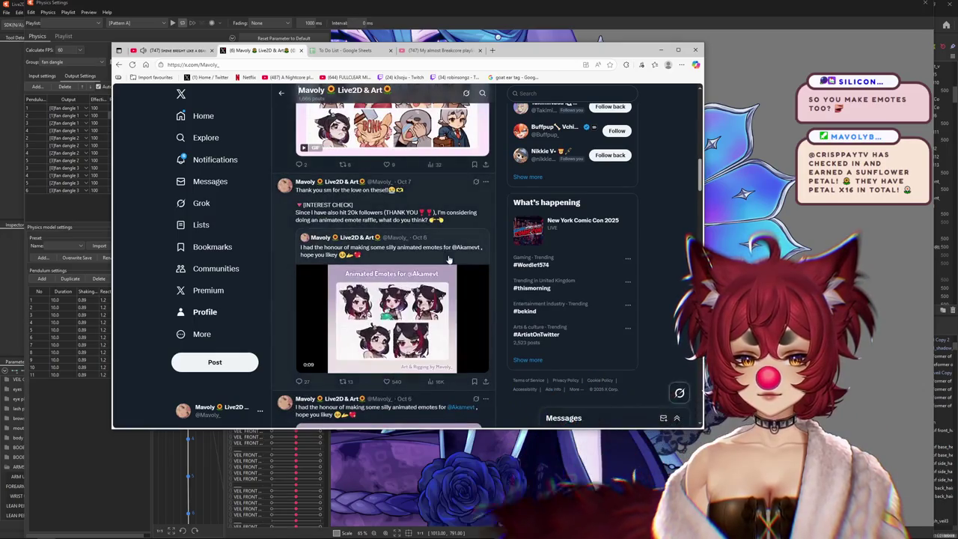
scroll(456, 284, down, 2)
scroll(467, 307, down, 2)
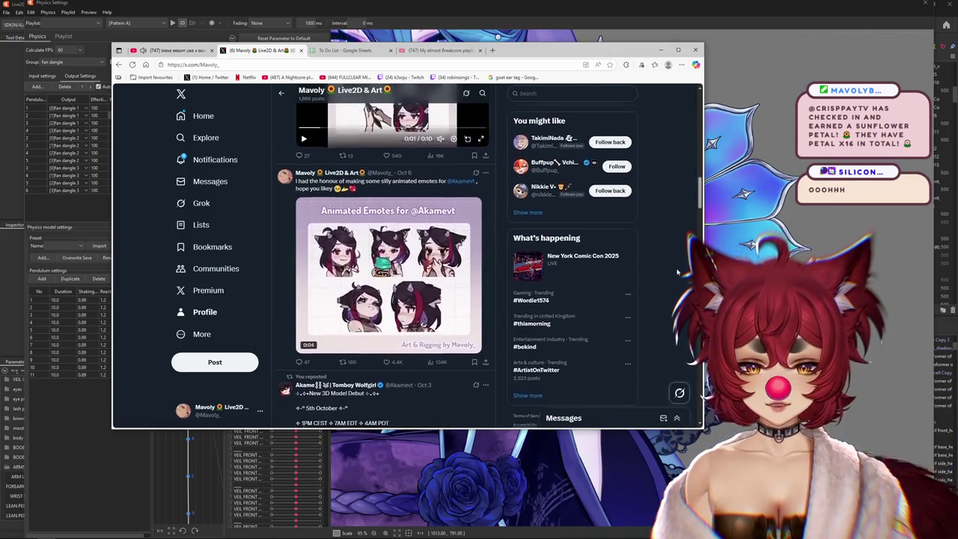
Browse the profile feed down to the animated emotes post, then put the browser away
scroll(459, 329, up, 1)
scroll(361, 256, up, 3)
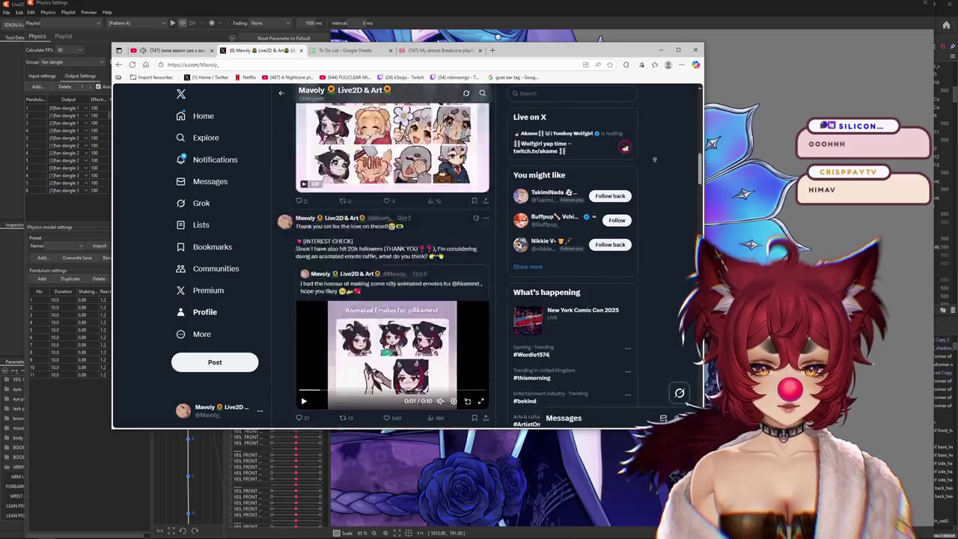
scroll(361, 257, up, 3)
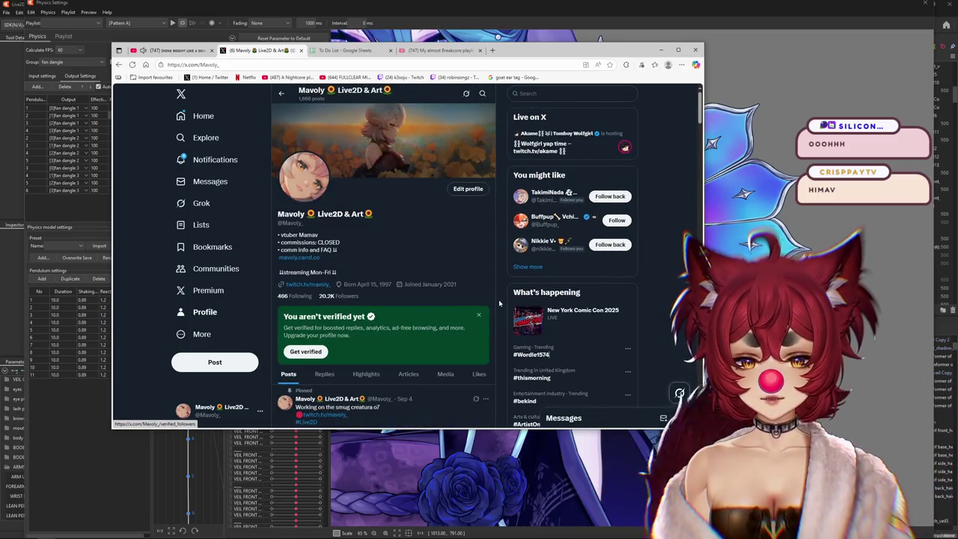
scroll(456, 294, down, 1)
scroll(458, 297, down, 3)
scroll(458, 298, down, 3)
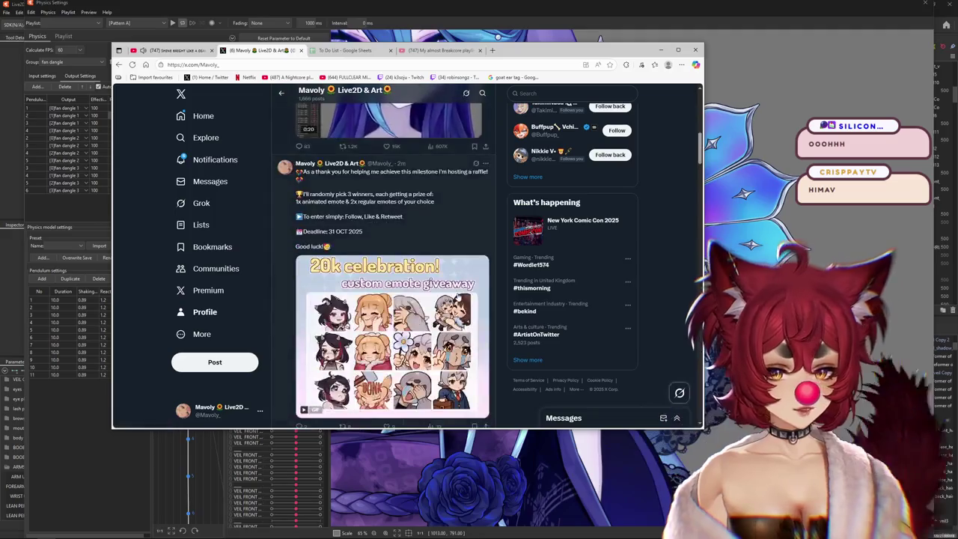
scroll(458, 298, down, 2)
scroll(458, 297, down, 2)
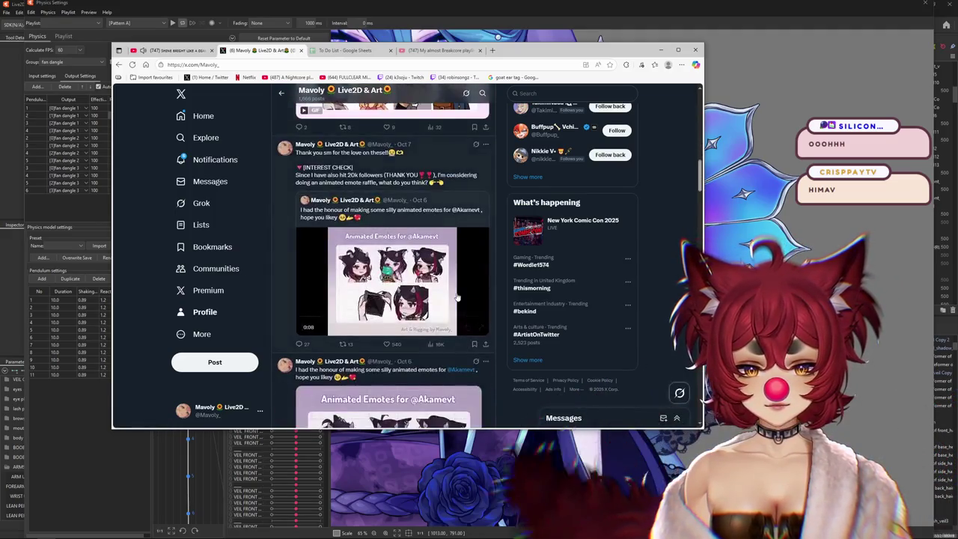
scroll(458, 297, down, 2)
scroll(458, 297, down, 1)
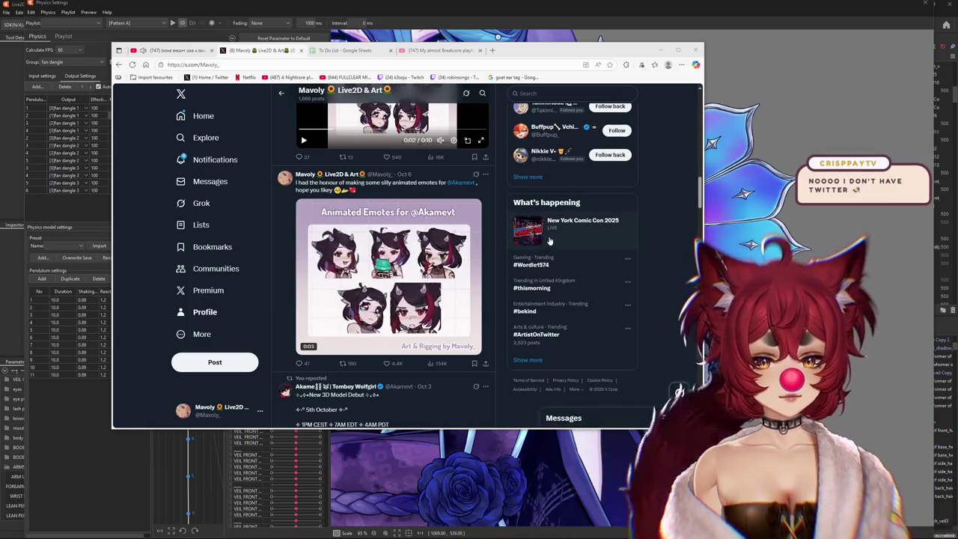
click(678, 50)
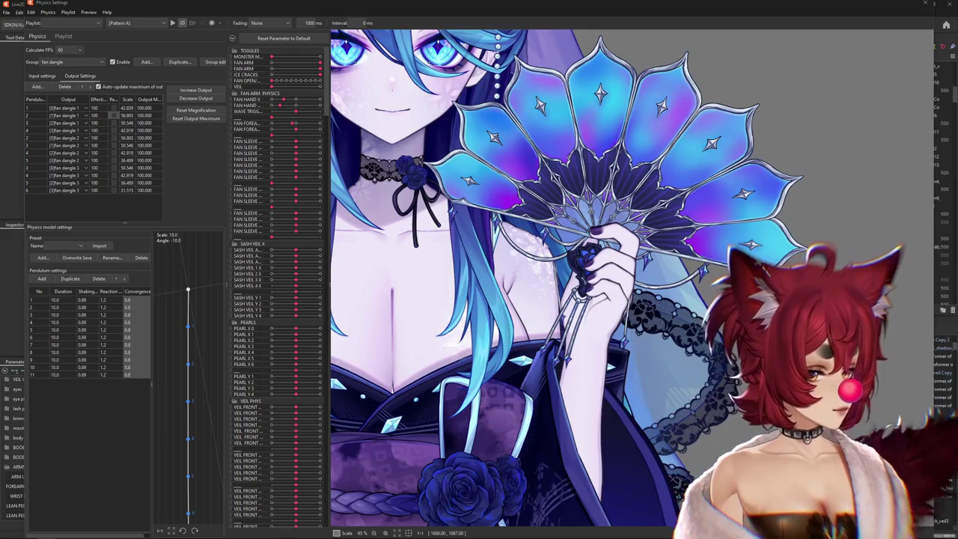
Bring the browser with the X post and its reply thread back over the editor
key(alt+Tab)
drag(613, 77, 603, 77)
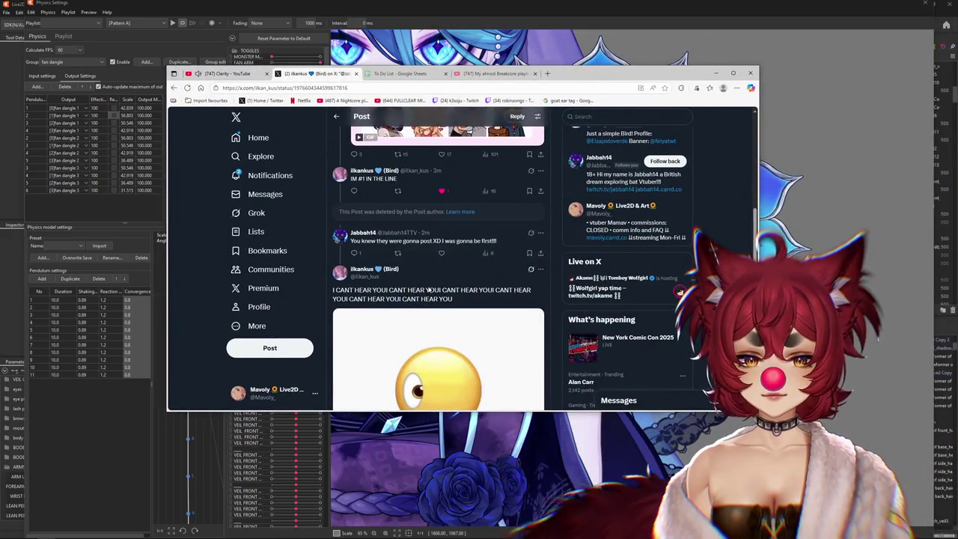
Scroll the replies of the X emote giveaway post, then drag the browser aside to reveal the model
scroll(425, 293, up, 1)
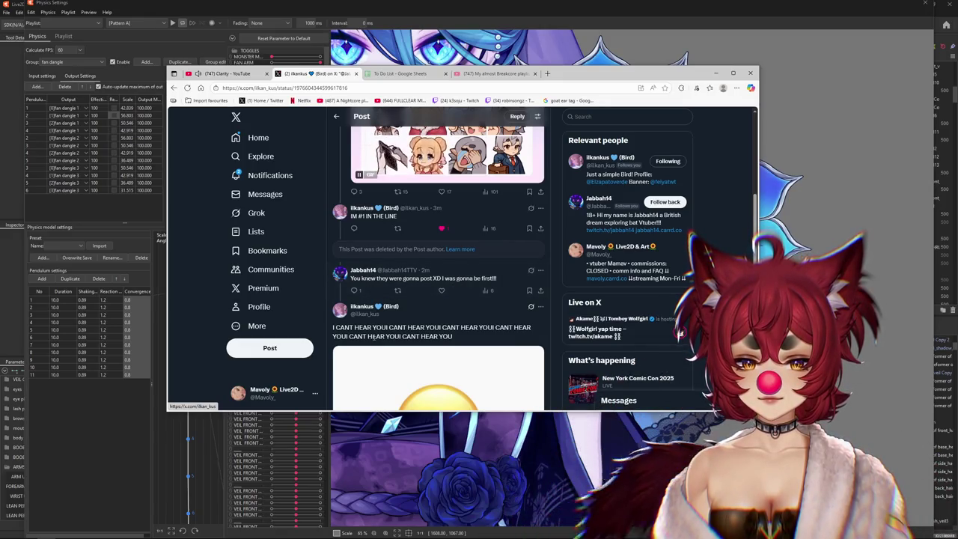
scroll(372, 336, down, 3)
scroll(386, 299, up, 2)
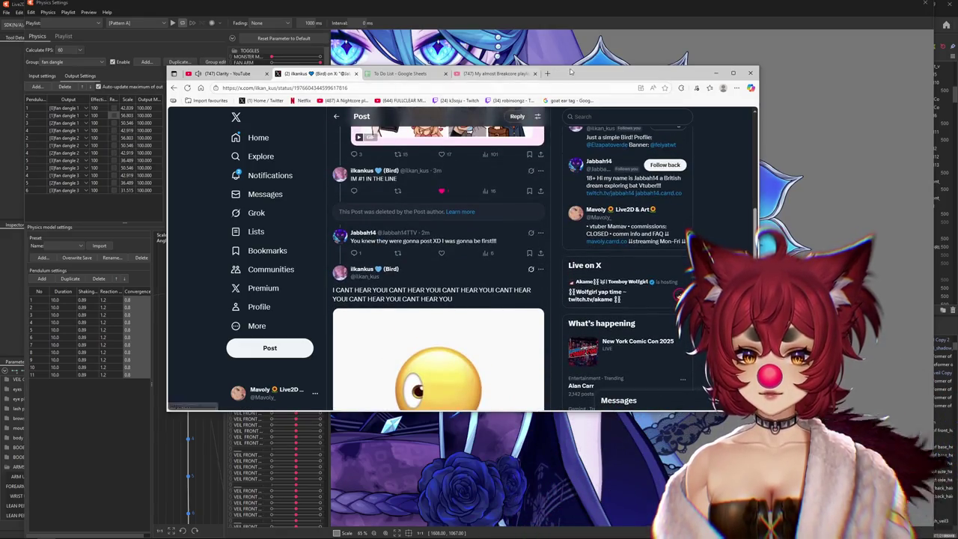
drag(598, 72, 957, 73)
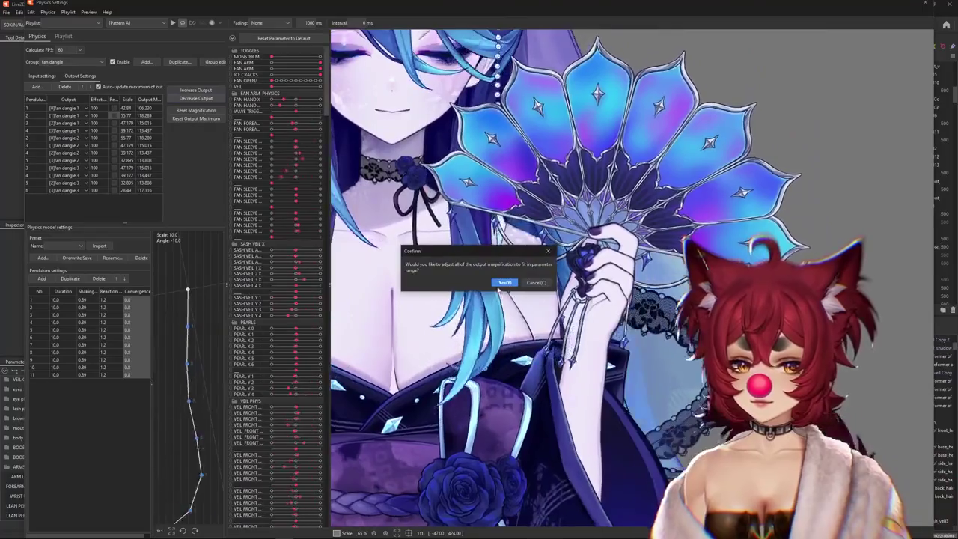
Confirm resetting every fan dangle output maximum to 100
click(501, 283)
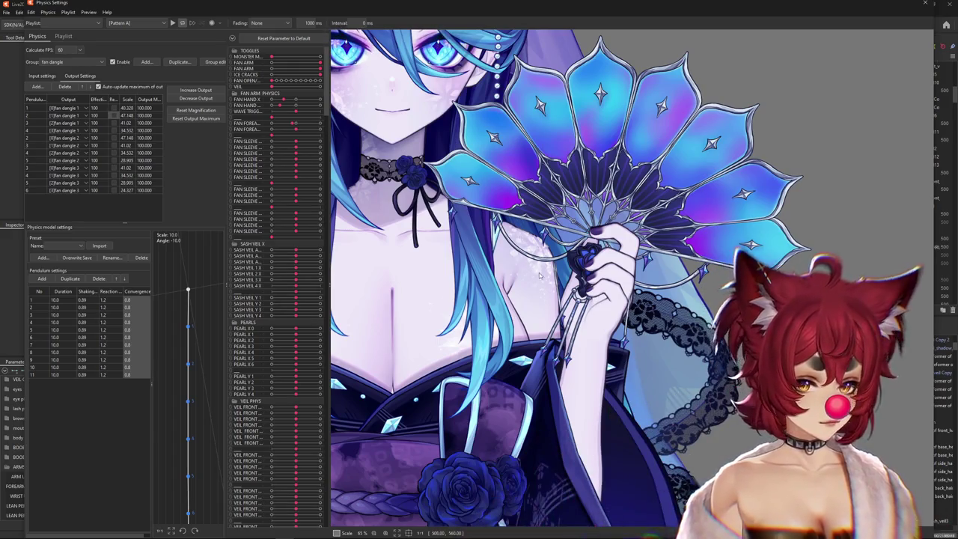
Sway the model, then check the fan dangle group's input parameter and output settings
drag(527, 265, 518, 271)
scroll(517, 272, down, 3)
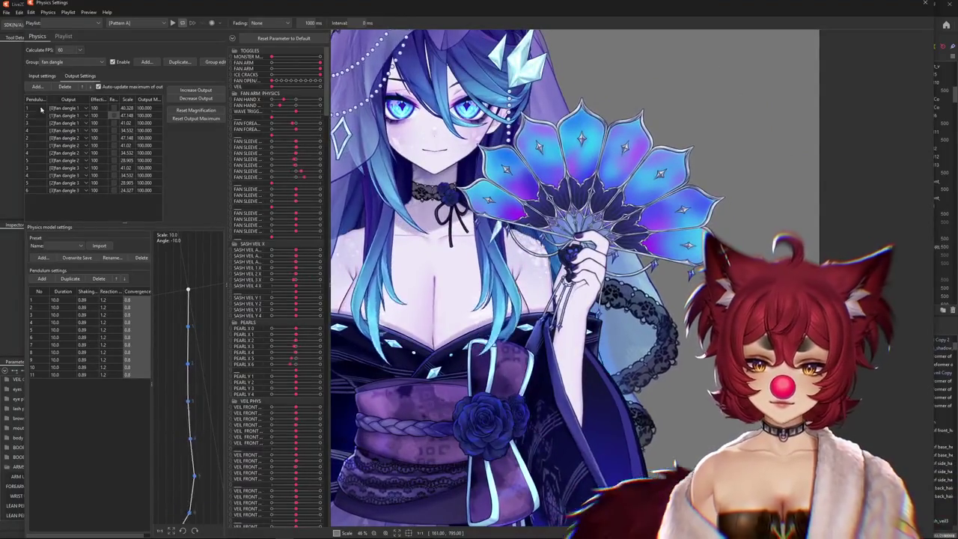
click(42, 75)
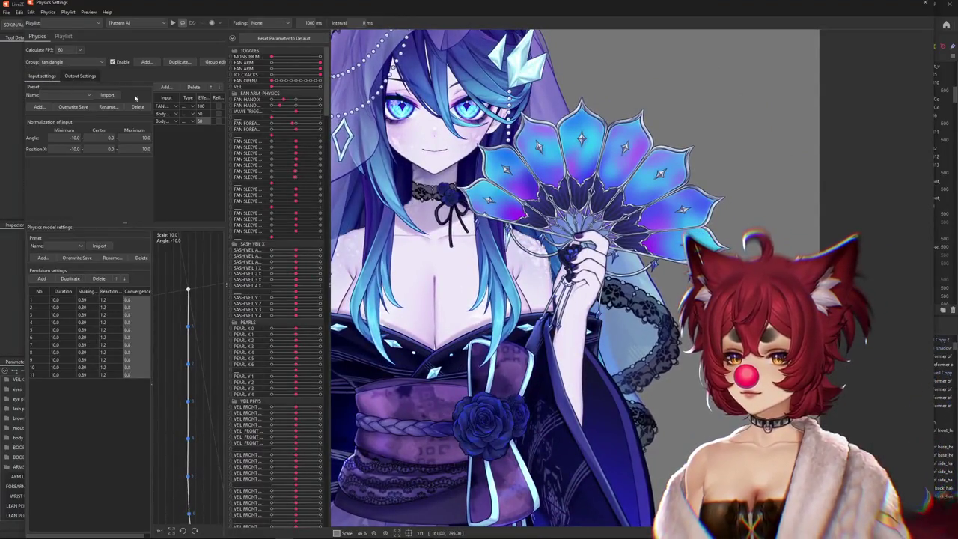
click(172, 106)
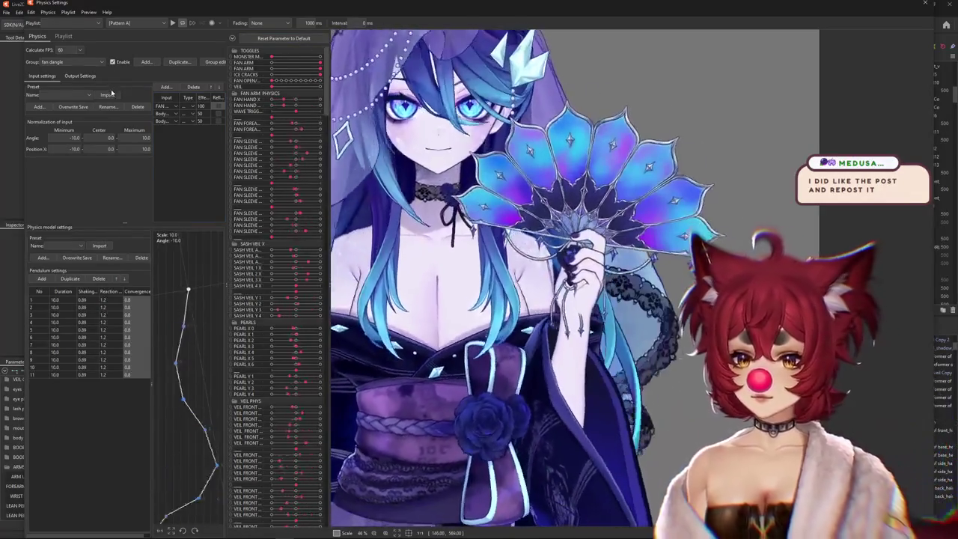
click(80, 75)
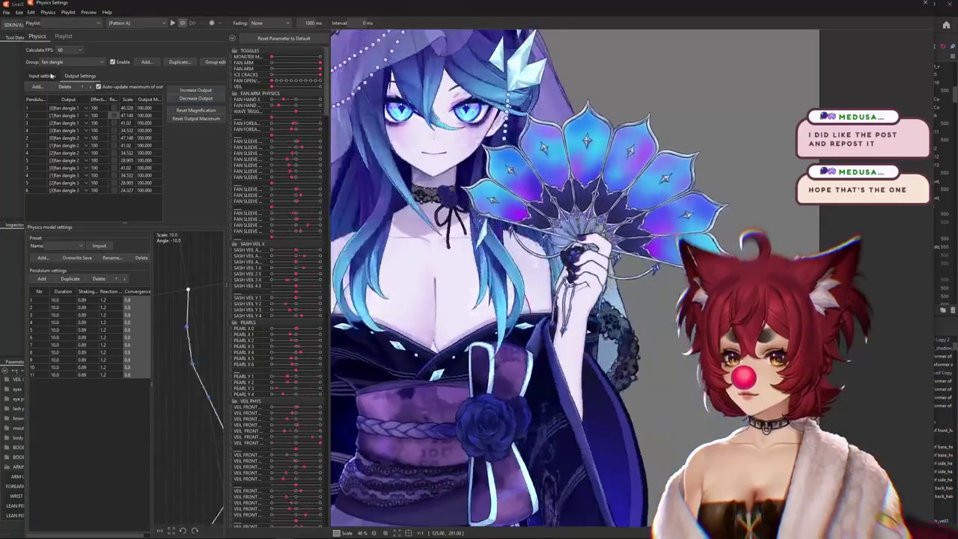
click(49, 76)
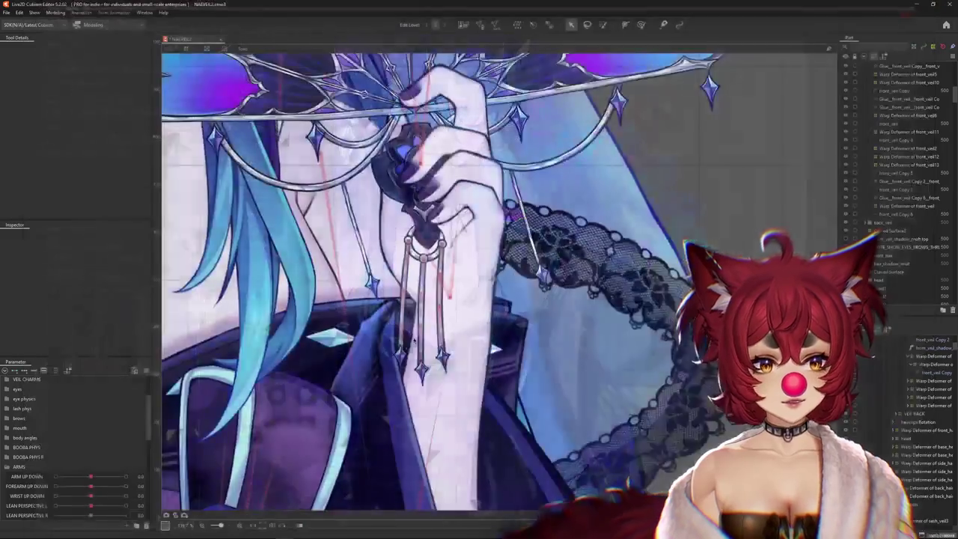
Reset all model parameters to their default values from the Parameter panel menu
right_click(170, 344)
click(174, 342)
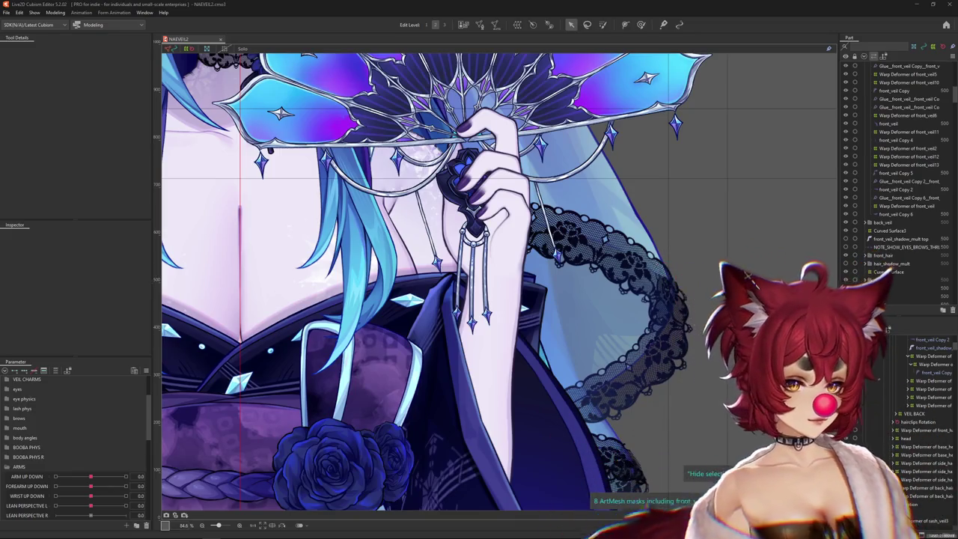
scroll(490, 238, up, 5)
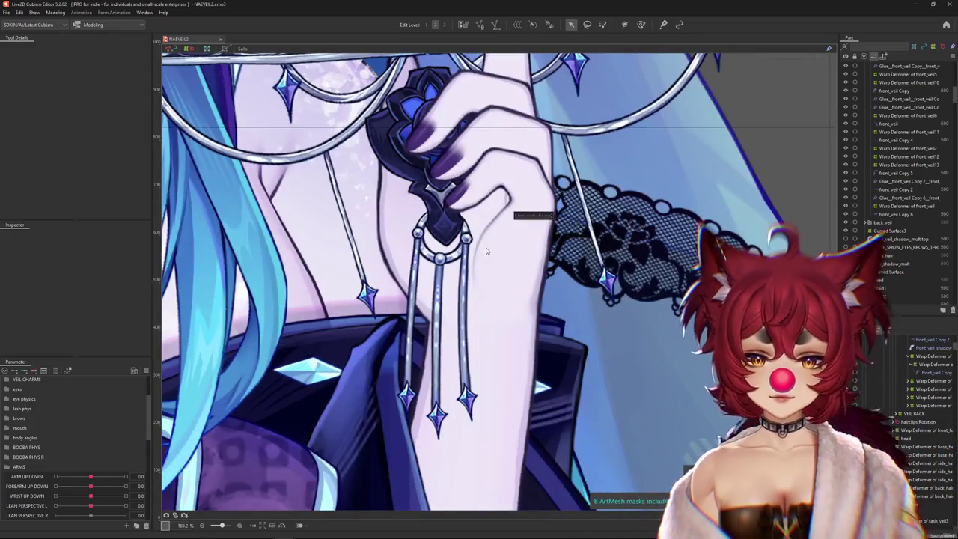
right_click(497, 260)
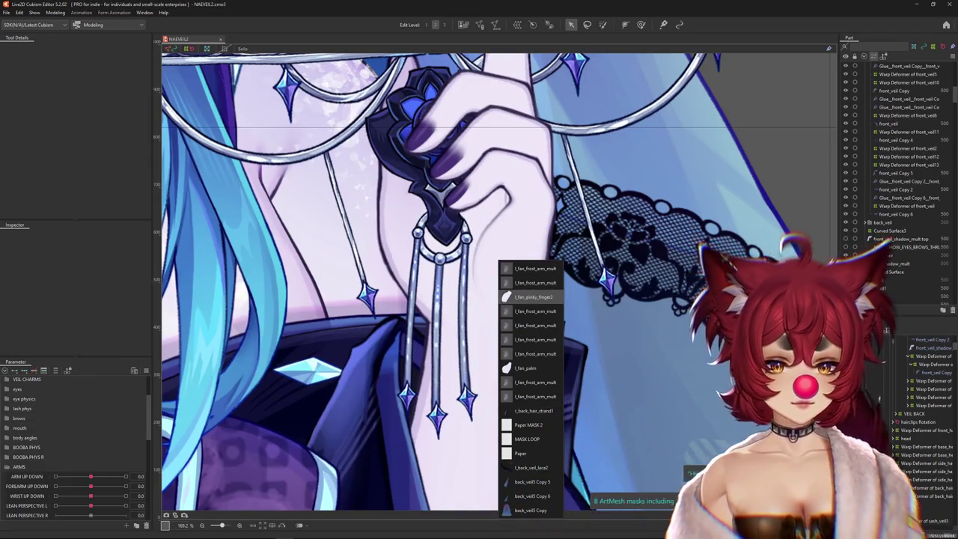
click(524, 297)
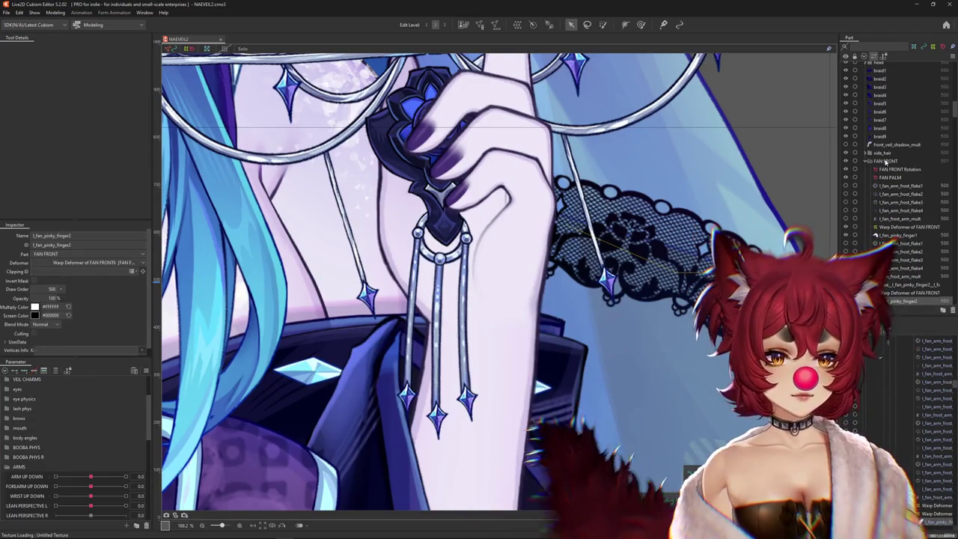
scroll(909, 211, down, 2)
scroll(909, 217, down, 2)
scroll(907, 223, down, 2)
scroll(905, 228, down, 2)
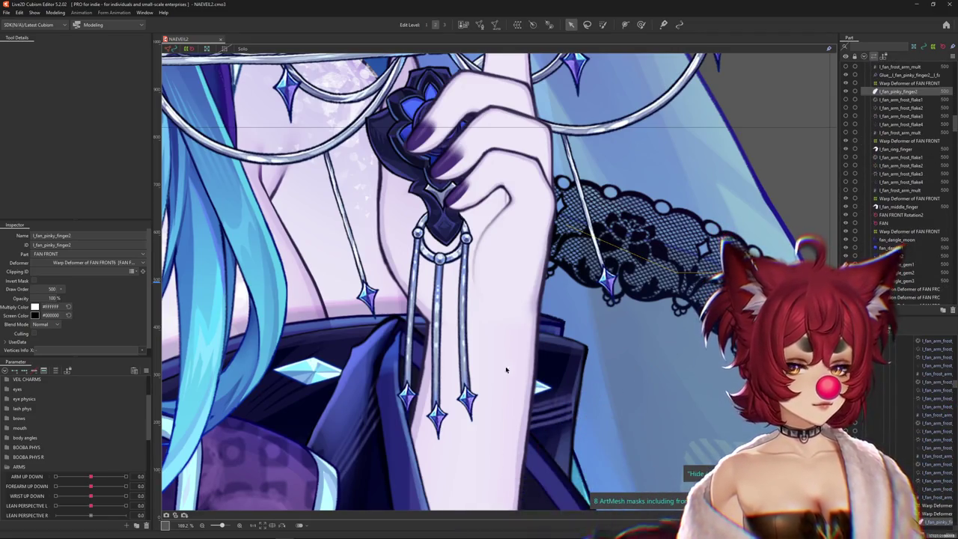
right_click(454, 235)
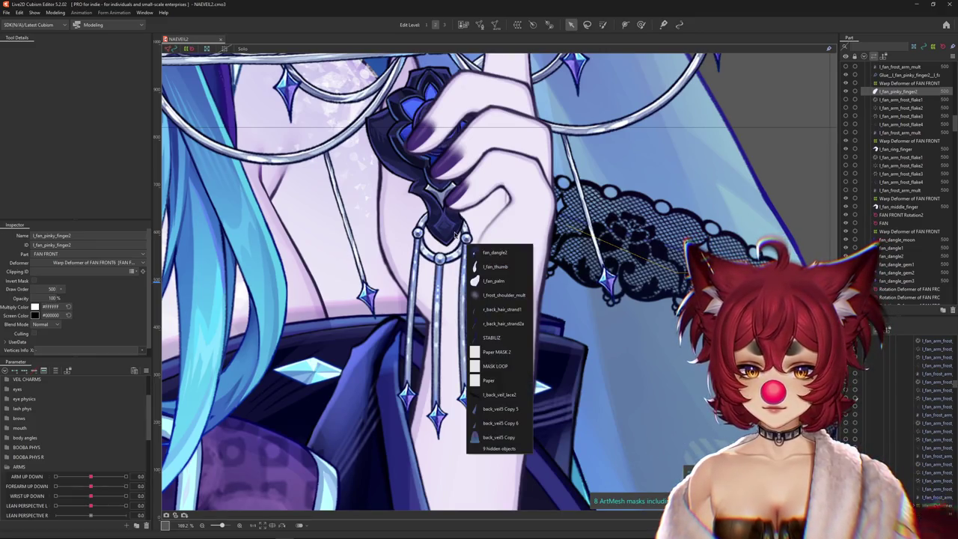
click(482, 252)
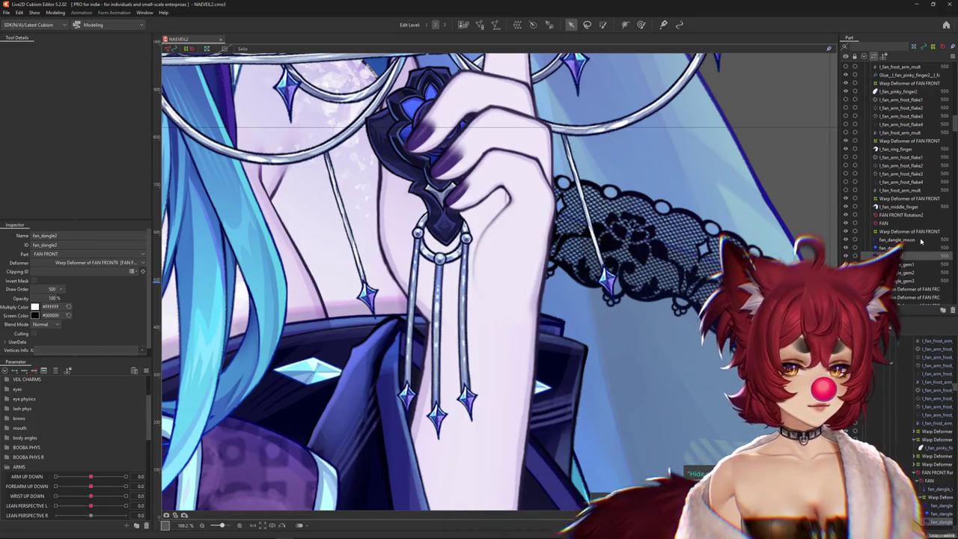
click(890, 199)
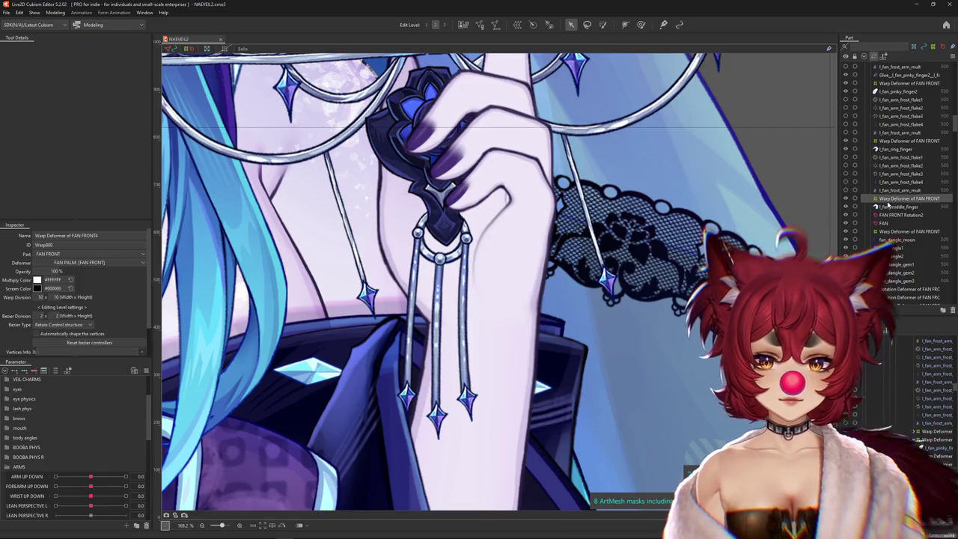
click(885, 207)
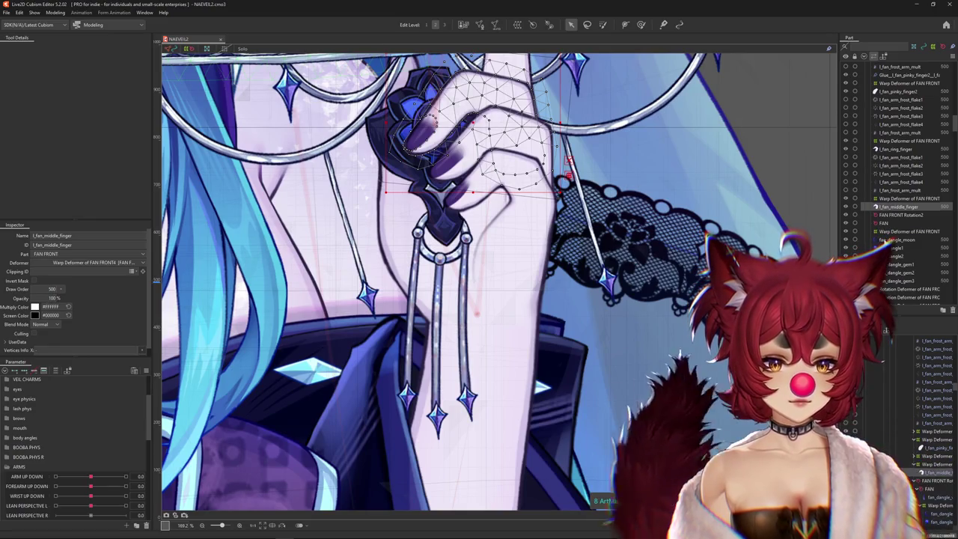
click(894, 240)
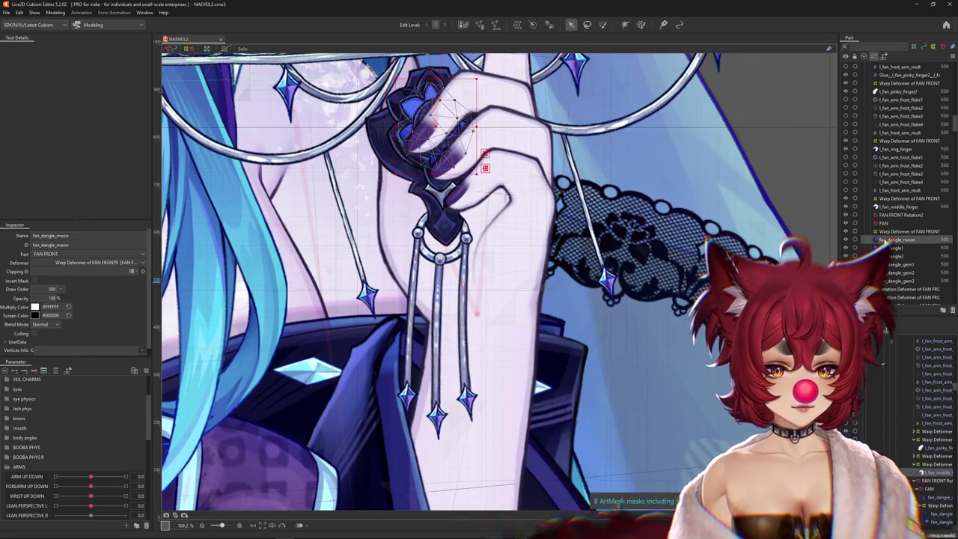
shift+click(884, 282)
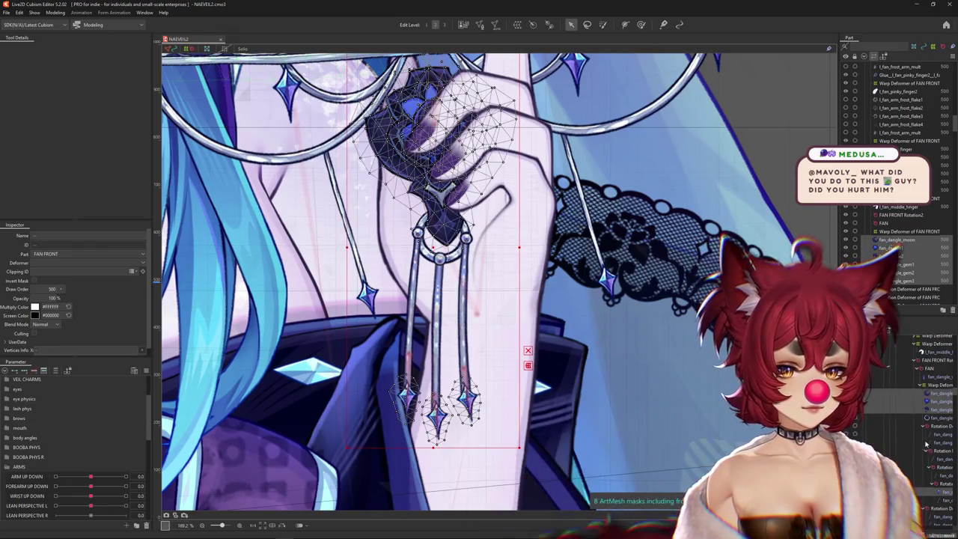
click(937, 435)
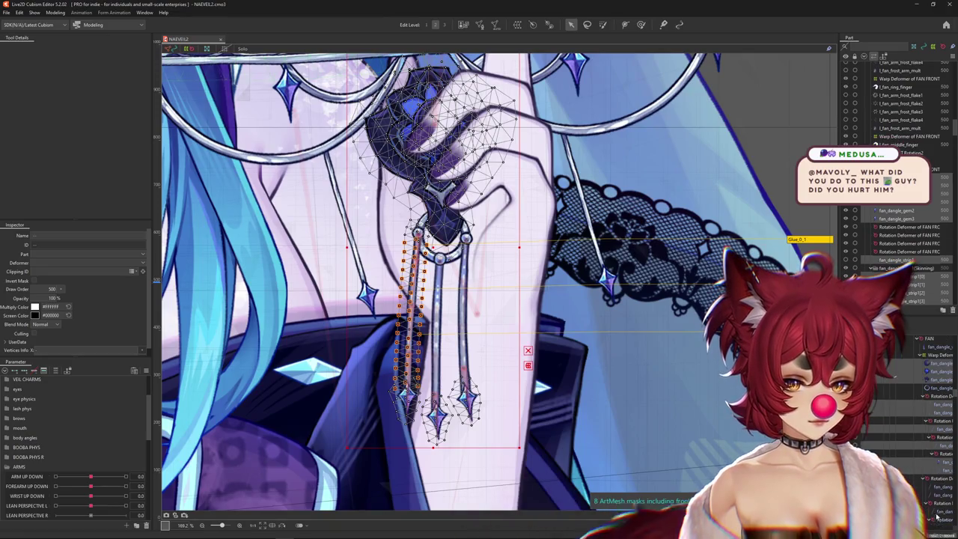
ctrl+click(940, 487)
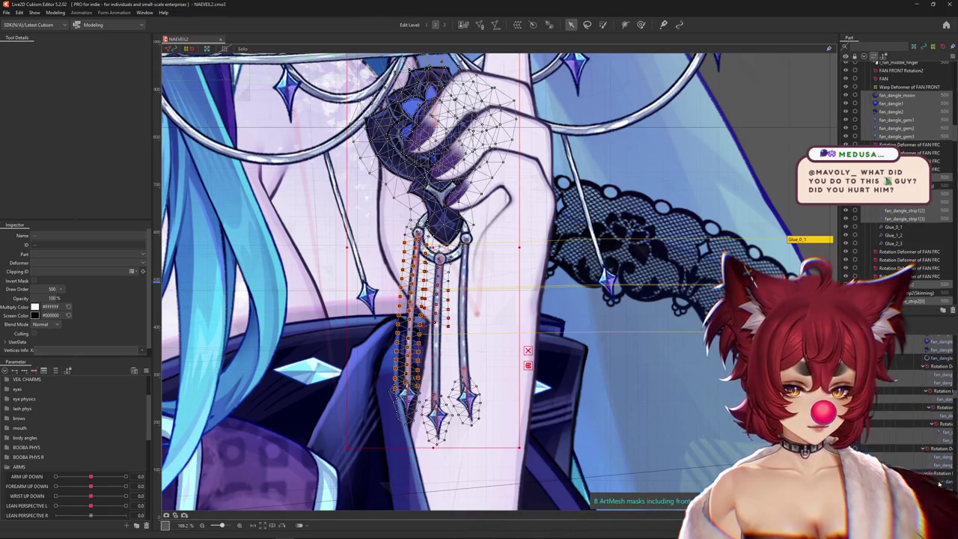
ctrl+click(940, 482)
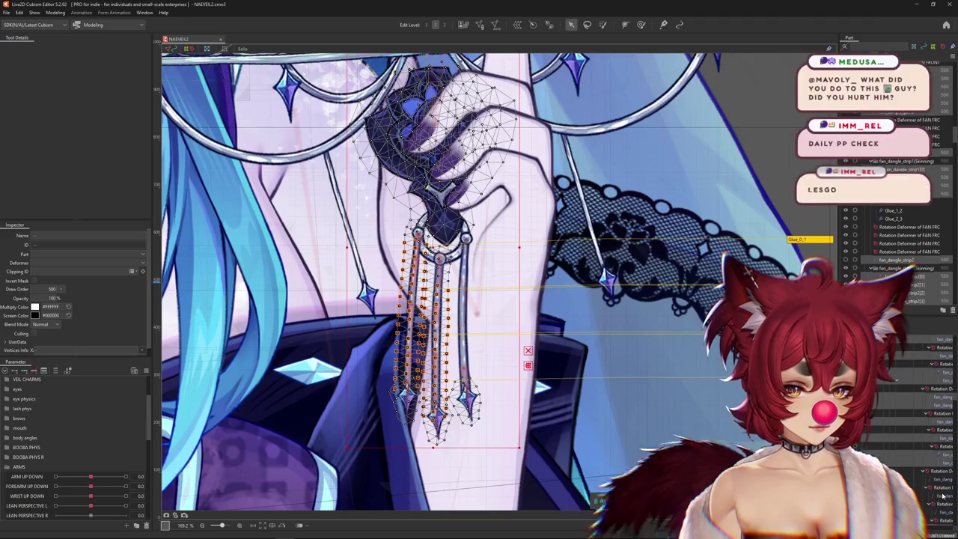
ctrl+click(939, 496)
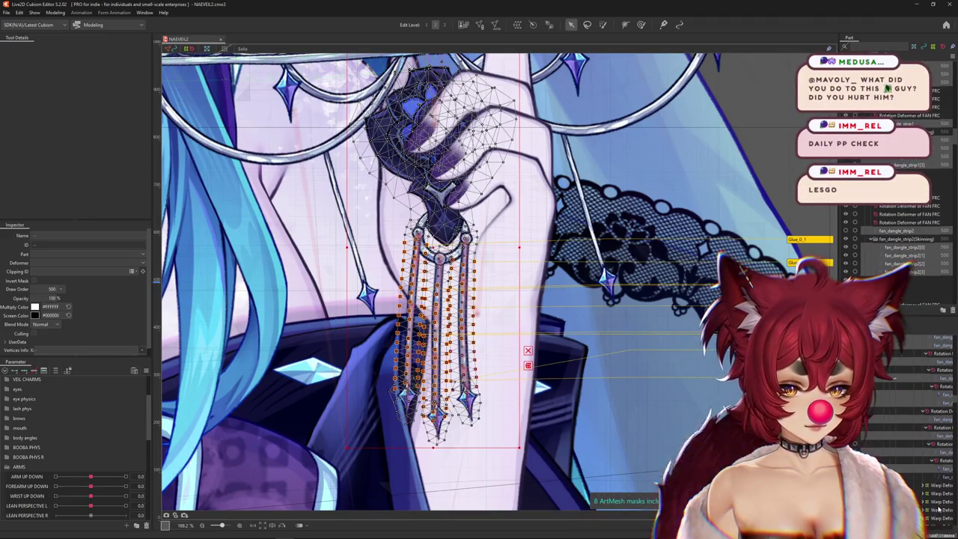
ctrl+click(937, 477)
ctrl+click(937, 477)
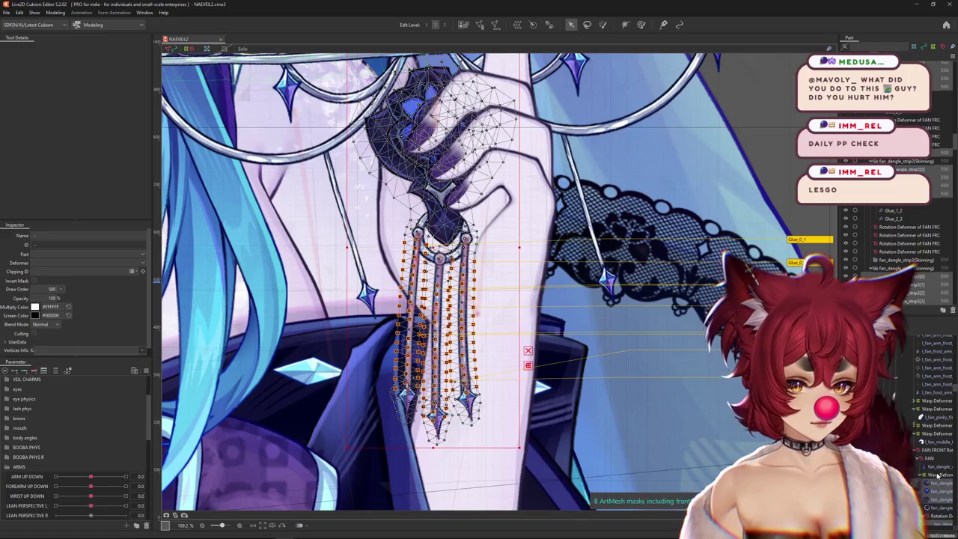
scroll(894, 252, up, 3)
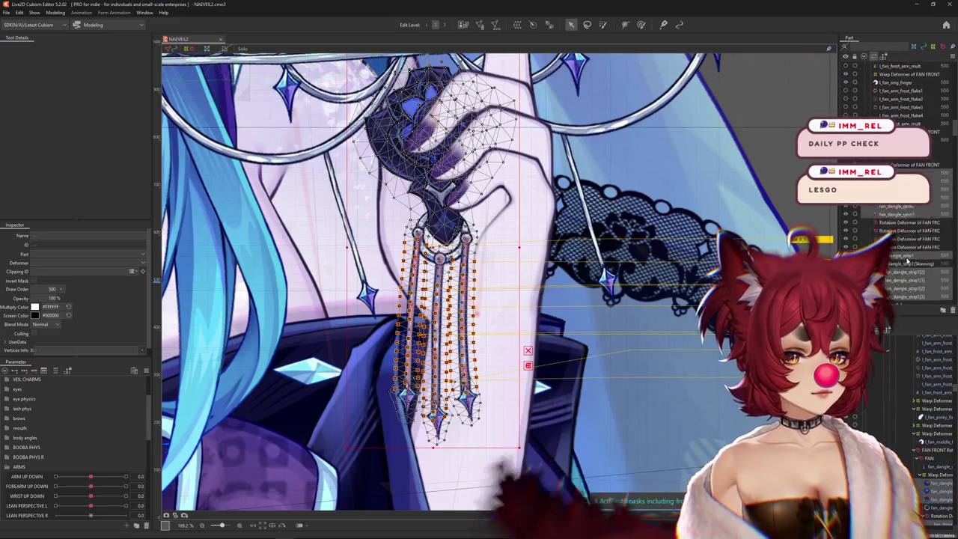
click(894, 253)
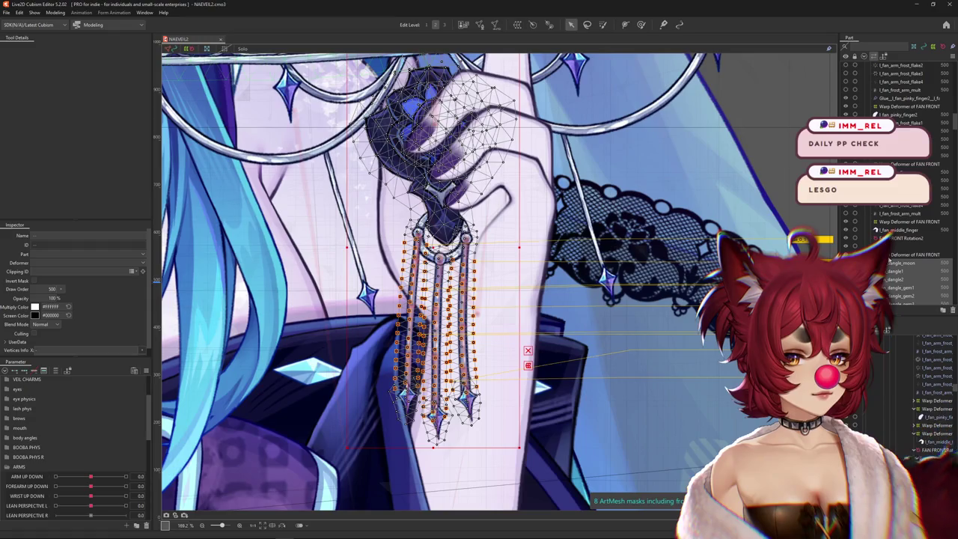
click(889, 264)
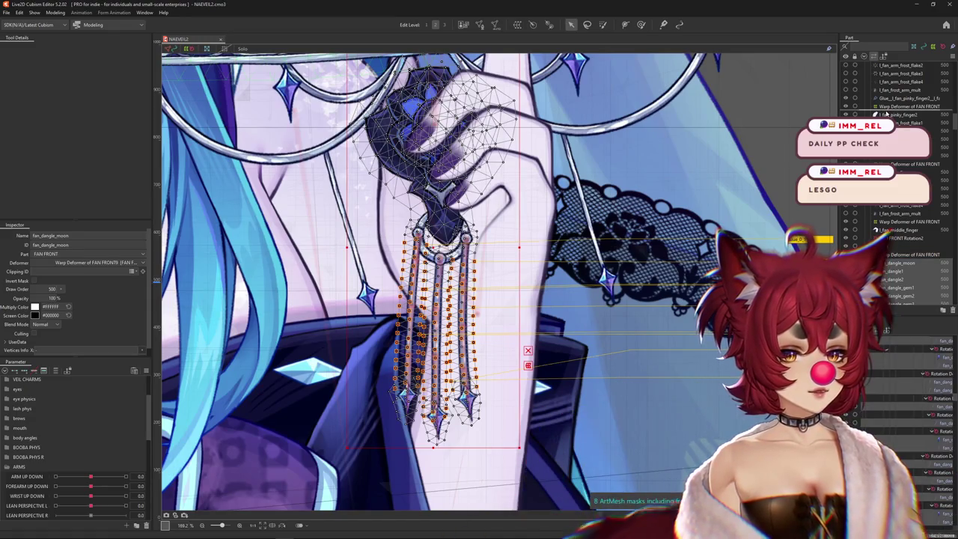
click(649, 249)
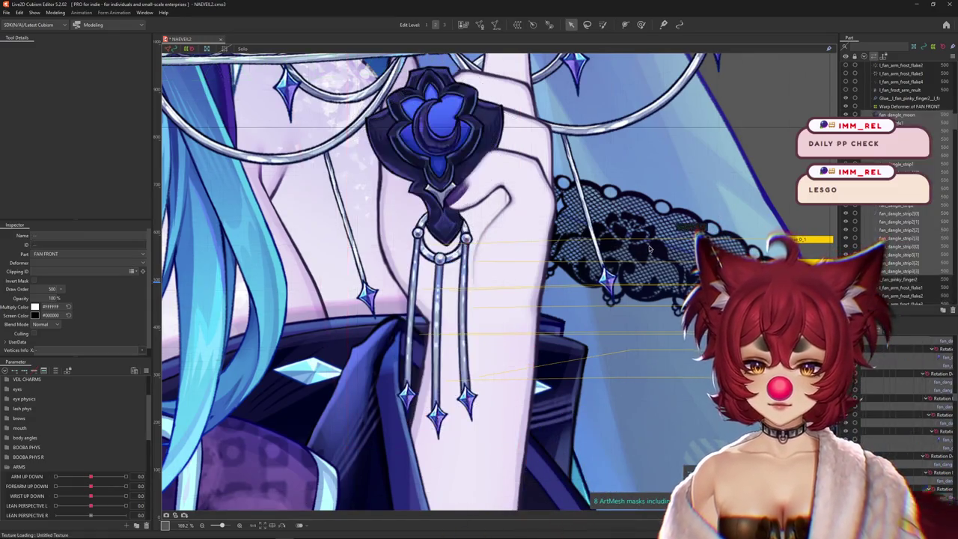
Move l_fan_ring_finger and l_fan_middle_finger in front of the gem, then open Physics Settings
drag(613, 260, 624, 315)
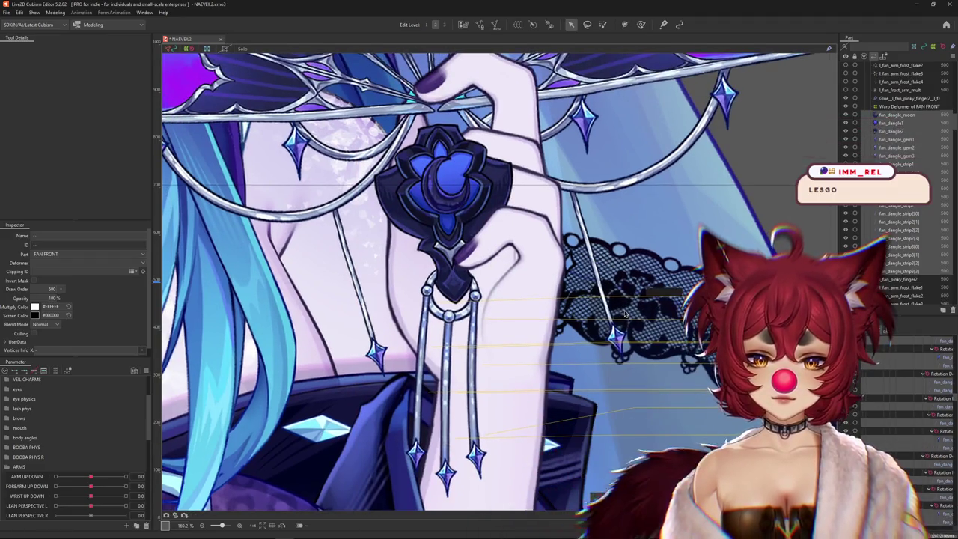
scroll(885, 282, down, 2)
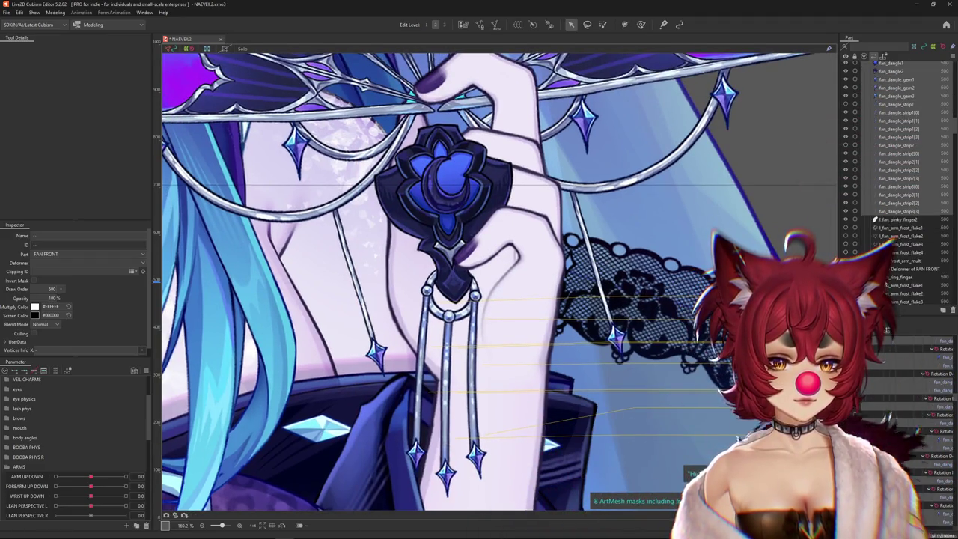
click(901, 277)
scroll(891, 270, down, 3)
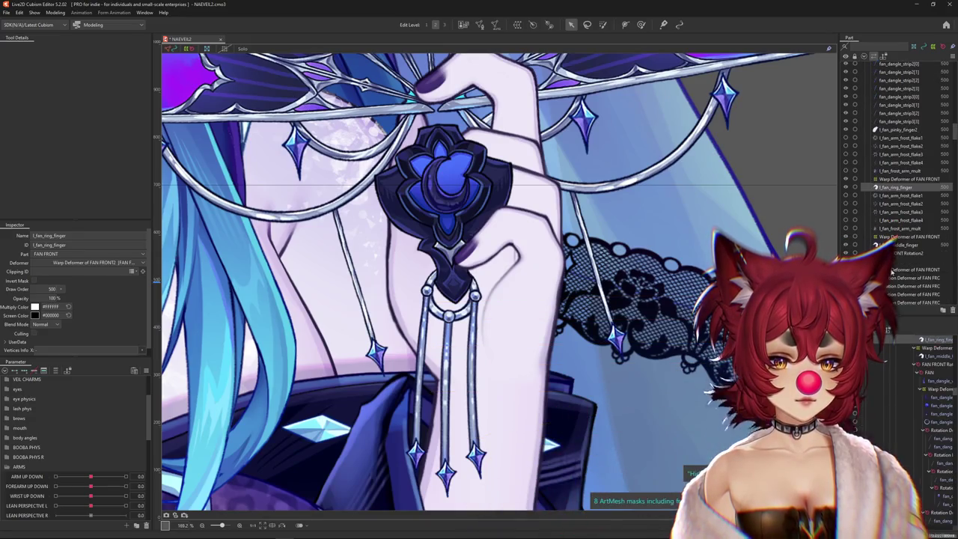
scroll(898, 179, up, 2)
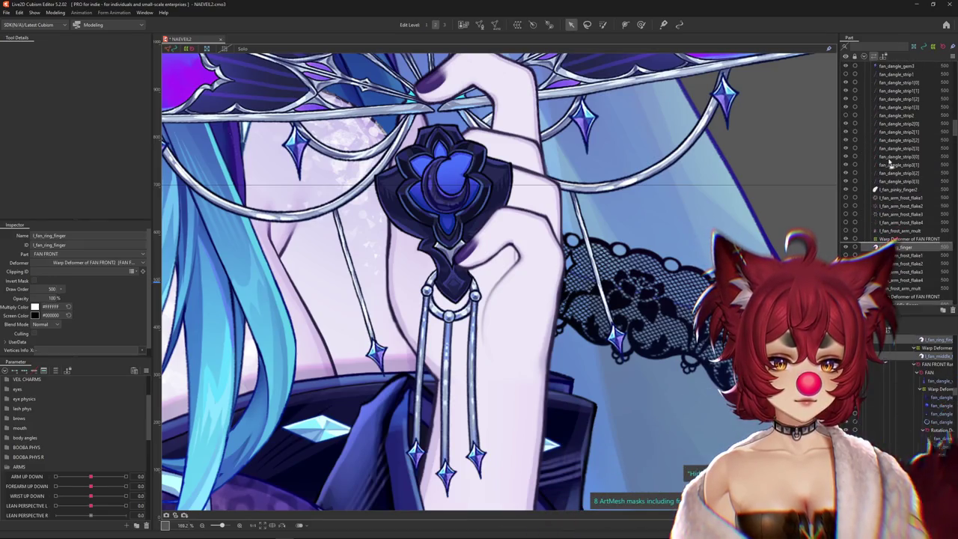
scroll(901, 214, up, 3)
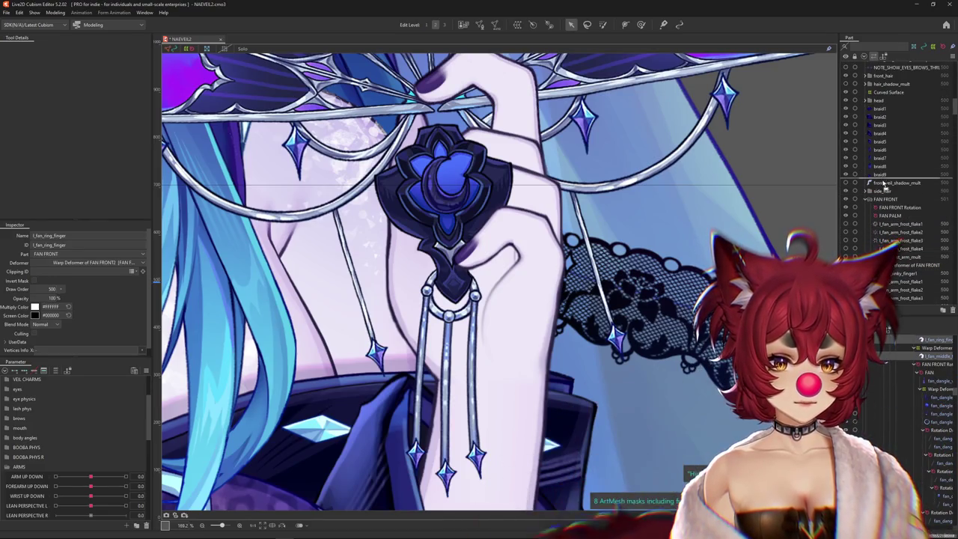
scroll(897, 276, down, 3)
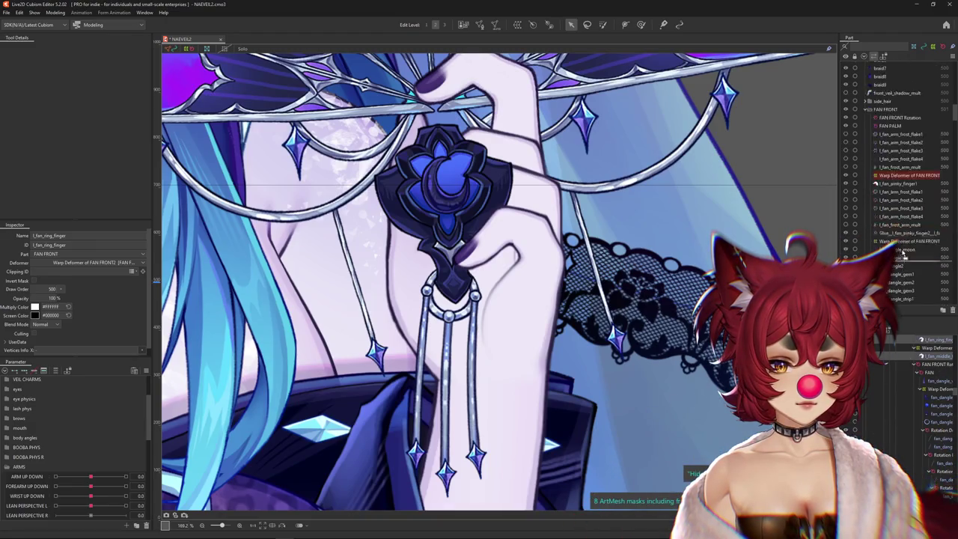
scroll(919, 229, down, 1)
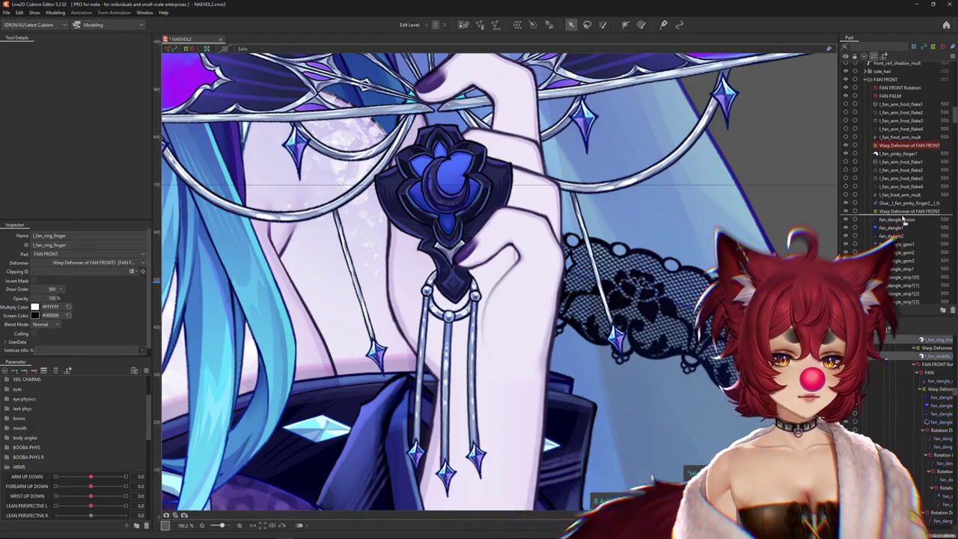
drag(902, 218, 903, 219)
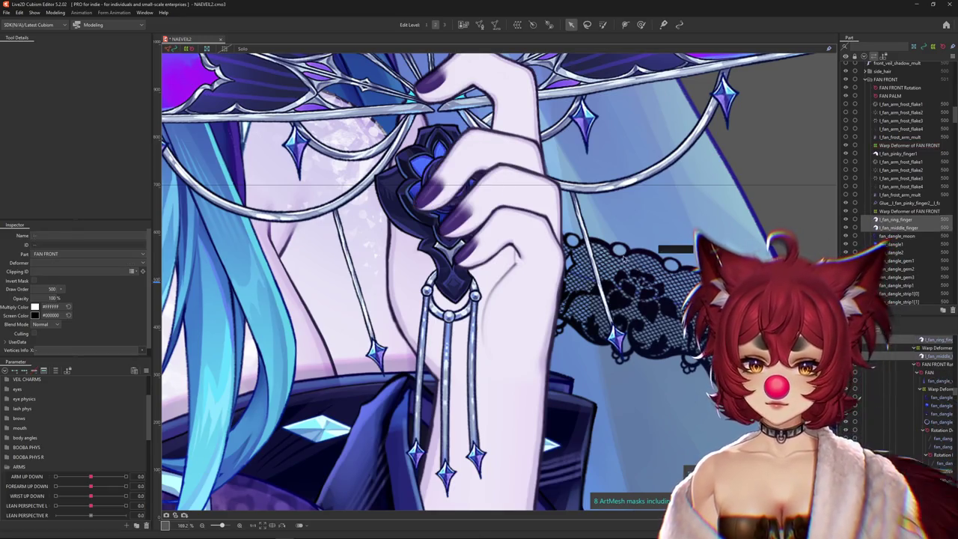
click(55, 12)
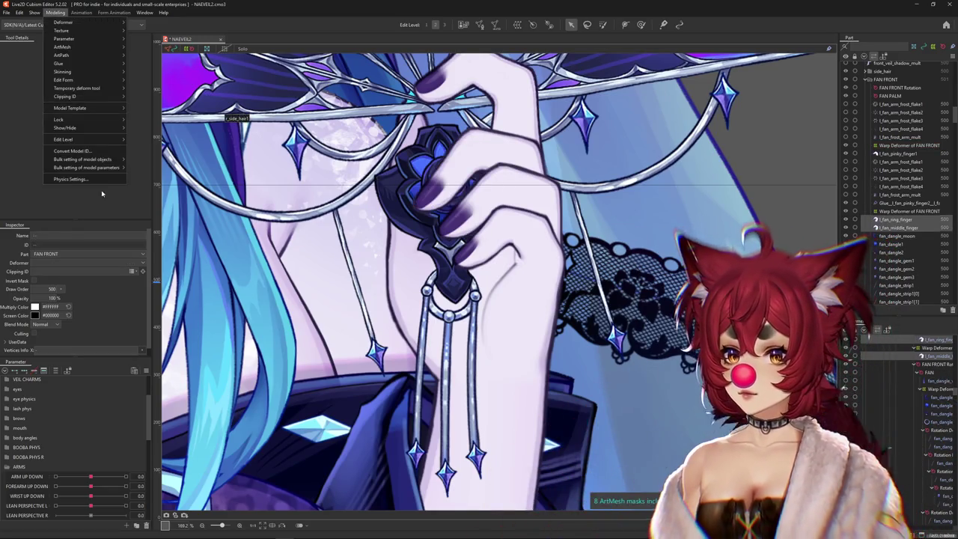
click(79, 182)
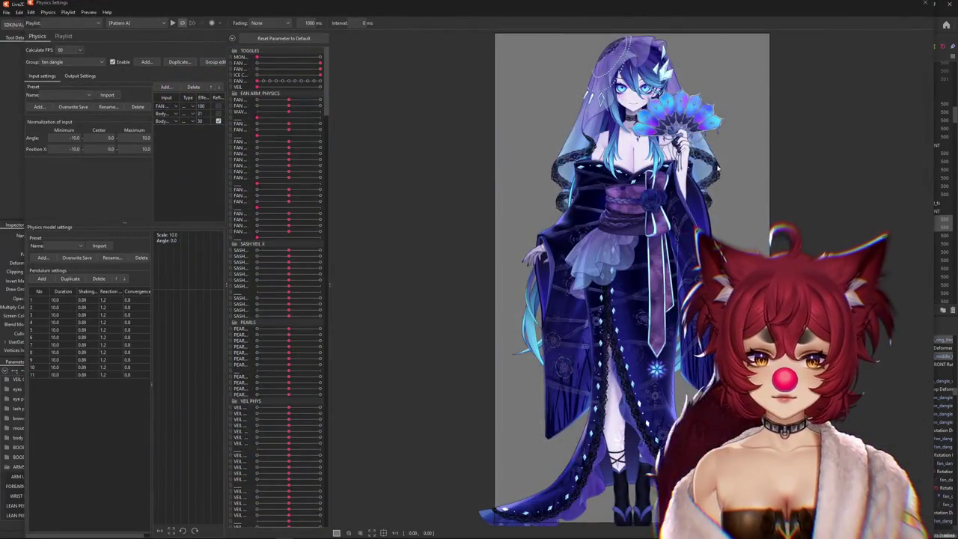
Zoom and widen the physics preview to watch the fan dangles, then filter parameters to the chosen fingers
scroll(717, 169, up, 10)
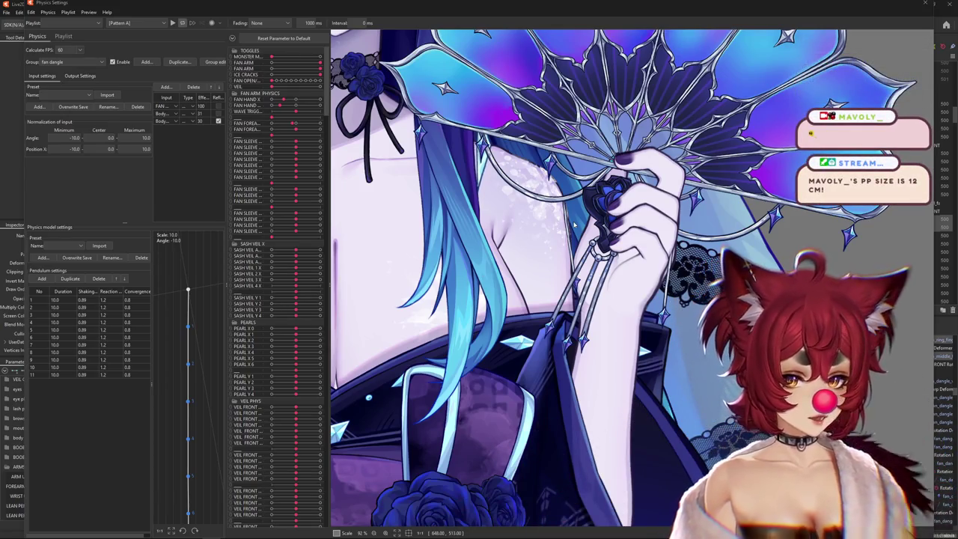
scroll(574, 225, down, 3)
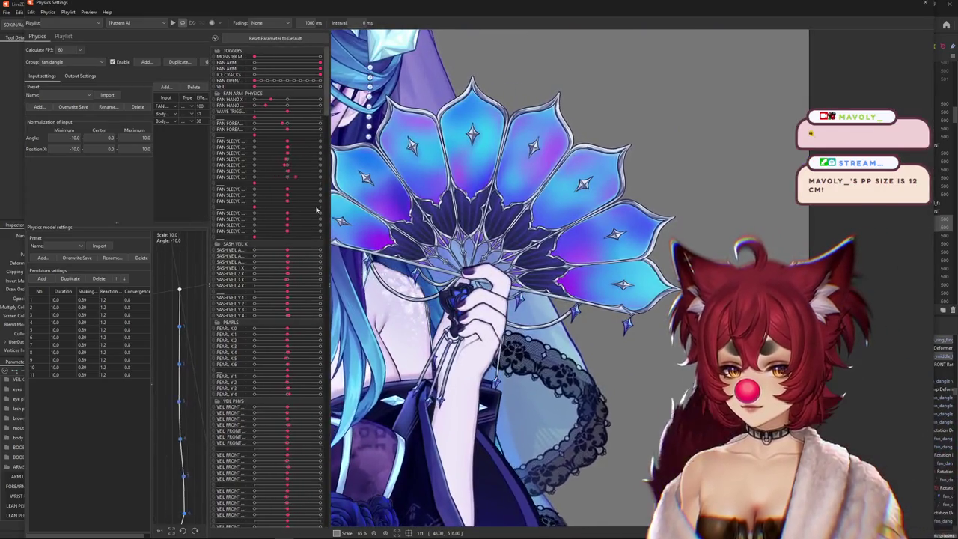
drag(328, 206, 278, 212)
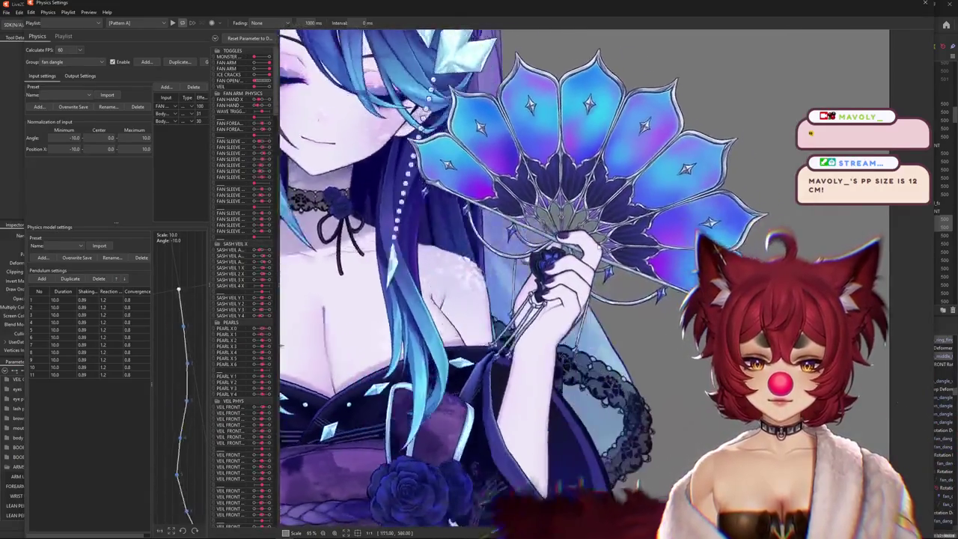
scroll(583, 277, down, 3)
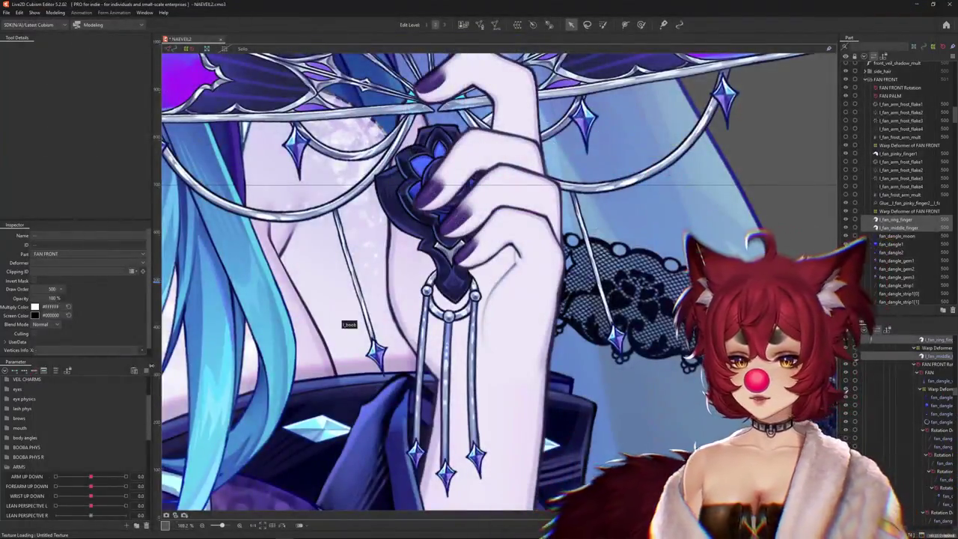
right_click(161, 370)
click(185, 349)
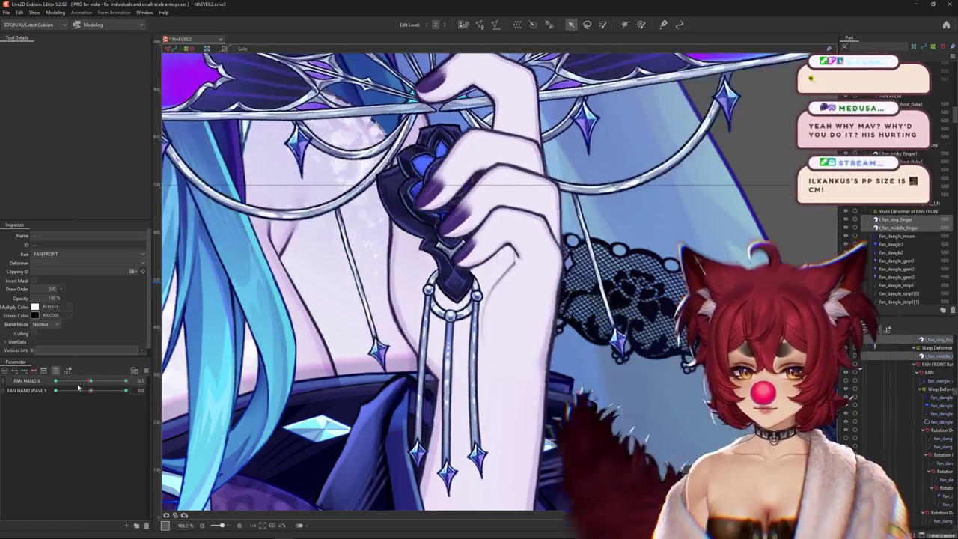
Select the fan_dangle1 gem mesh from the art meshes stacked at the gem
scroll(269, 331, down, 3)
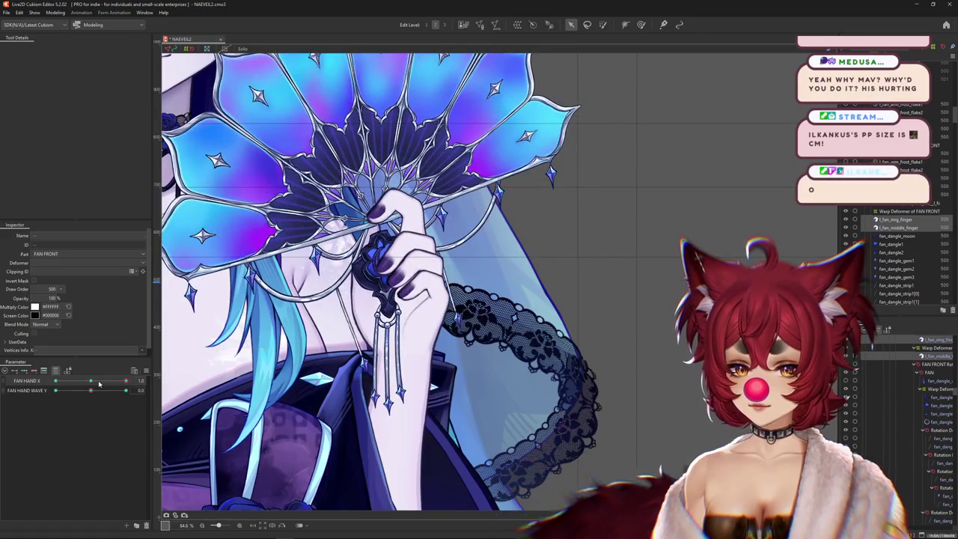
scroll(389, 300, up, 3)
right_click(315, 263)
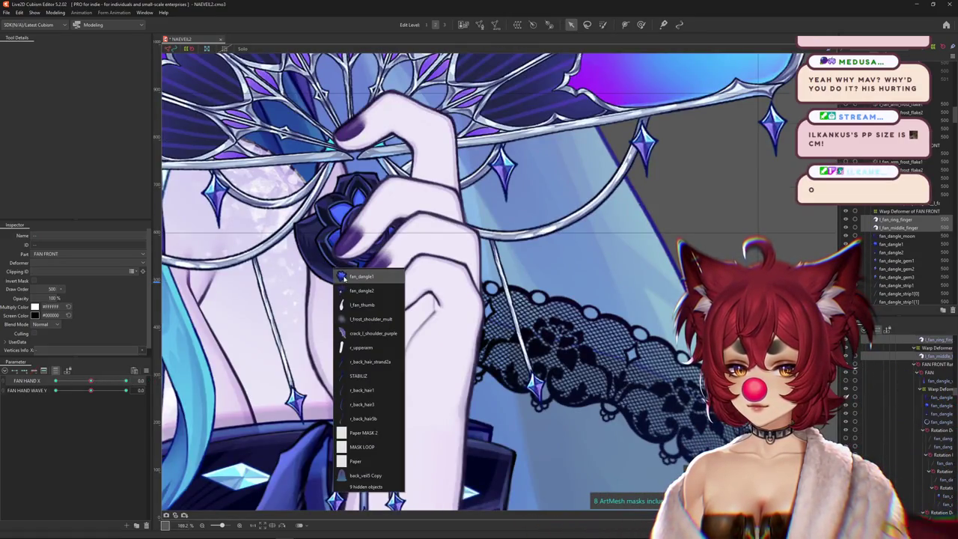
click(361, 278)
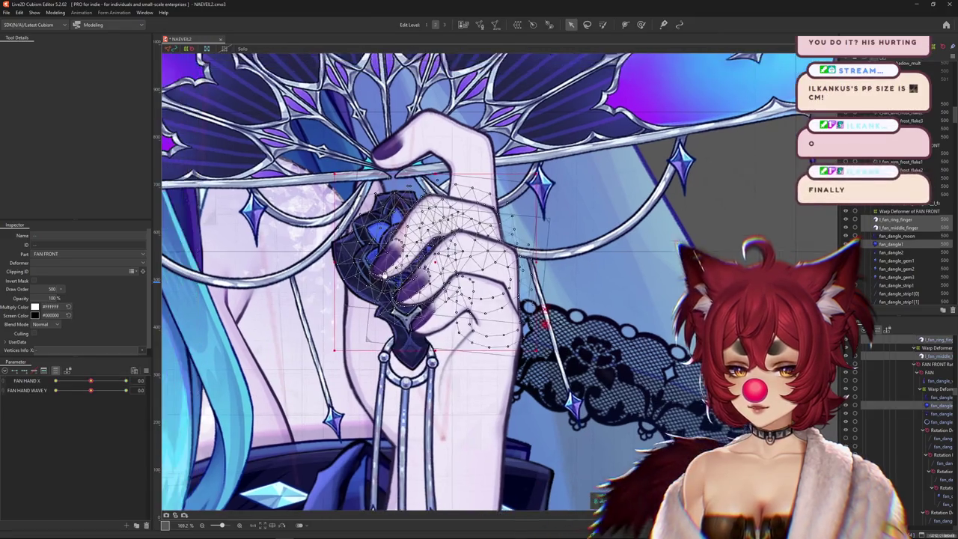
click(382, 297)
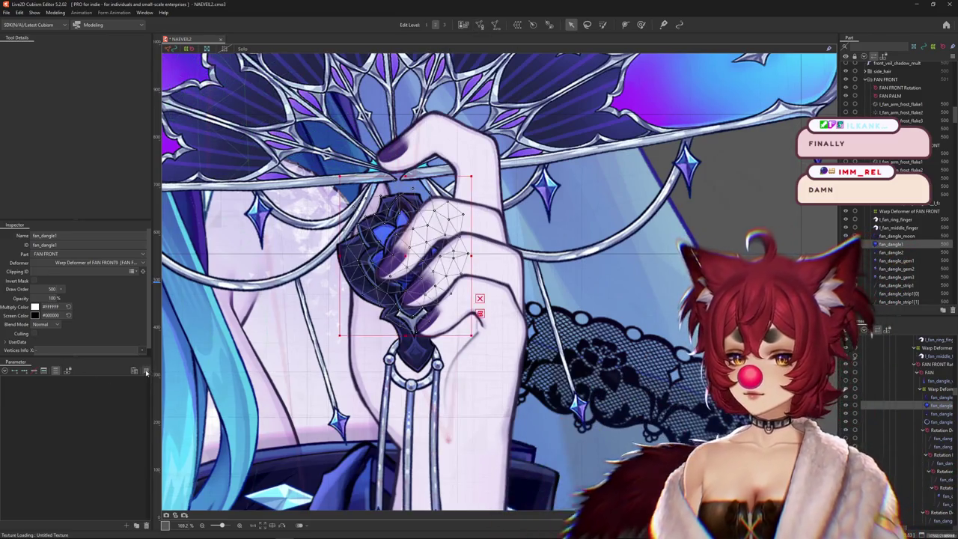
Reset all parameters to default values and enter Mesh Edit mode
click(146, 370)
click(178, 343)
click(479, 24)
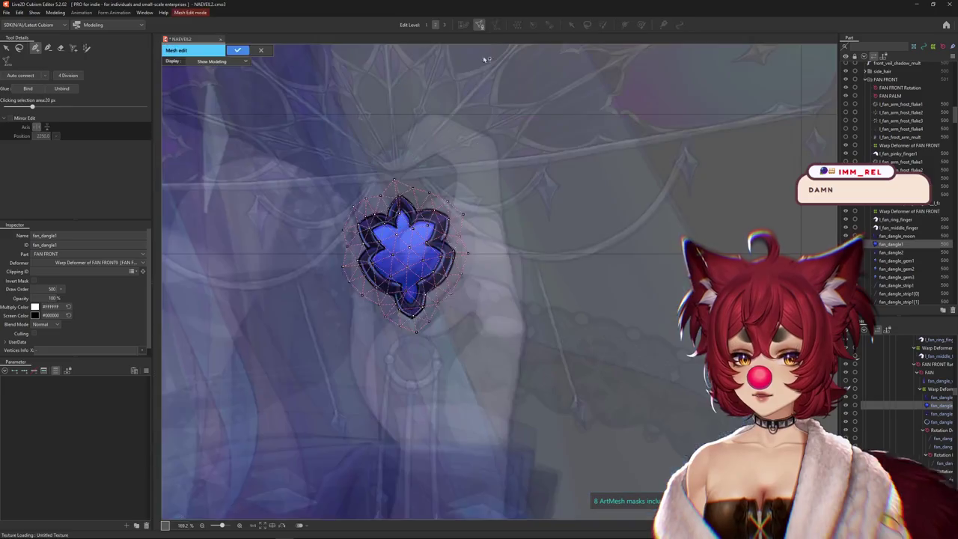
Switch to the vertex-placing Pen tool and zoom in on the gem's top edge
scroll(345, 214, up, 3)
click(59, 48)
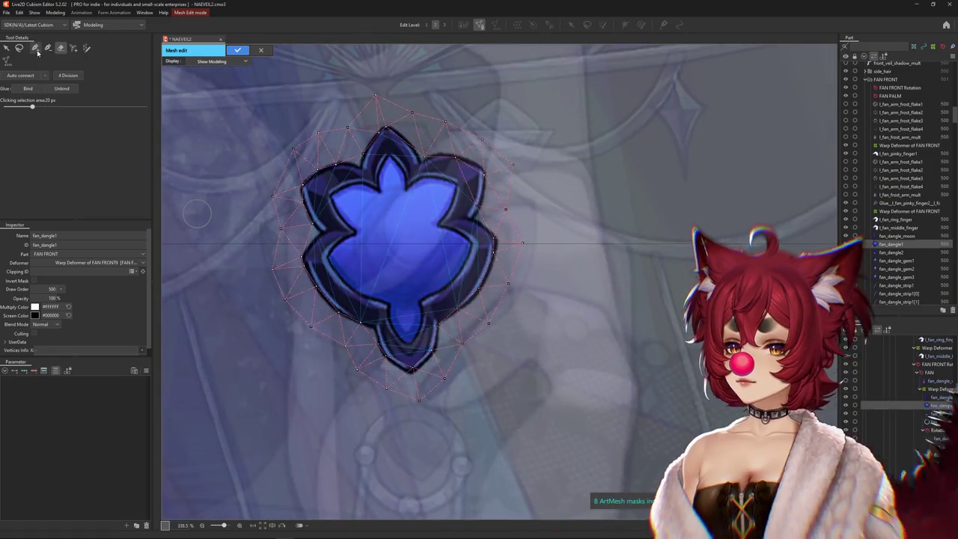
click(36, 50)
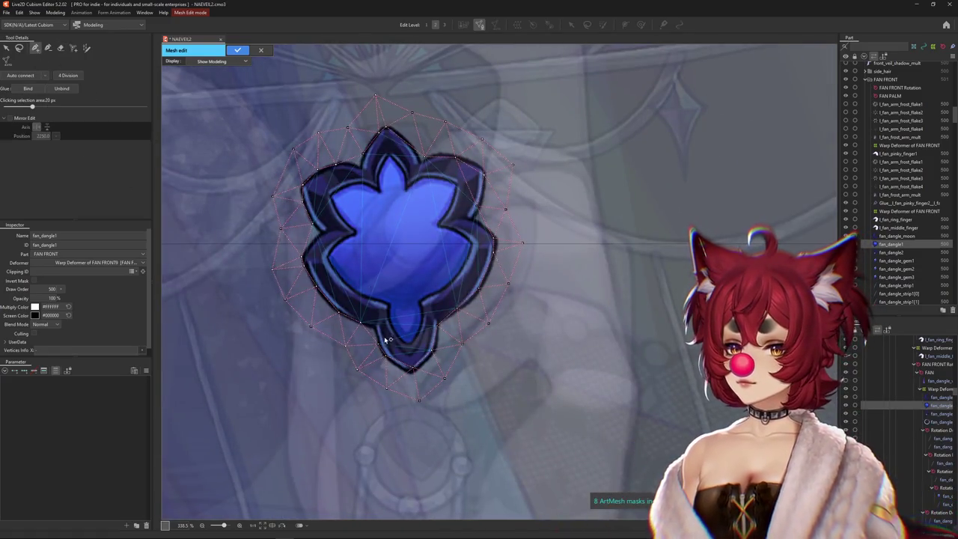
scroll(365, 336, up, 4)
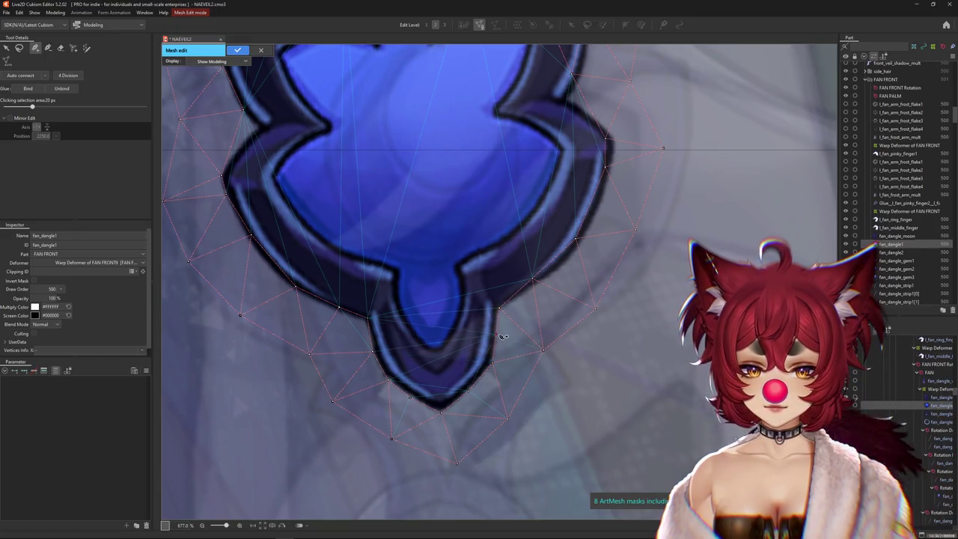
scroll(507, 336, up, 3)
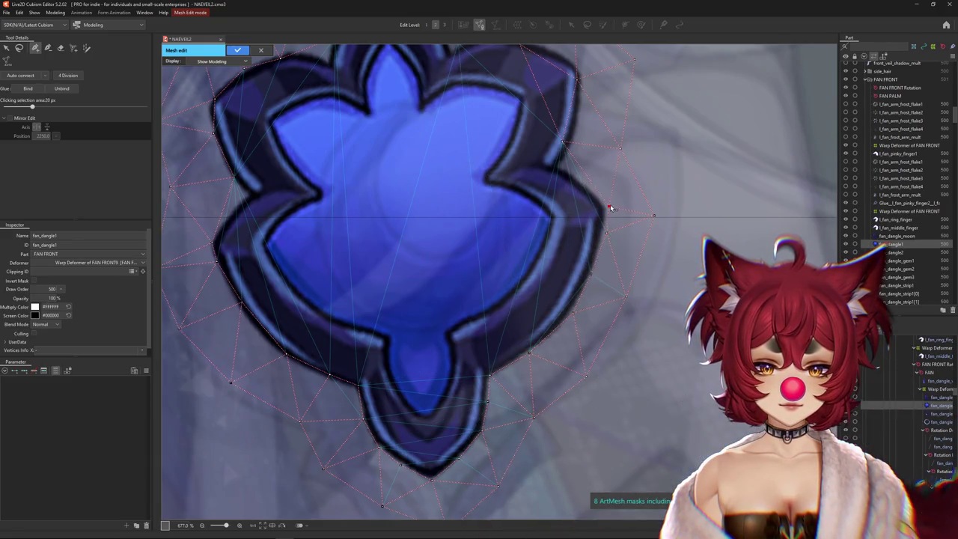
drag(599, 185, 608, 314)
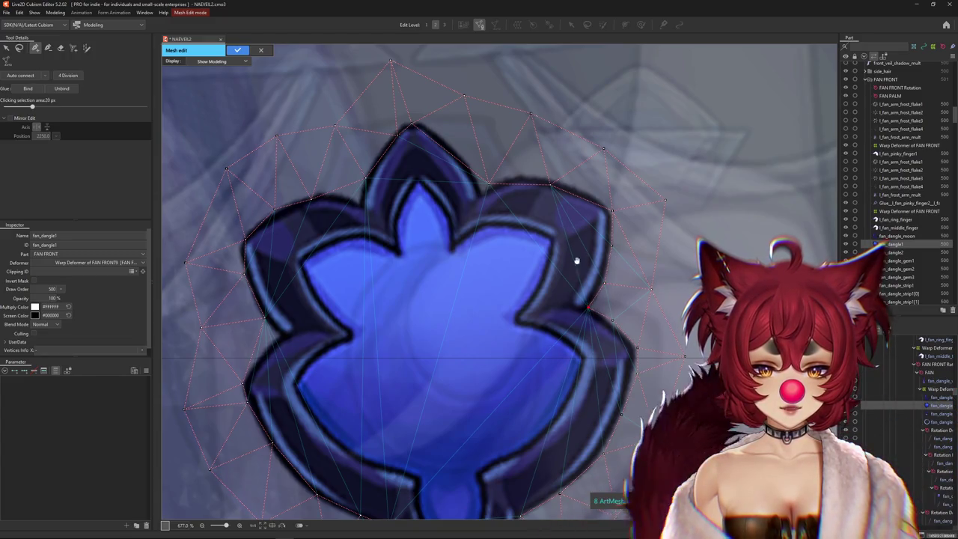
scroll(577, 261, up, 2)
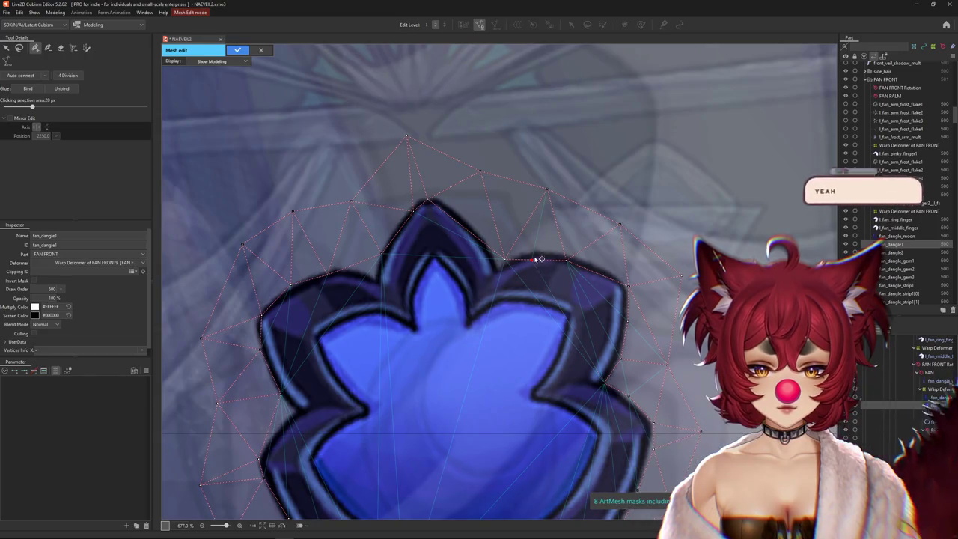
Connect an edge and add vertices along the top and right petal outline, nudging one onto the edge
click(571, 256)
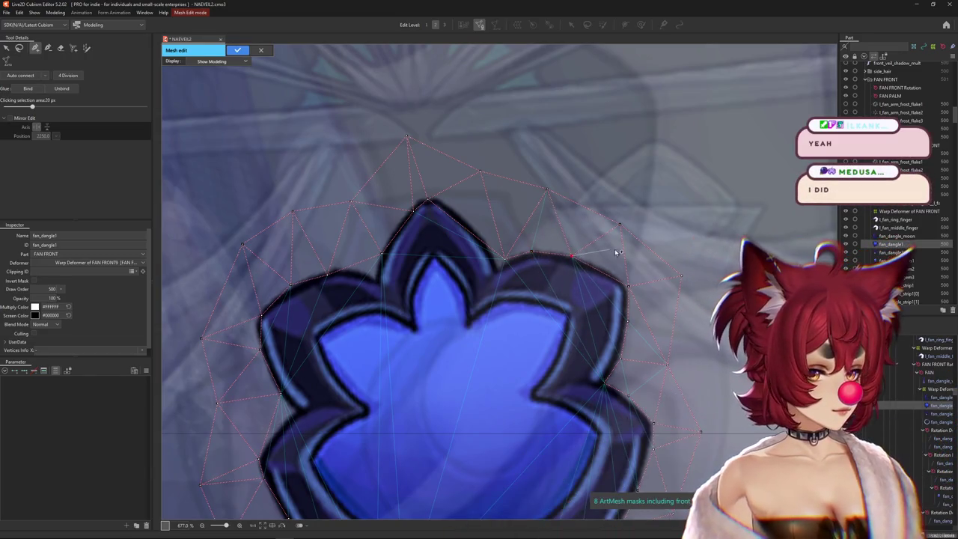
click(618, 275)
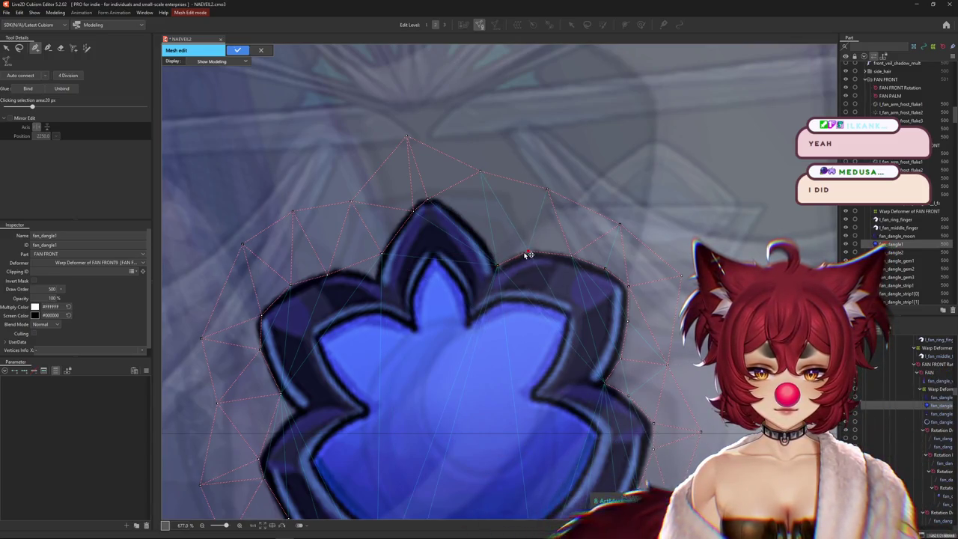
click(417, 197)
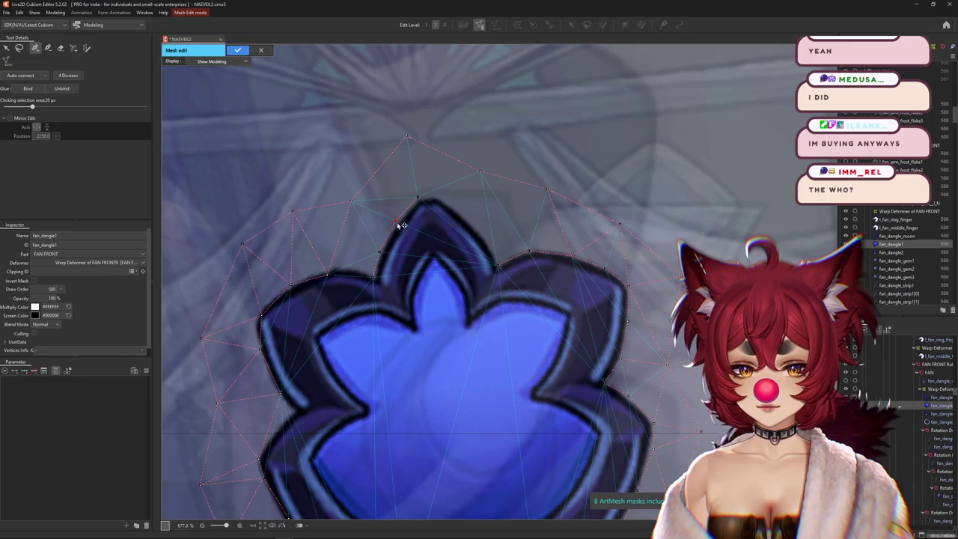
drag(442, 222, 498, 265)
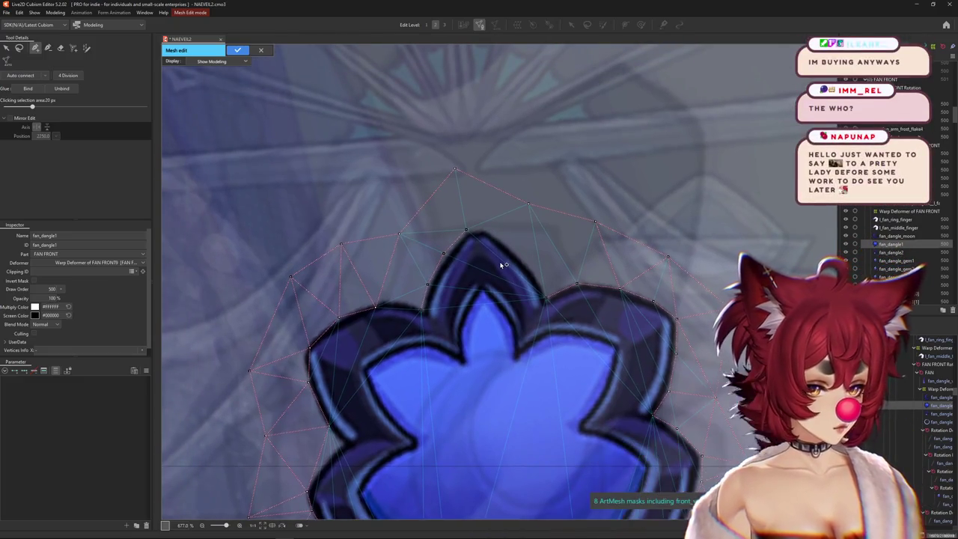
drag(466, 229, 473, 225)
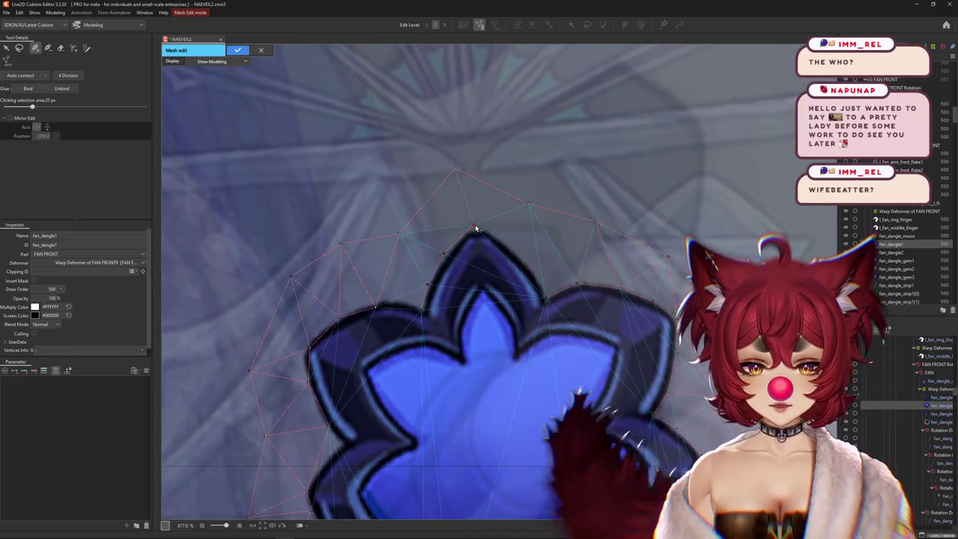
click(523, 257)
click(540, 282)
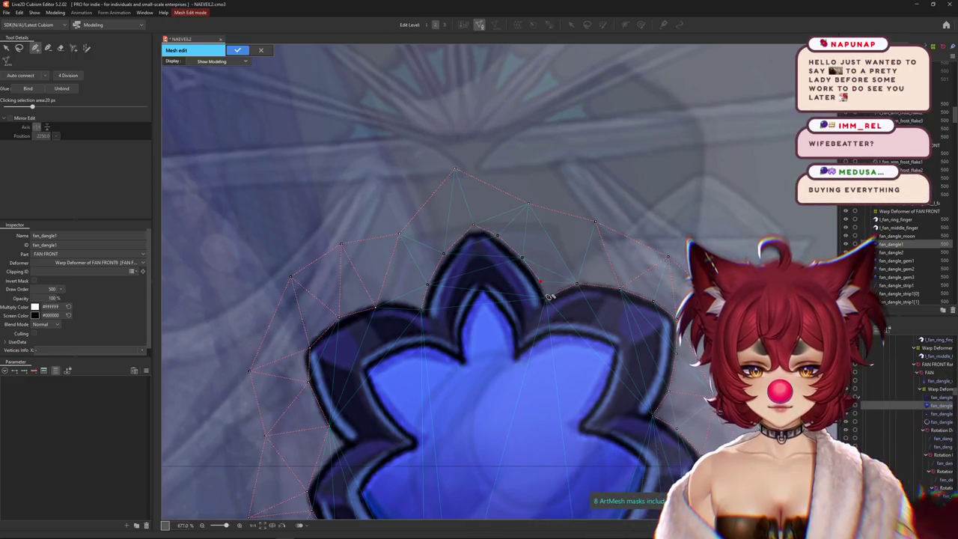
scroll(545, 303, down, 2)
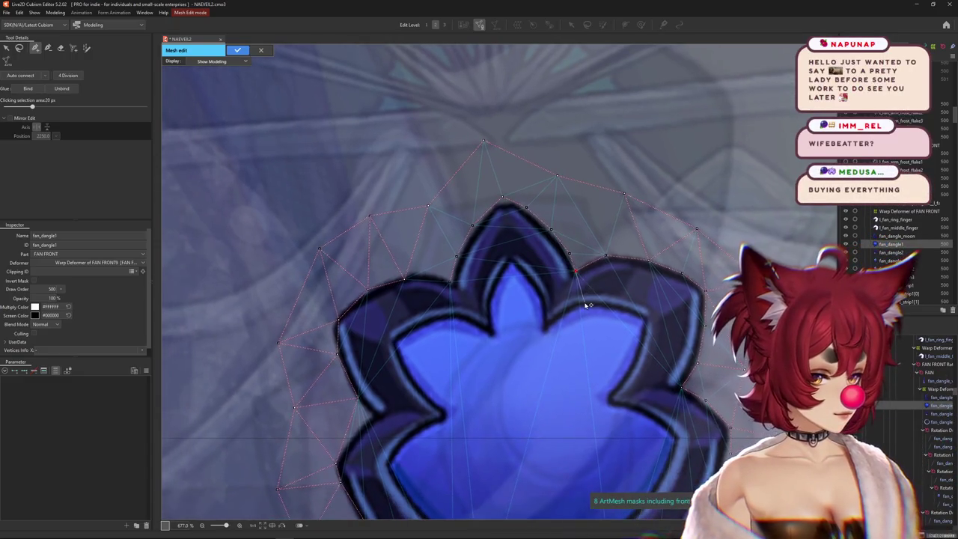
Connect the gem's top outline vertices with an edge and add a vertex on its outer edge
scroll(523, 300, up, 2)
scroll(449, 278, up, 1)
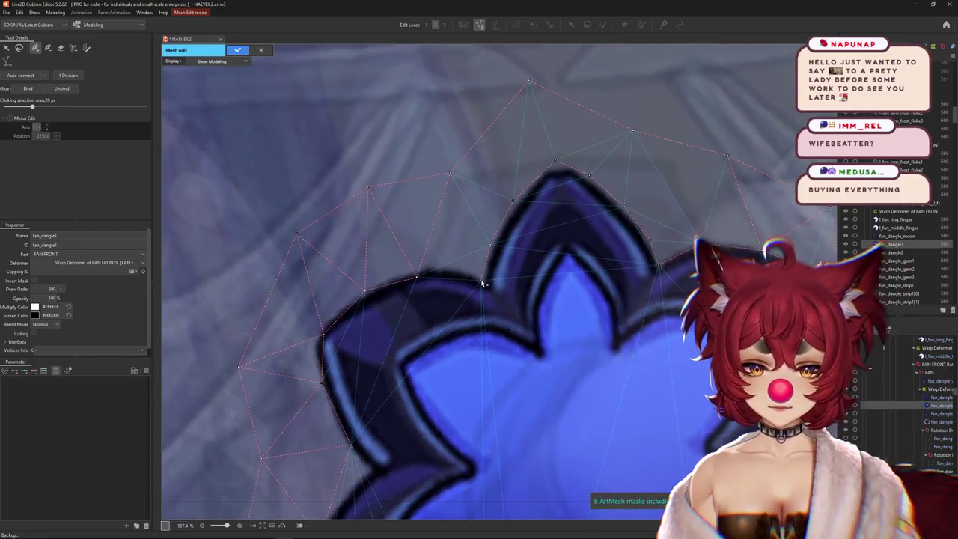
click(417, 276)
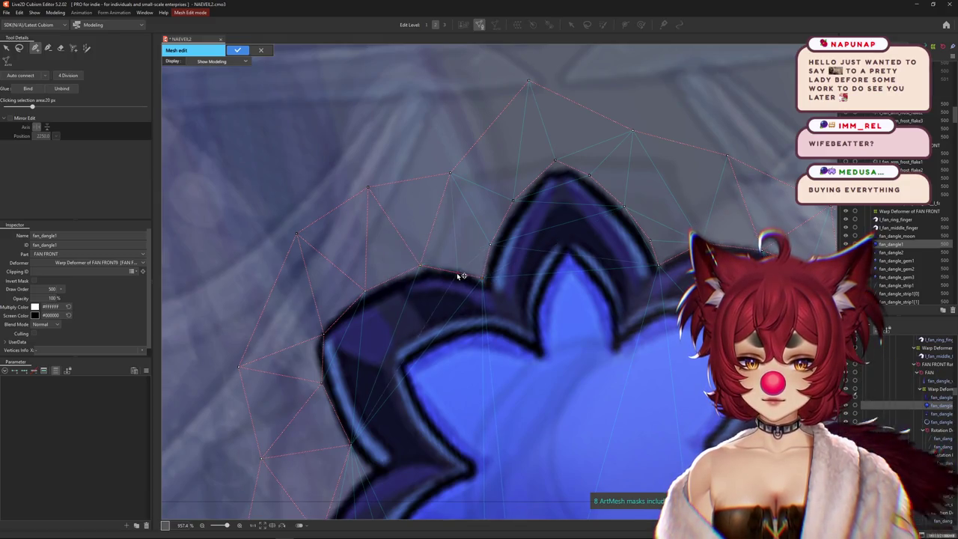
click(452, 269)
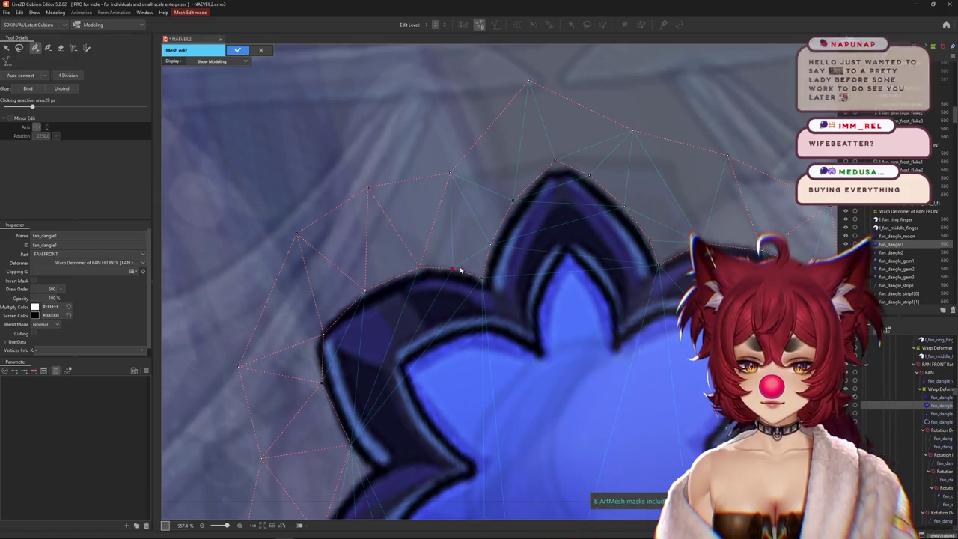
drag(419, 268, 320, 338)
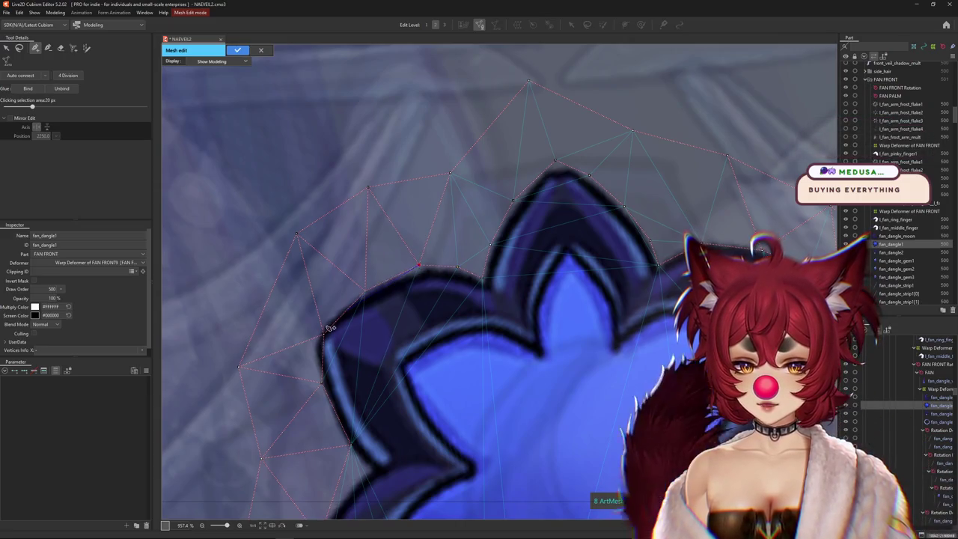
click(307, 346)
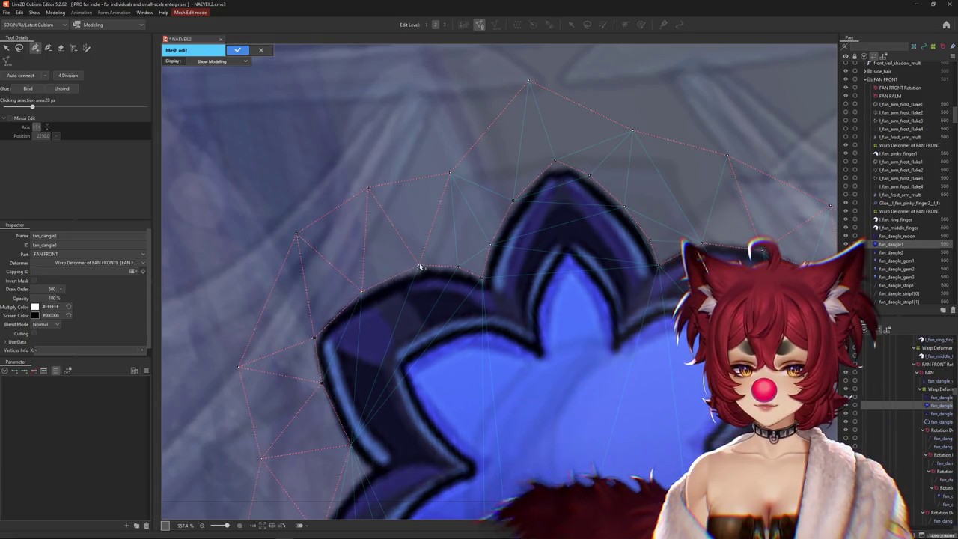
Zoom and pan around the gem mesh, selecting a vertex near its lower edge
scroll(483, 279, down, 3)
scroll(466, 259, up, 2)
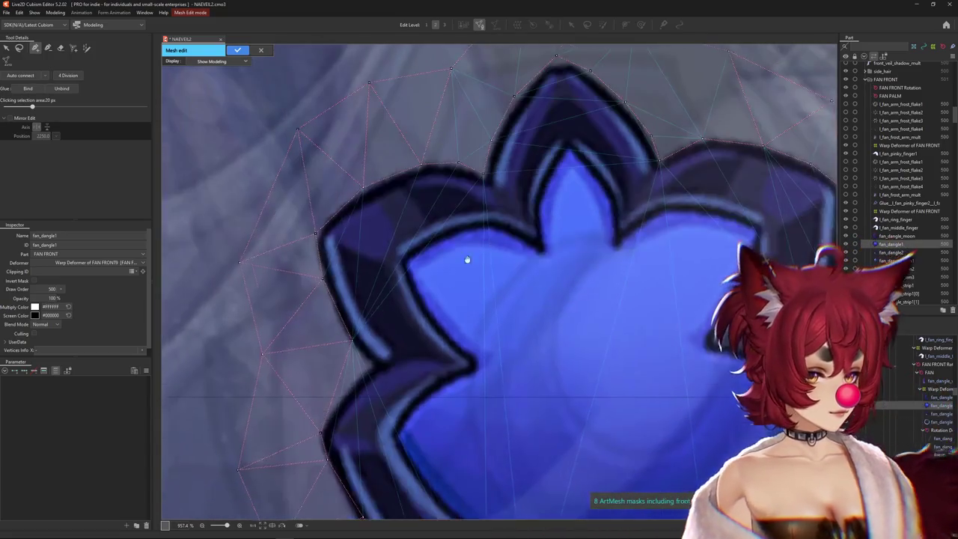
scroll(479, 267, up, 2)
scroll(495, 256, up, 1)
scroll(499, 262, down, 2)
scroll(503, 268, up, 2)
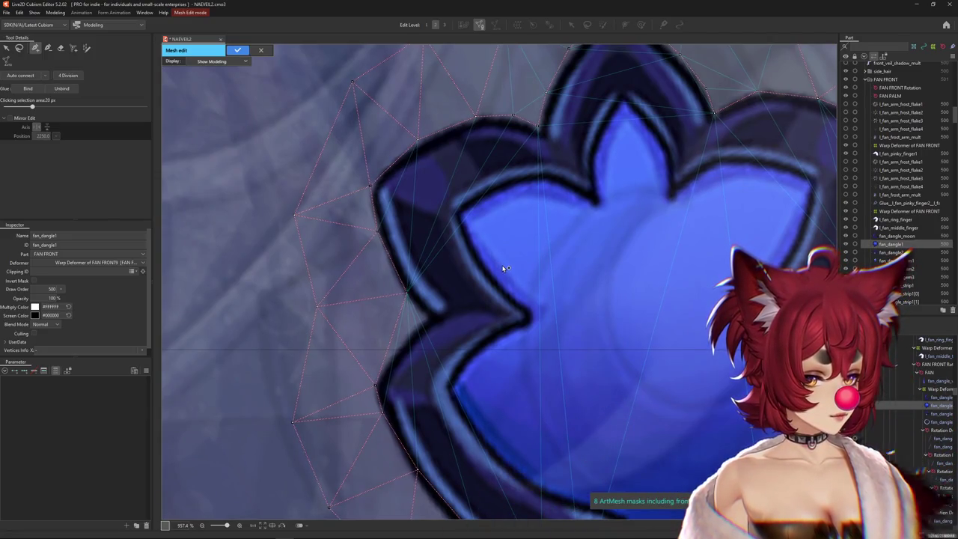
scroll(610, 278, down, 2)
scroll(609, 279, up, 2)
scroll(609, 279, down, 2)
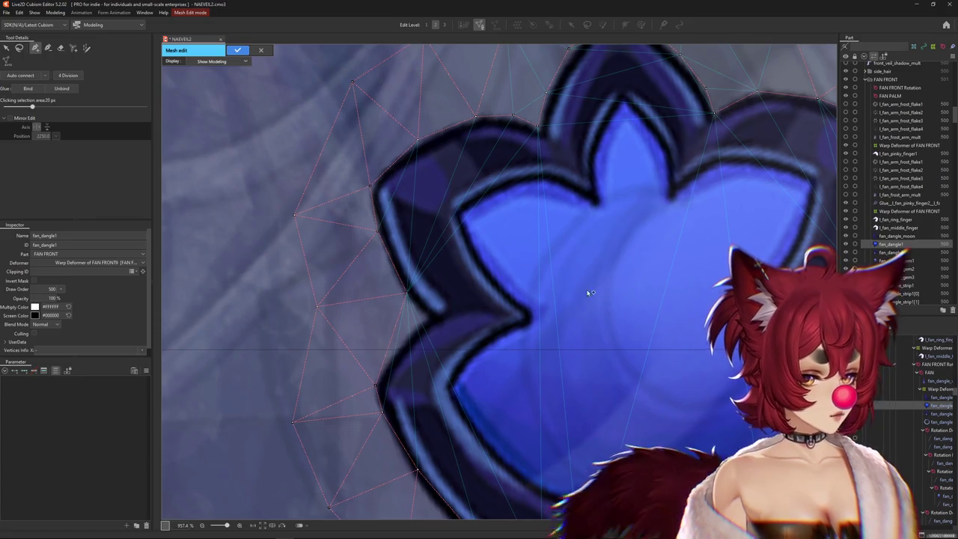
scroll(408, 232, up, 2)
scroll(407, 232, down, 2)
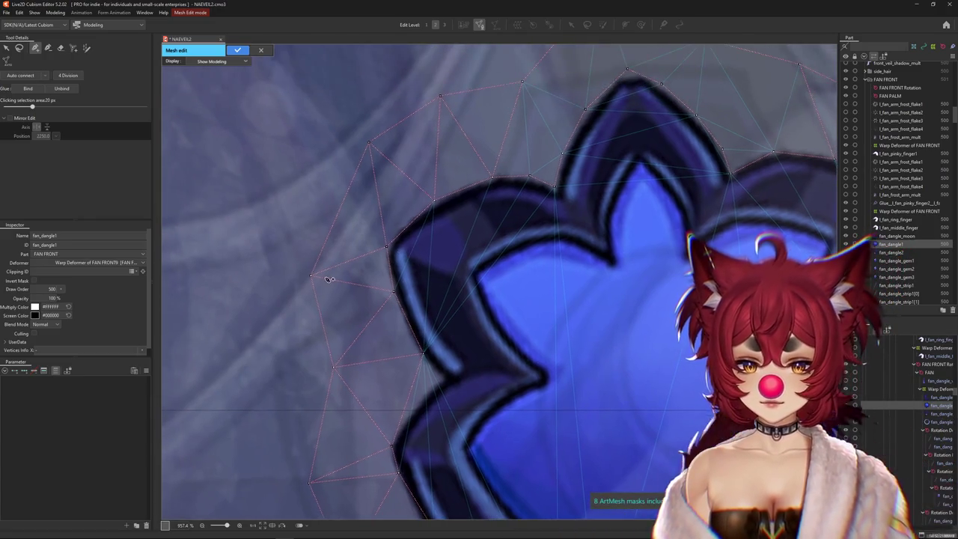
scroll(369, 144, up, 2)
scroll(427, 359, down, 2)
scroll(442, 374, up, 2)
scroll(420, 356, down, 2)
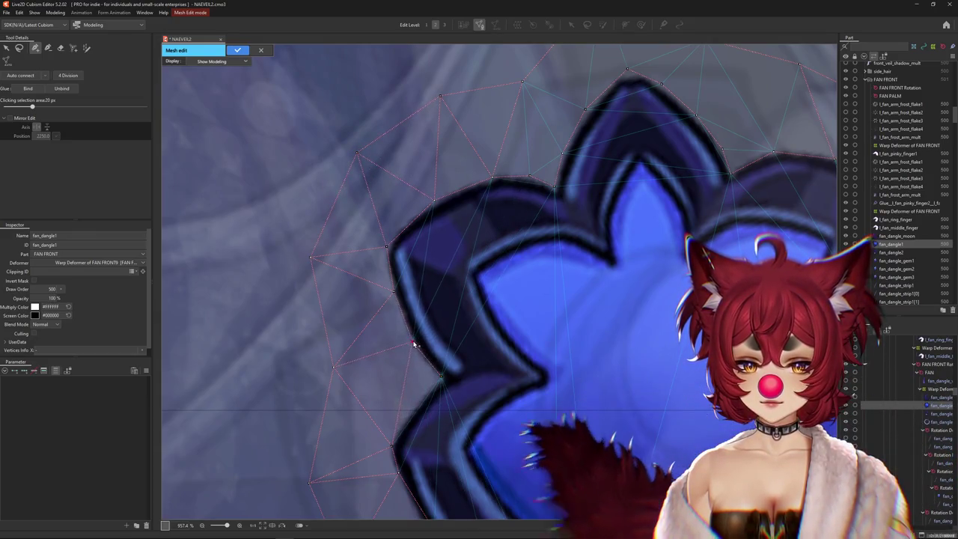
scroll(416, 317, up, 2)
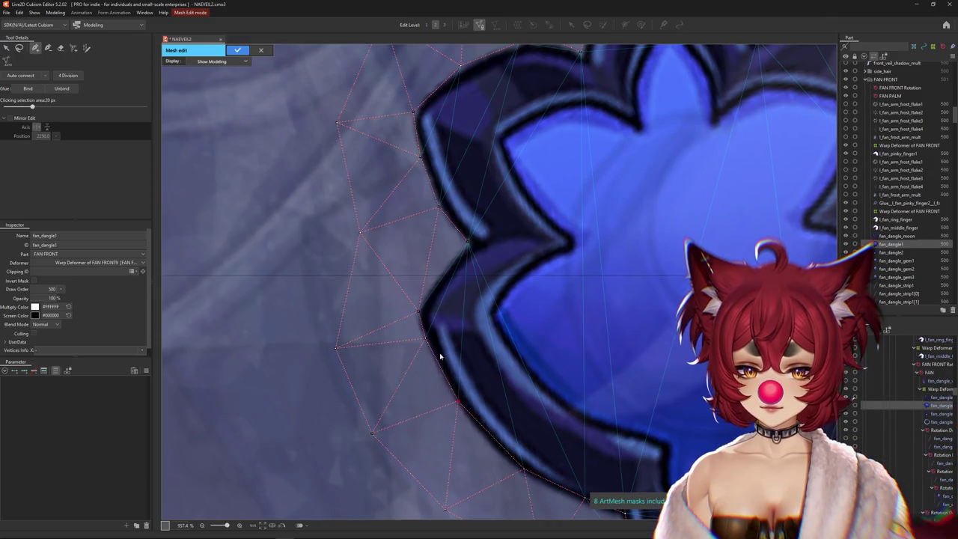
scroll(423, 314, down, 2)
scroll(438, 278, up, 2)
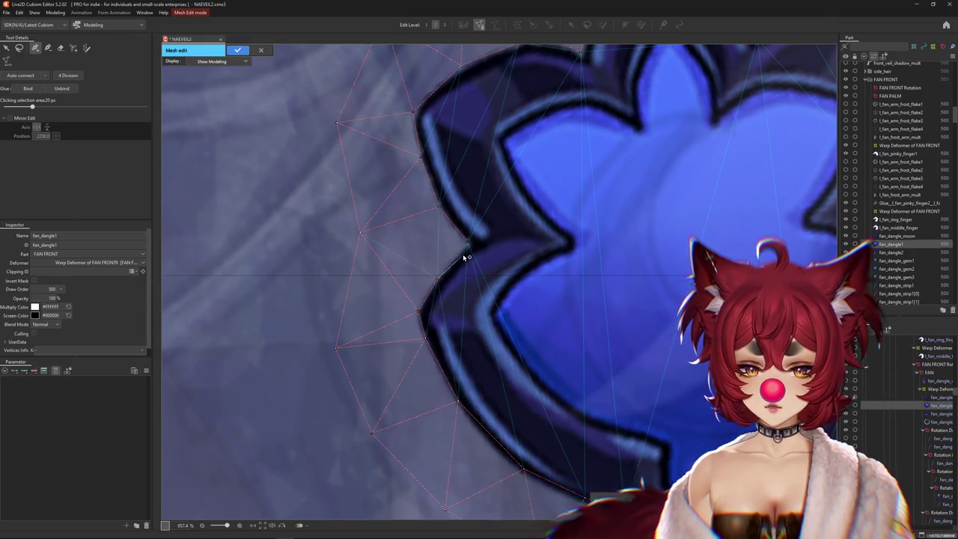
scroll(473, 252, down, 1)
scroll(513, 389, down, 1)
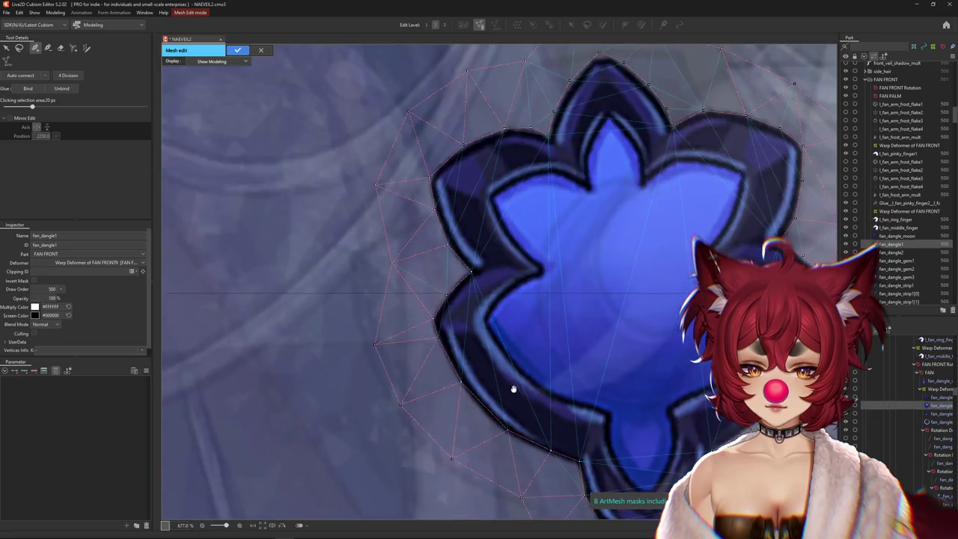
scroll(464, 351, up, 1)
scroll(415, 329, up, 1)
click(411, 327)
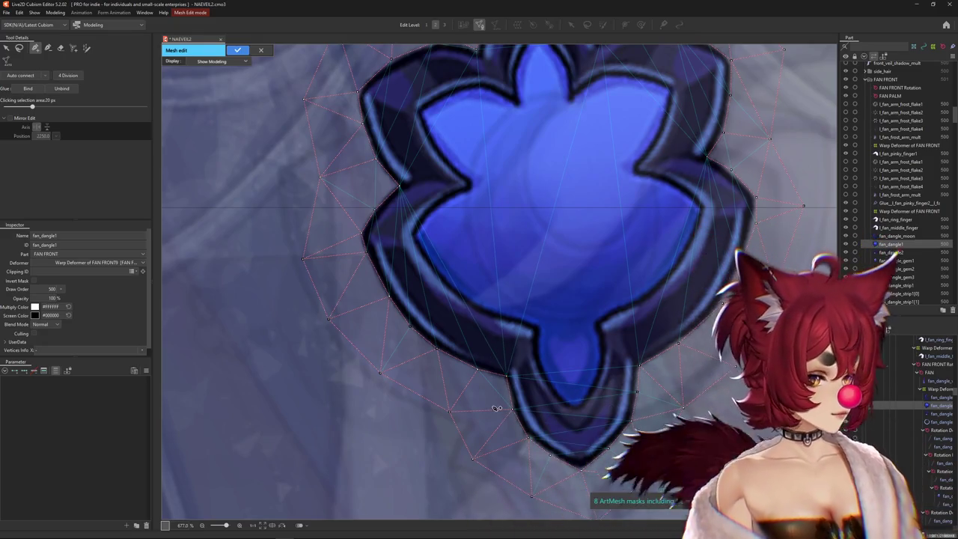
drag(522, 385, 462, 385)
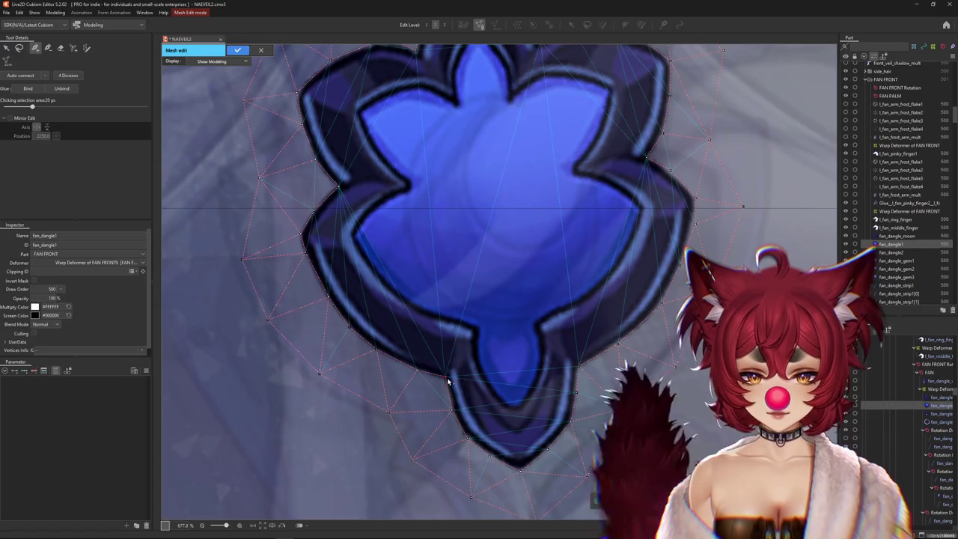
scroll(554, 314, down, 1)
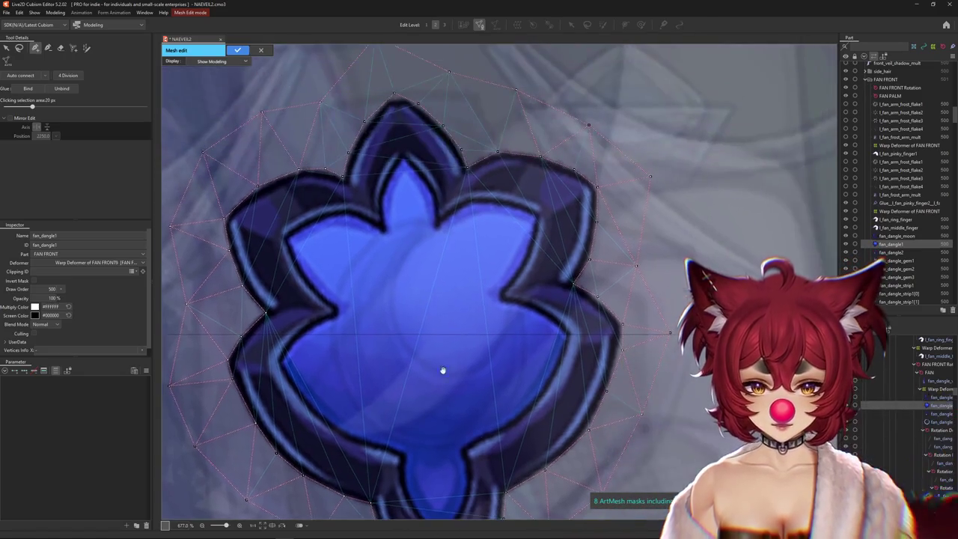
scroll(442, 372, down, 1)
scroll(470, 353, down, 1)
scroll(499, 336, down, 1)
scroll(495, 337, up, 6)
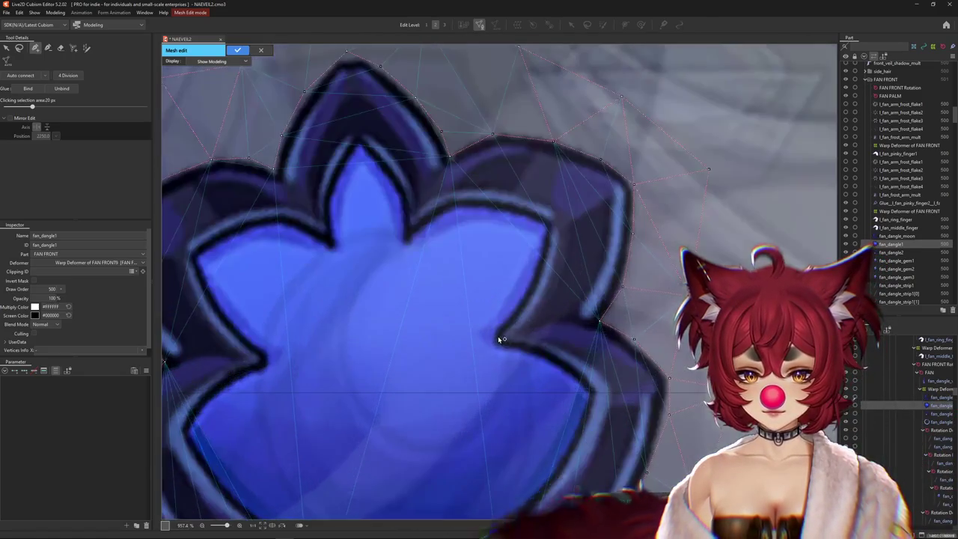
Draw edges from lower outline vertices up to the ones above, then open Discord's attached tray photo
drag(493, 336, 530, 291)
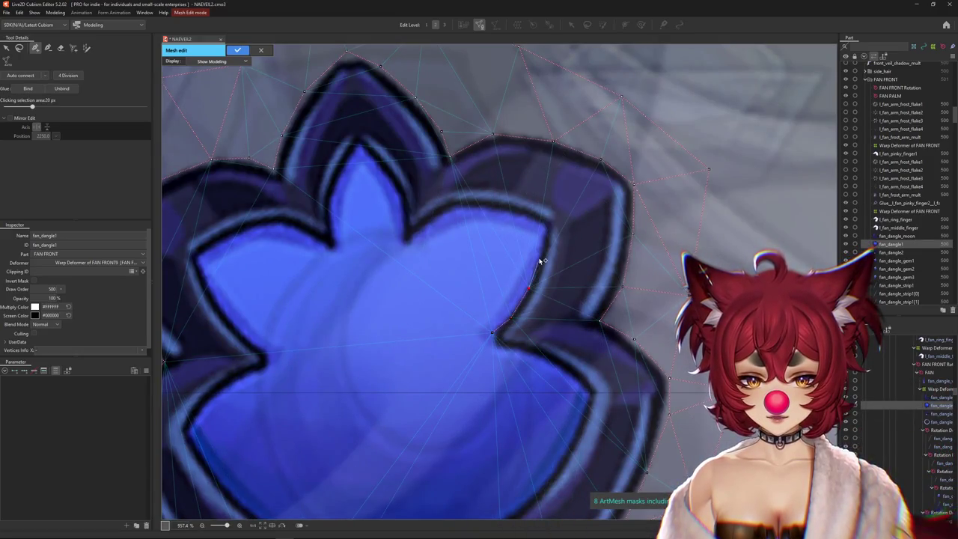
drag(549, 224, 545, 225)
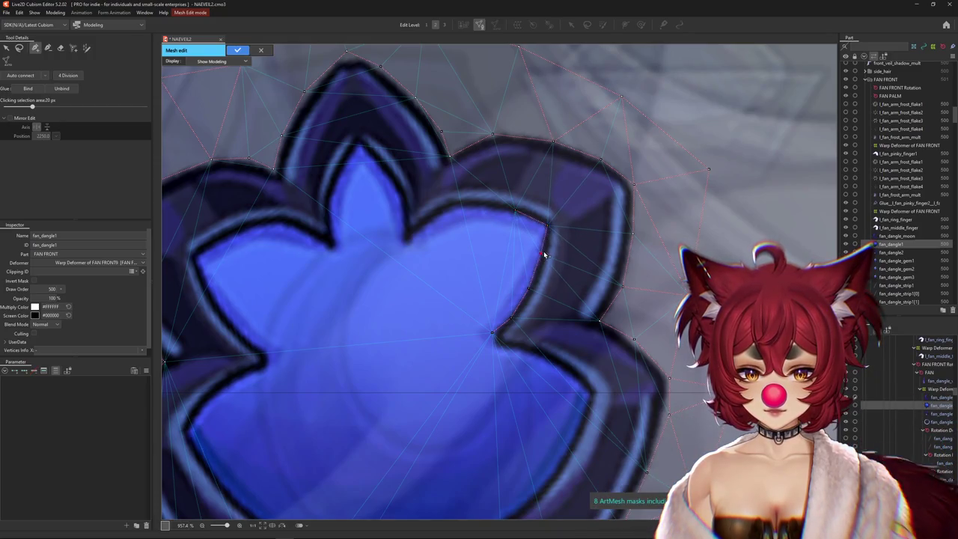
drag(530, 291, 533, 293)
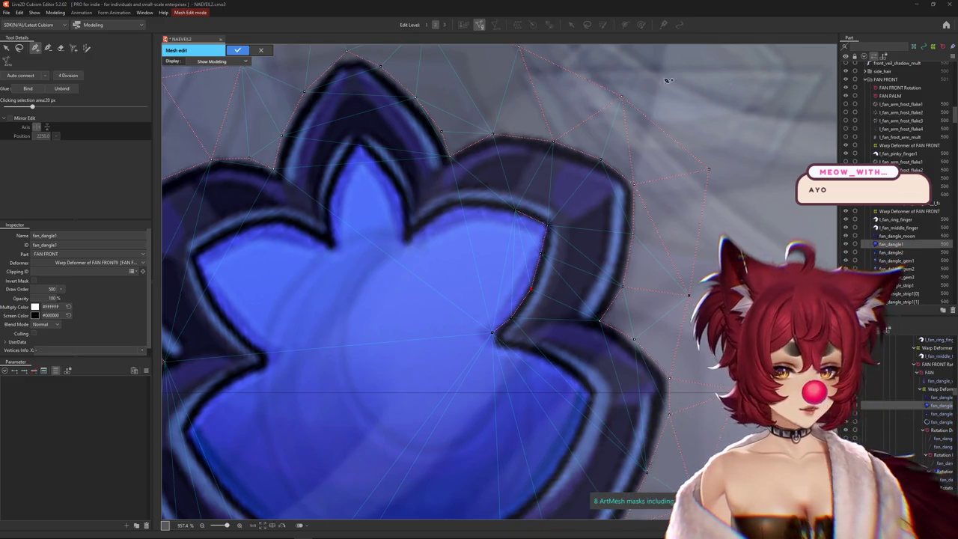
key(alt+Tab)
click(535, 284)
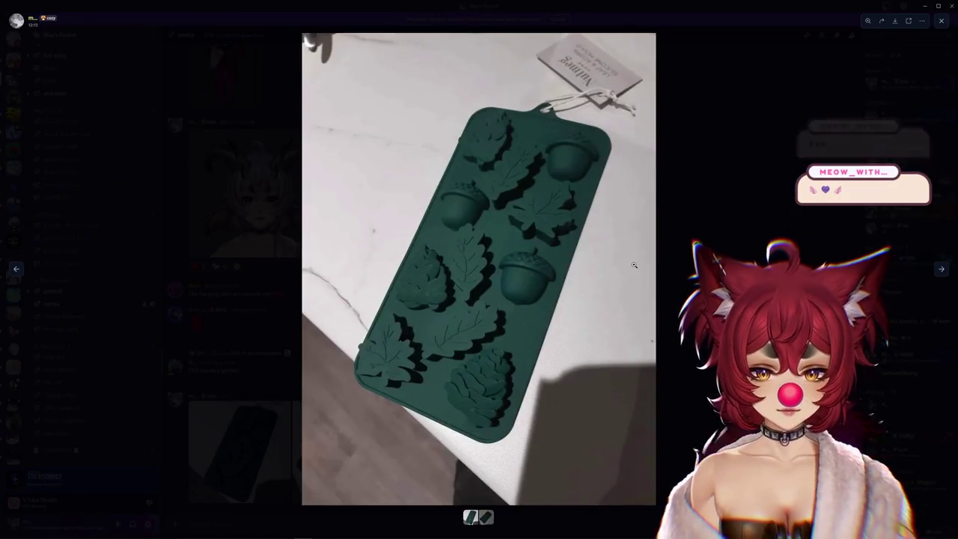
Flip between the tag close-up and the wider photo of the acorn-and-leaf silicone tray
key(Right)
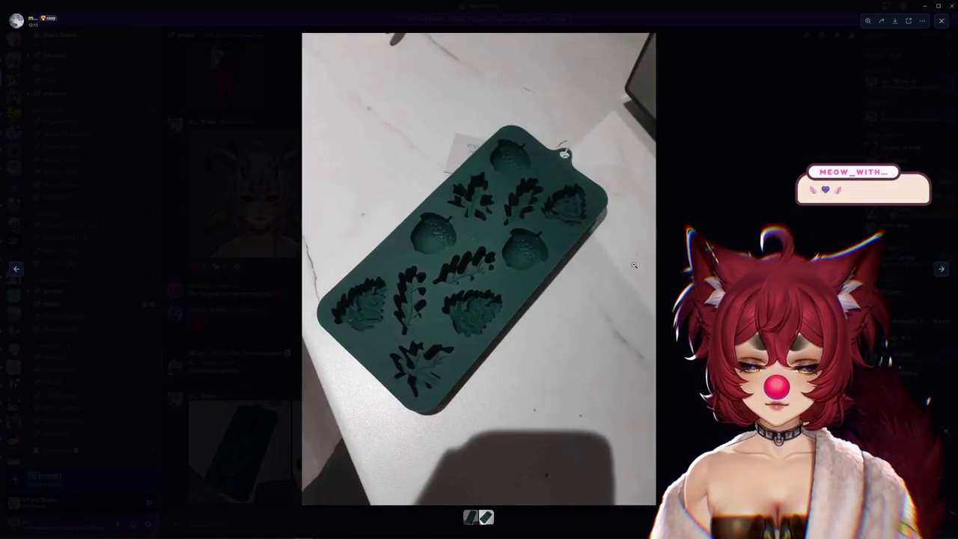
key(Left)
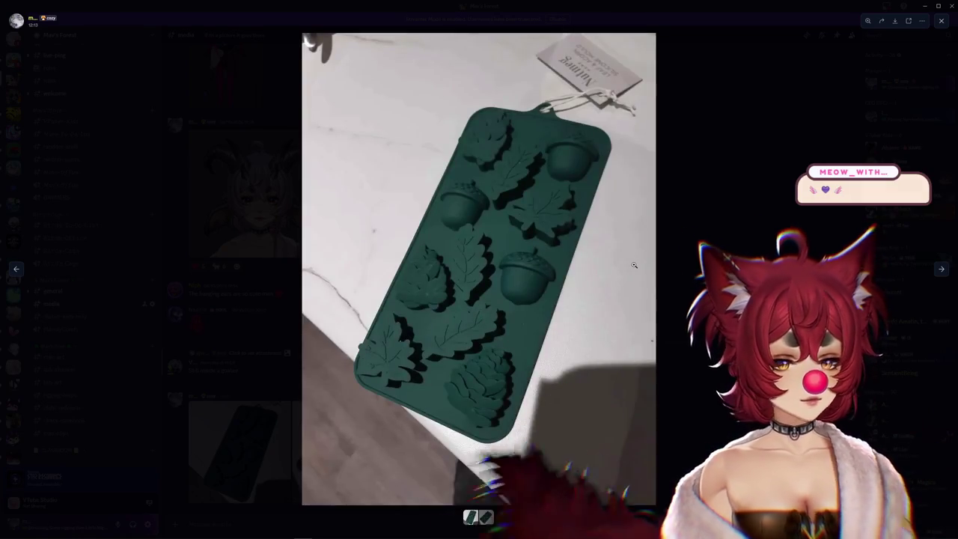
key(Right)
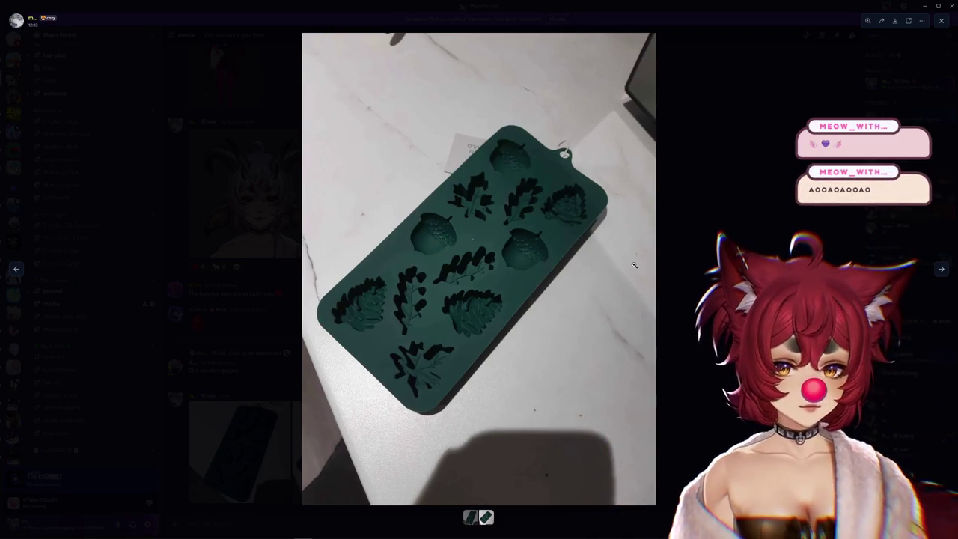
key(Left)
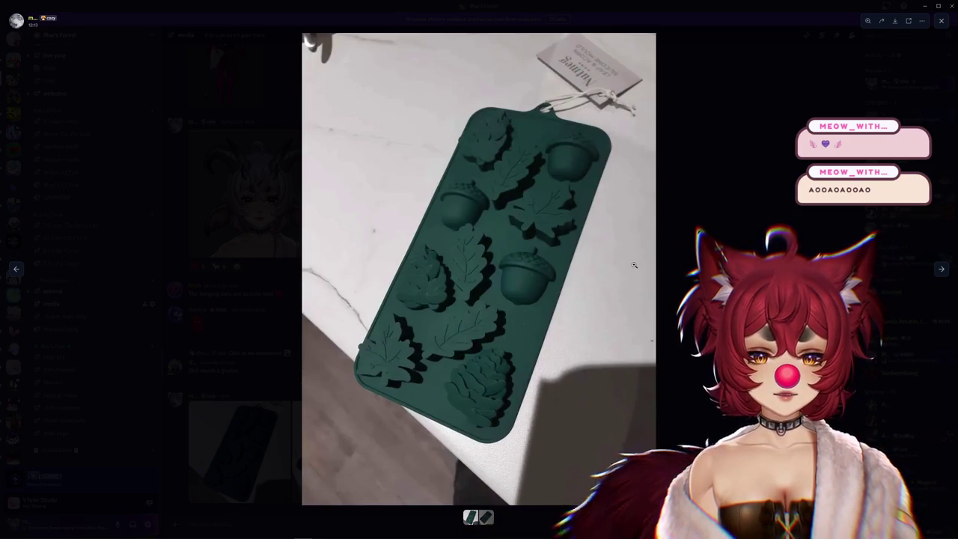
key(Right)
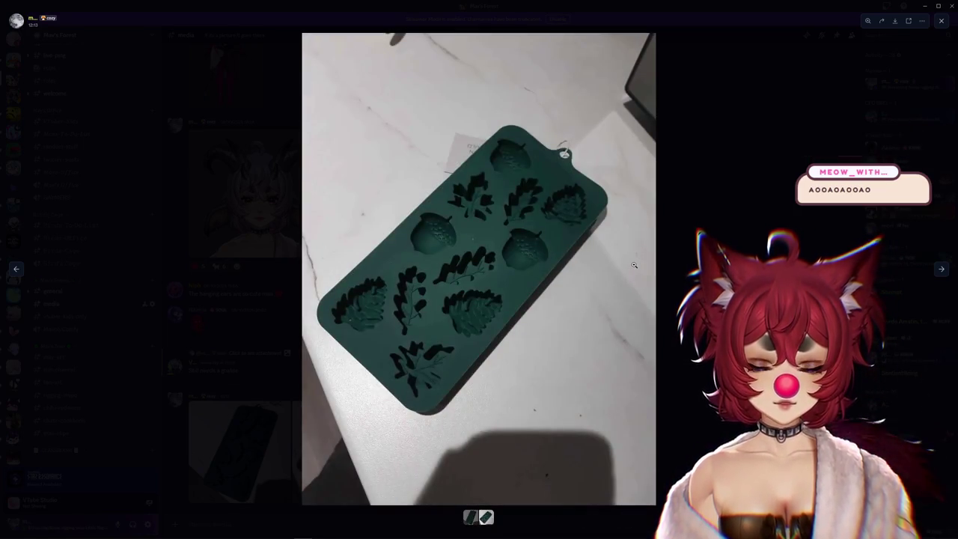
key(Left)
key(Right)
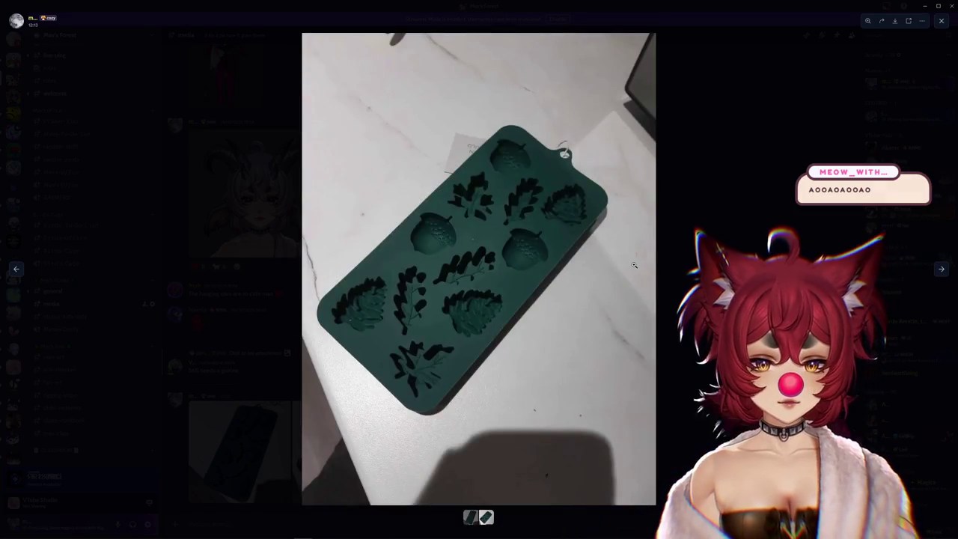
key(Left)
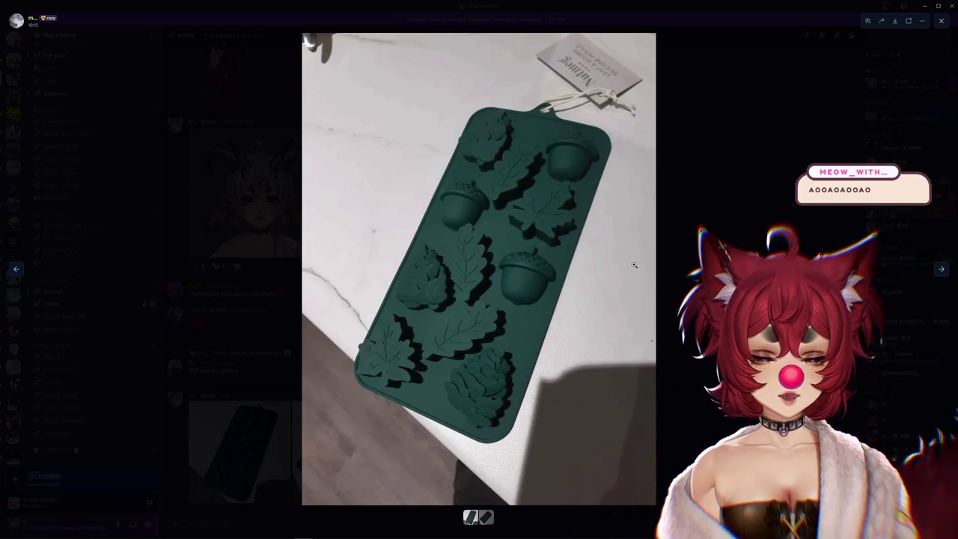
key(Right)
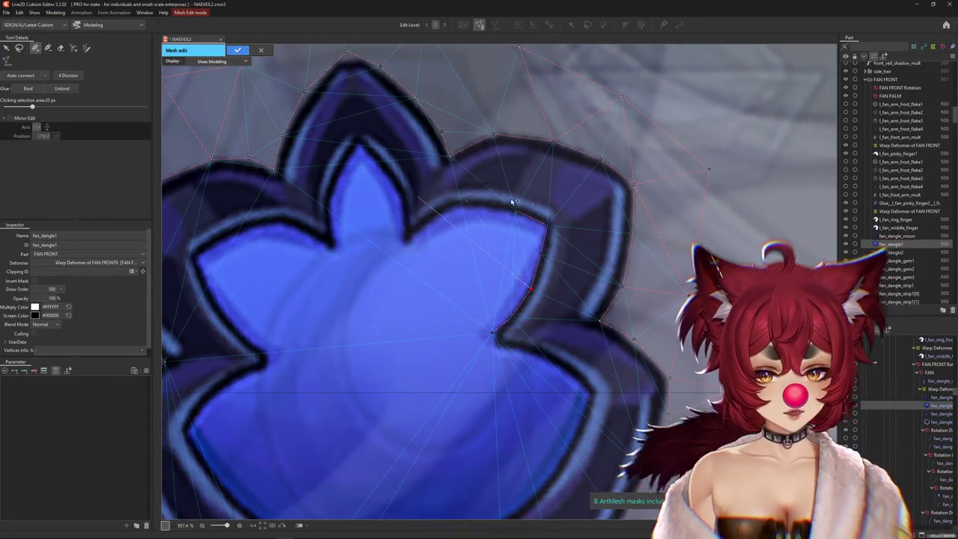
Pick vertices on the gem's upper petal outline and at the petal's inner notch
scroll(513, 200, down, 3)
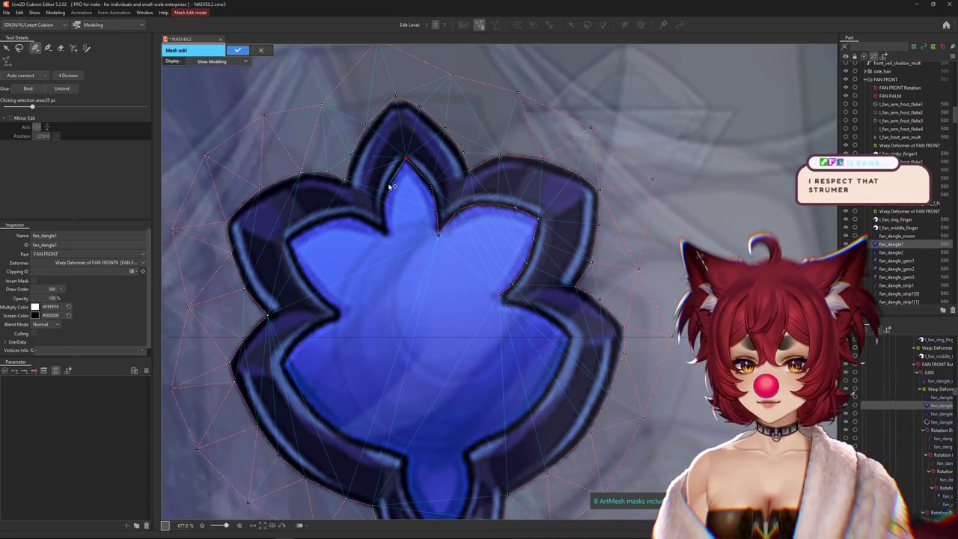
scroll(466, 255, up, 1)
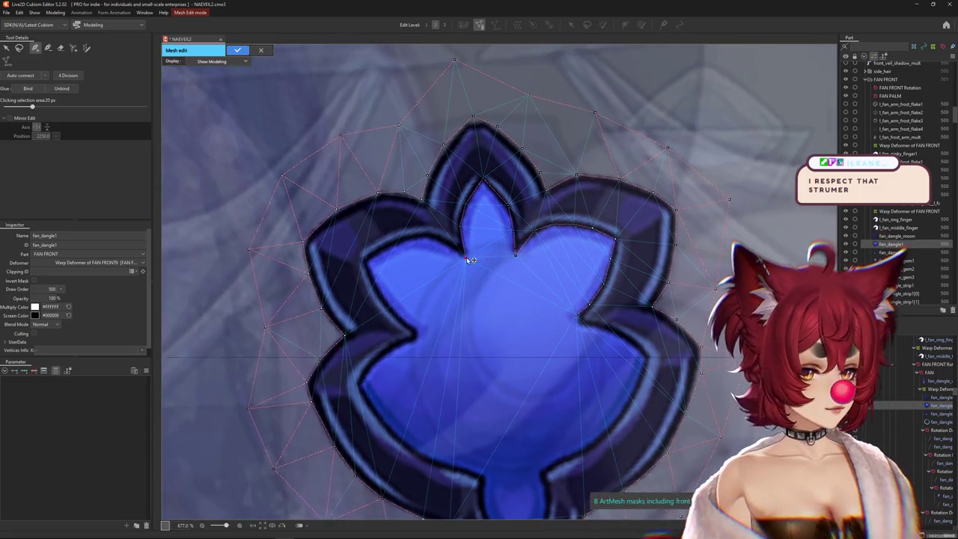
scroll(477, 205, up, 1)
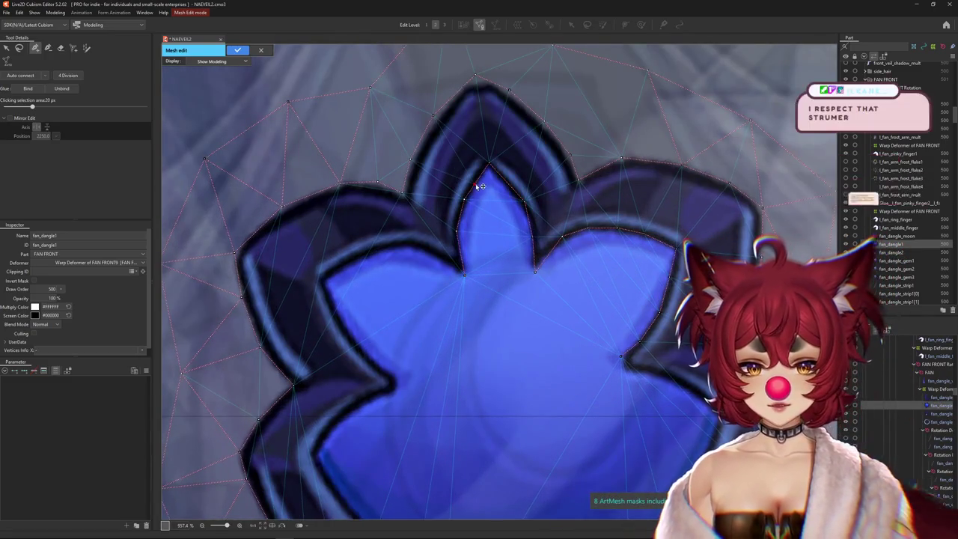
drag(530, 219, 552, 222)
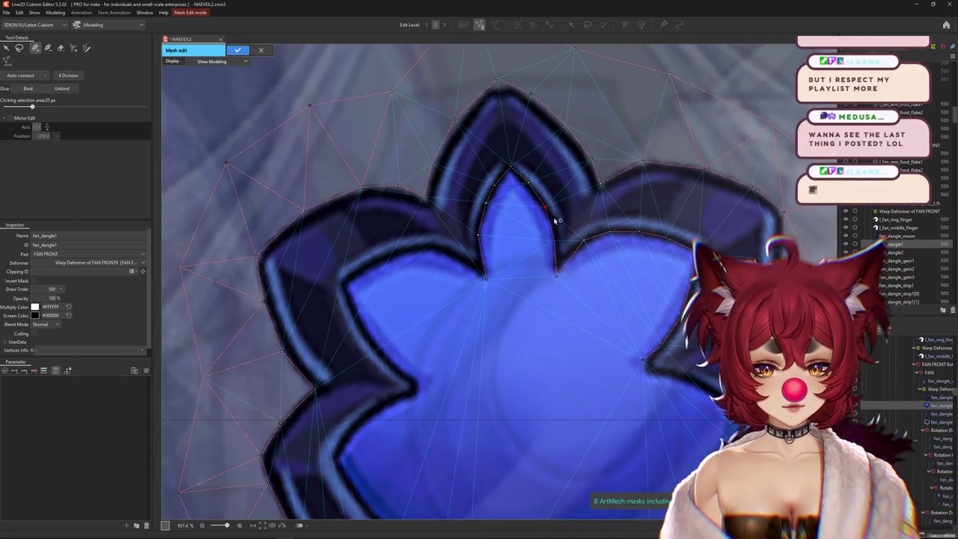
click(556, 276)
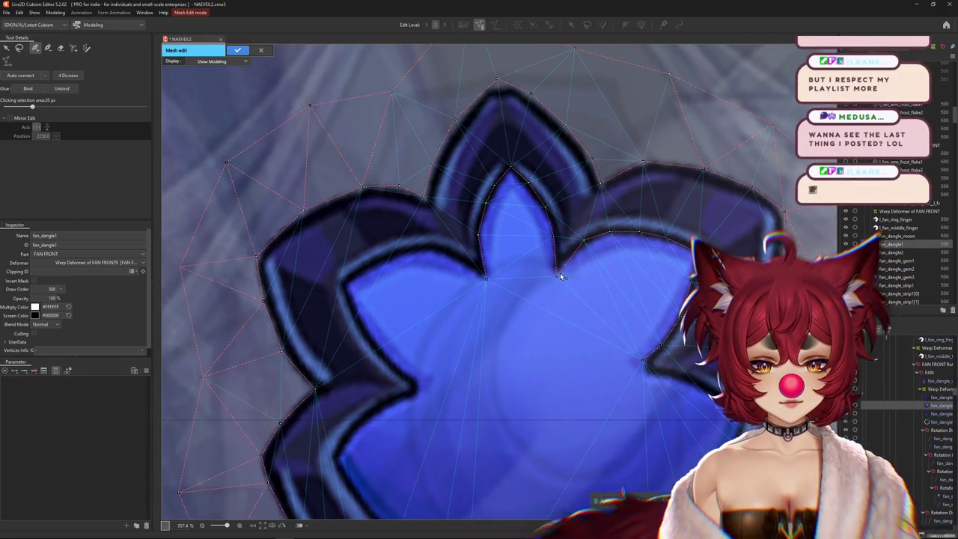
click(487, 280)
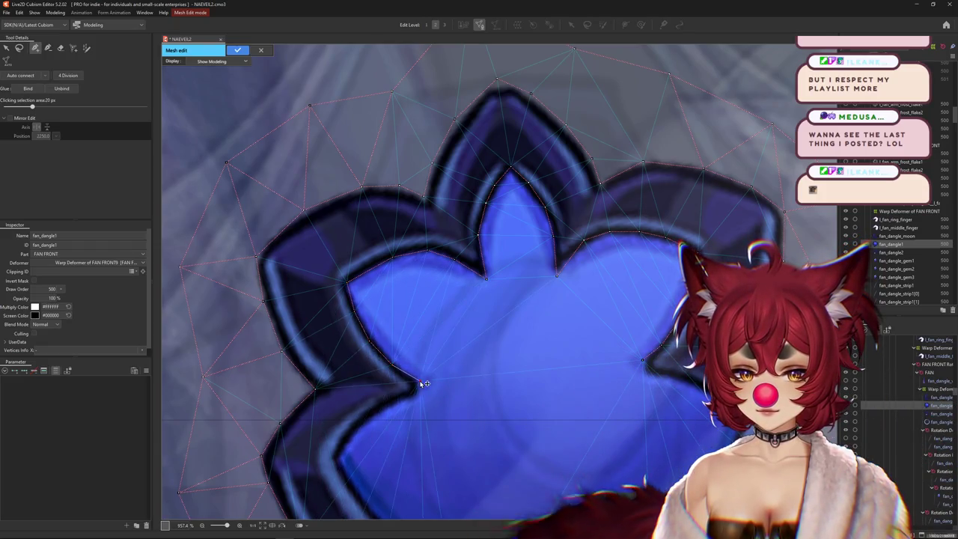
Move a vertex onto the gem's outline near its lower tip, discarding a stray edge
drag(419, 394, 423, 307)
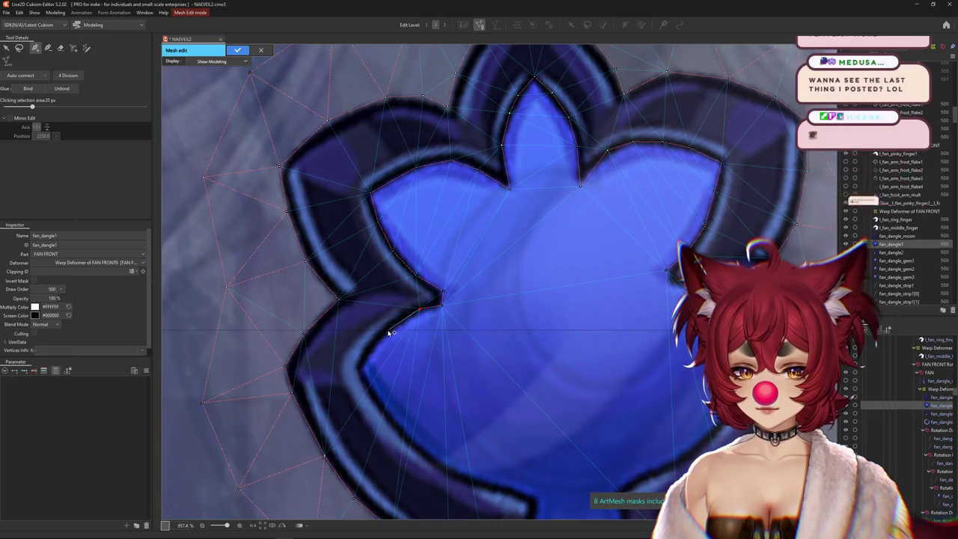
drag(362, 367, 714, 325)
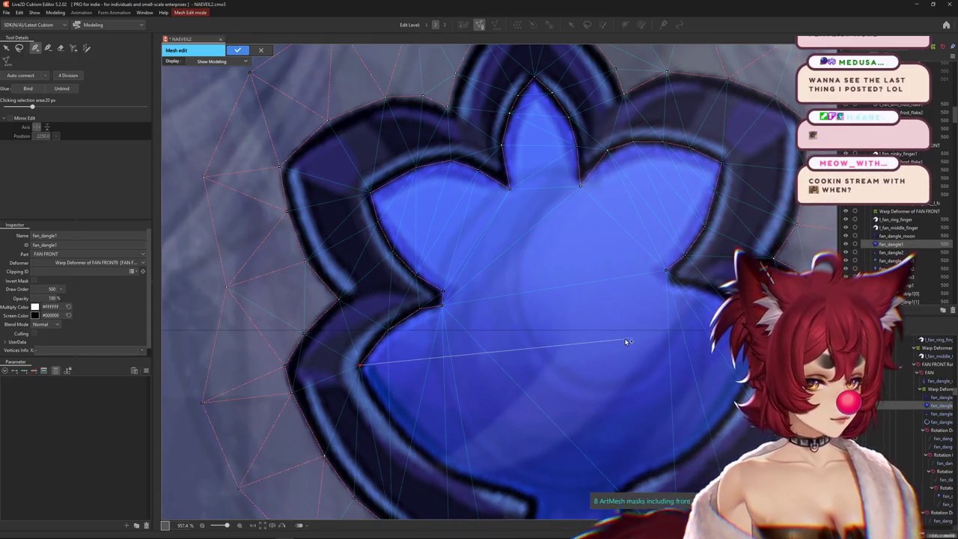
drag(627, 341, 359, 367)
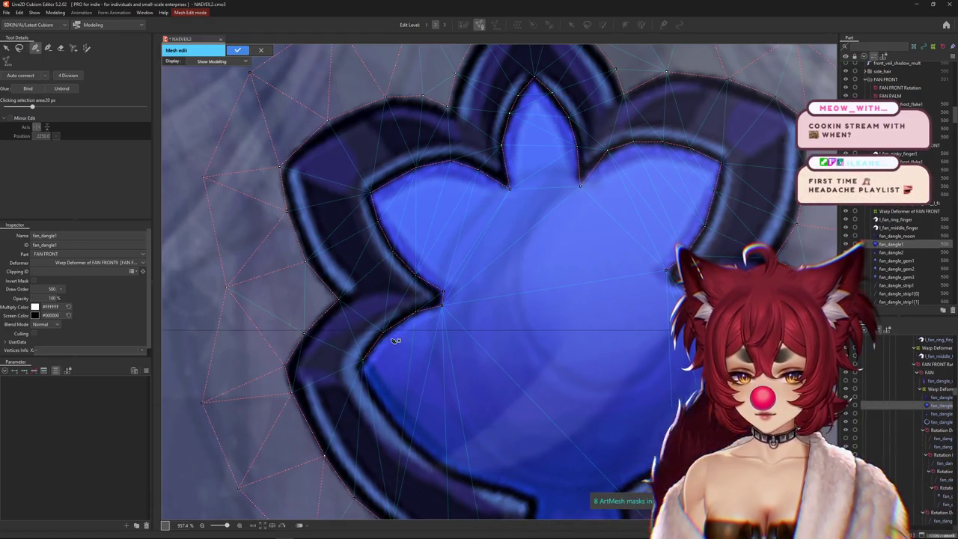
drag(361, 371, 359, 334)
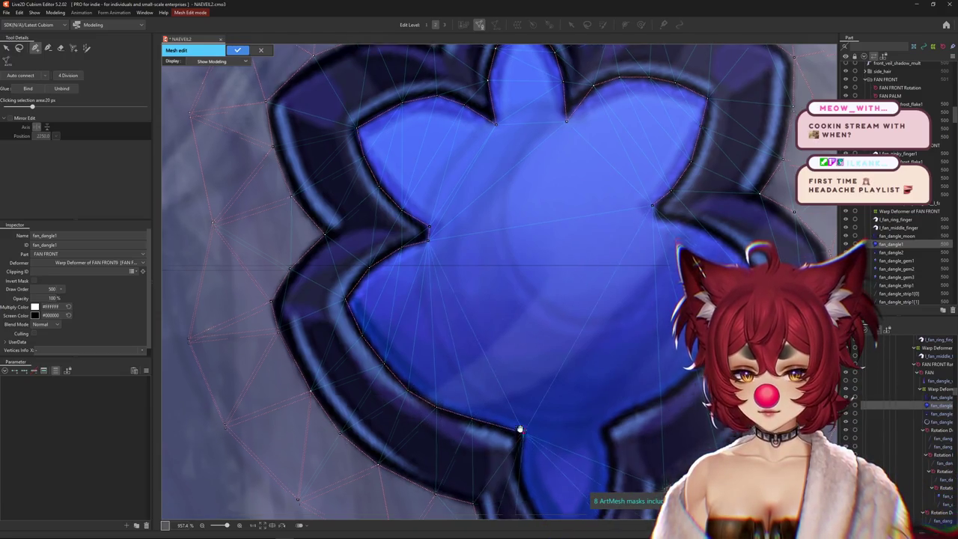
drag(517, 429, 489, 364)
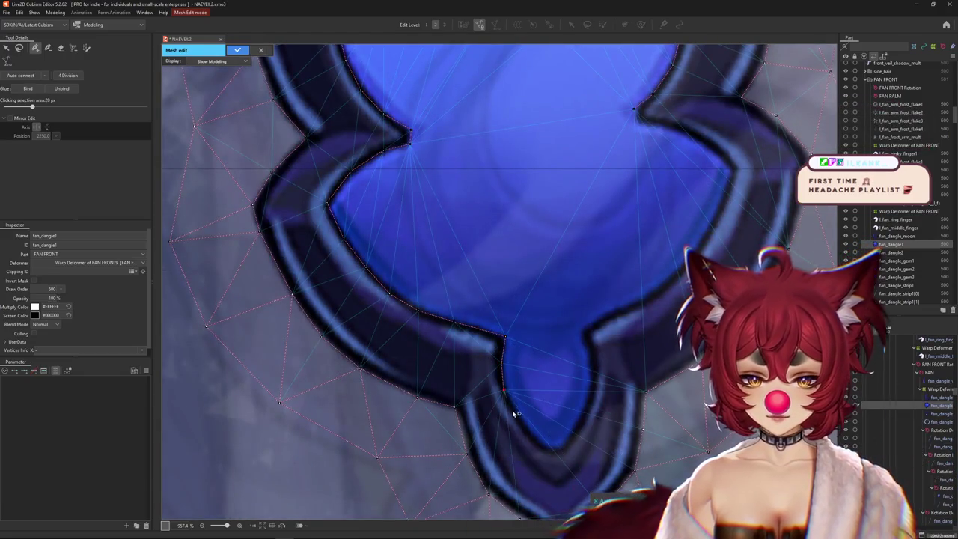
drag(526, 433, 555, 452)
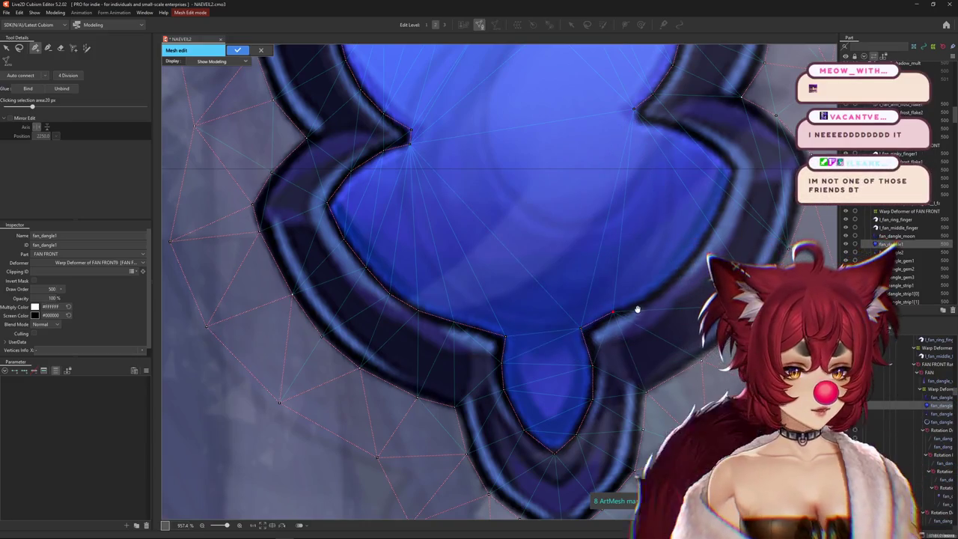
drag(636, 309, 587, 357)
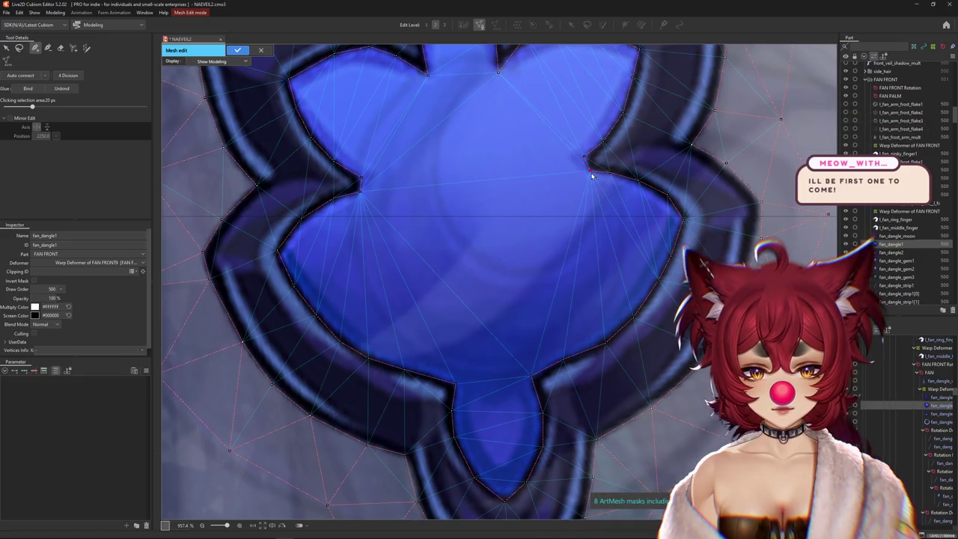
Add two vertices inside the gem's blue centre, then select the top outer vertex
scroll(577, 176, down, 5)
scroll(562, 191, up, 1)
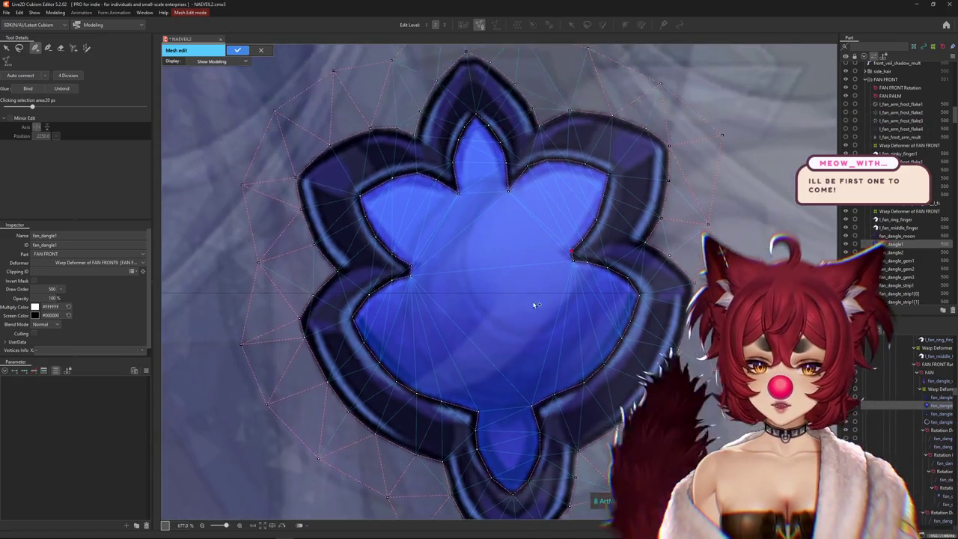
scroll(494, 274, up, 1)
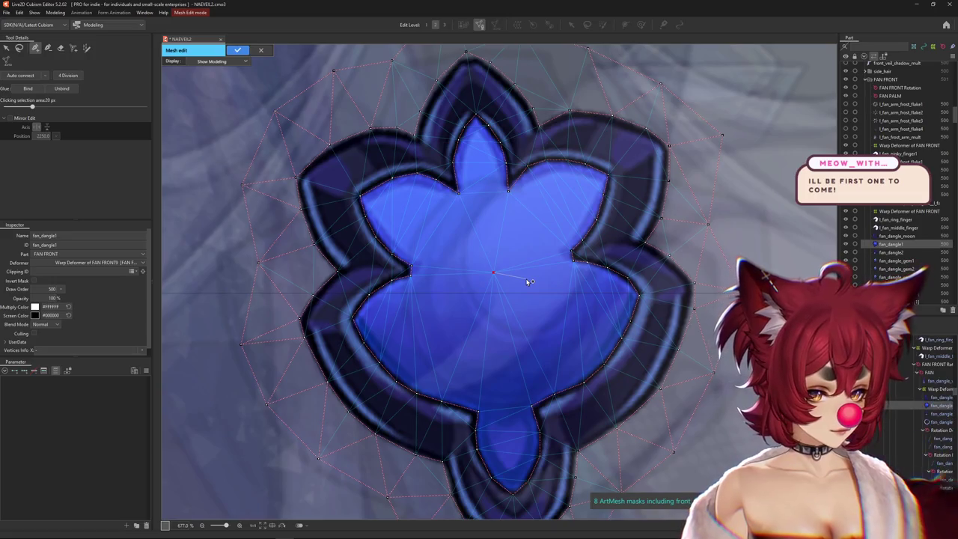
scroll(528, 282, down, 2)
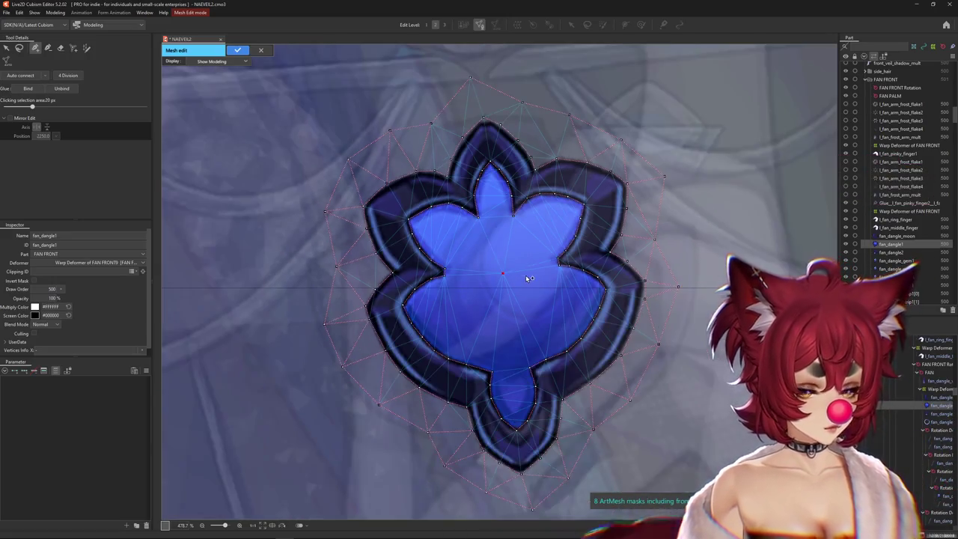
click(536, 236)
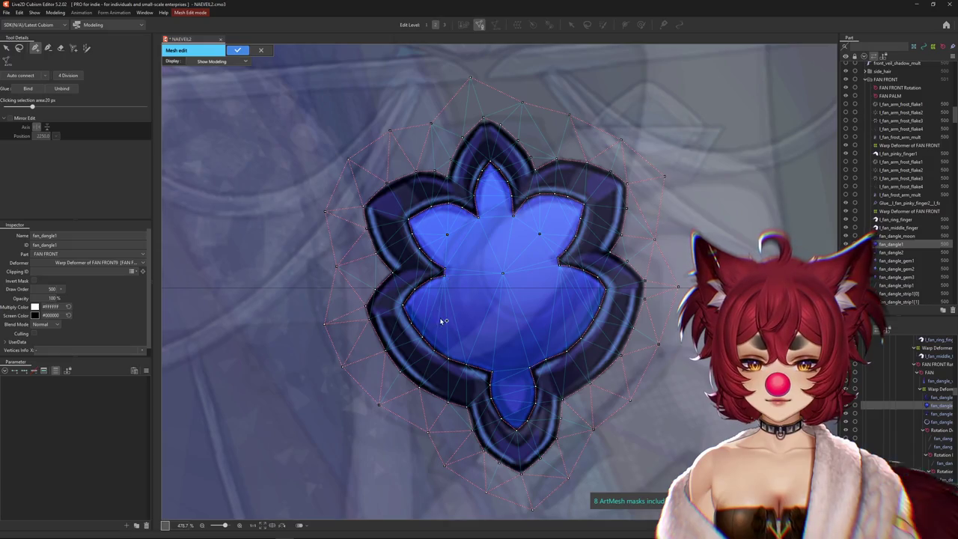
click(548, 306)
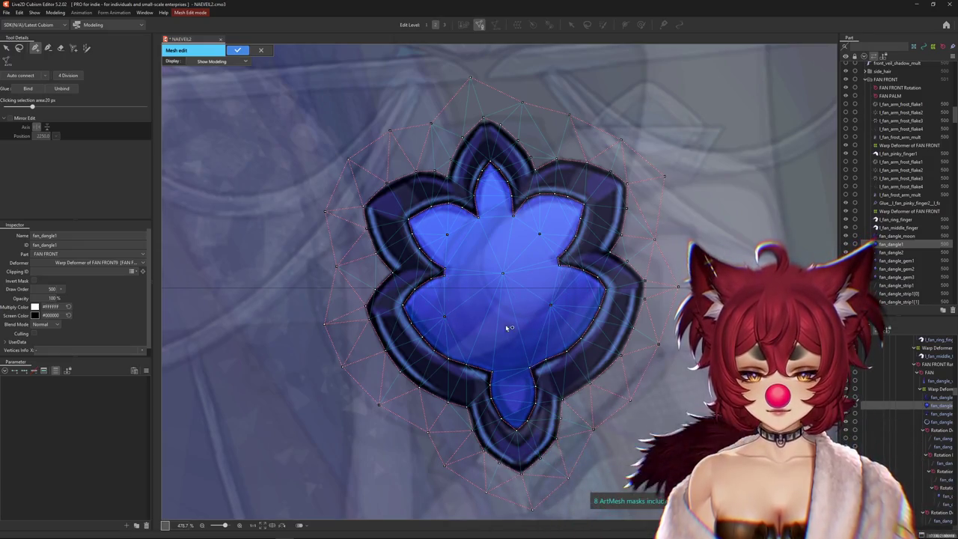
click(550, 305)
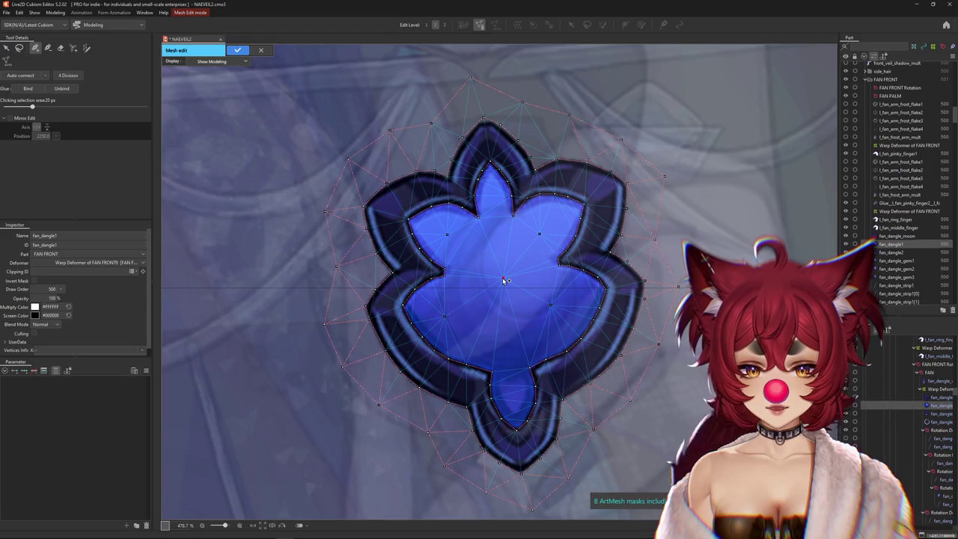
scroll(504, 278, down, 3)
scroll(471, 286, up, 1)
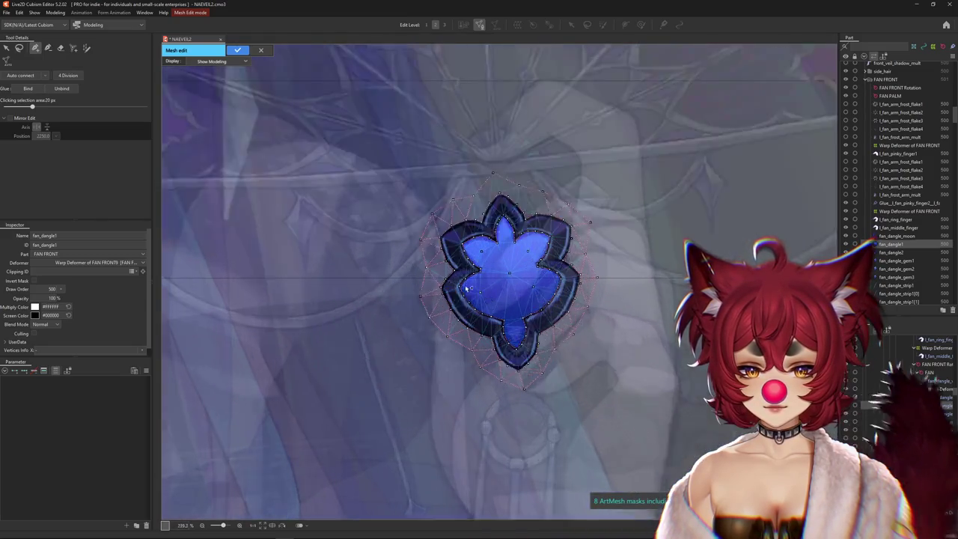
scroll(465, 288, up, 2)
scroll(398, 264, down, 1)
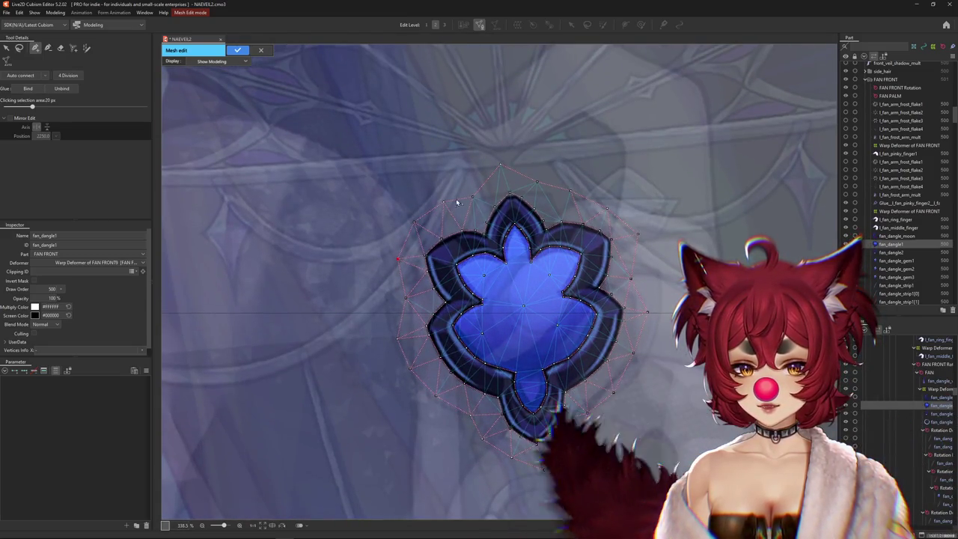
click(507, 172)
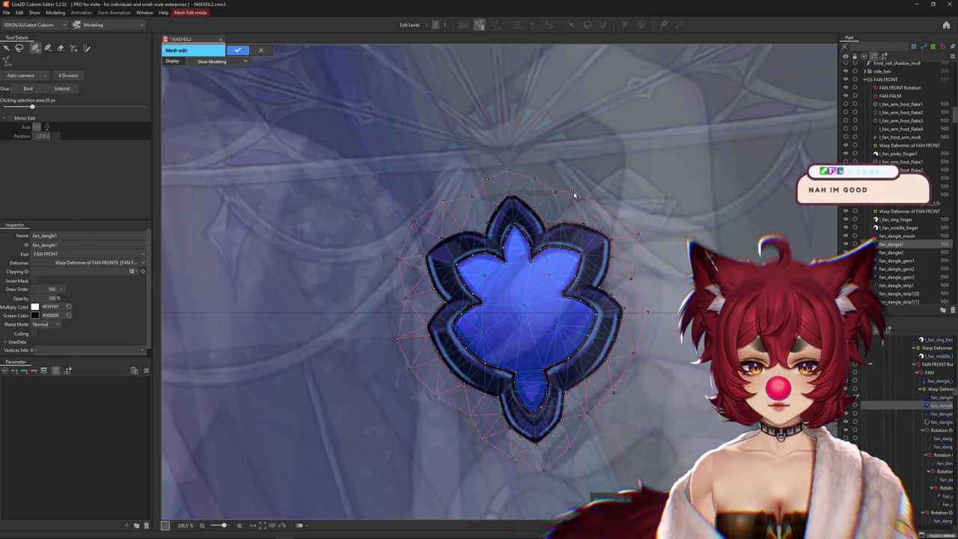
Nudge a vertex on the gem's outer ring slightly down near the upper petals
drag(631, 263, 620, 225)
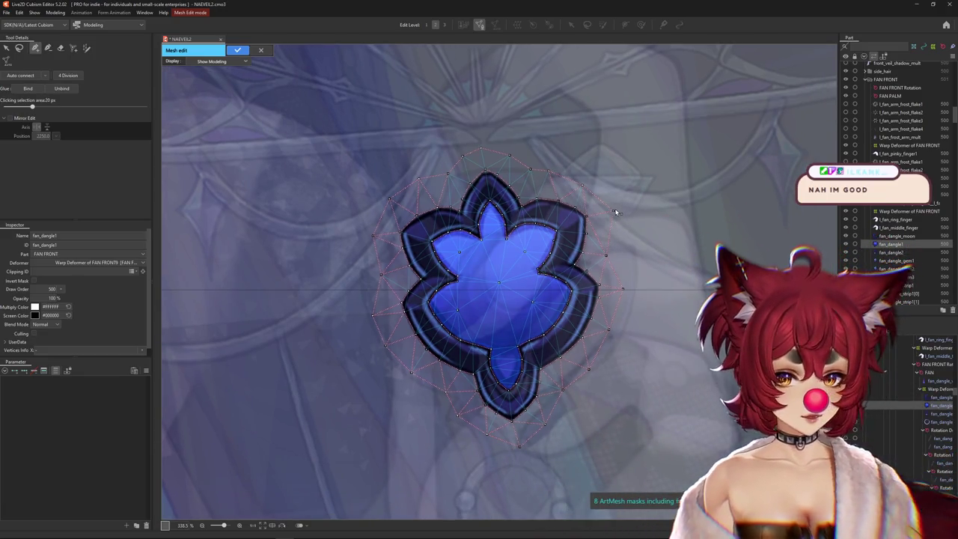
scroll(605, 267, up, 2)
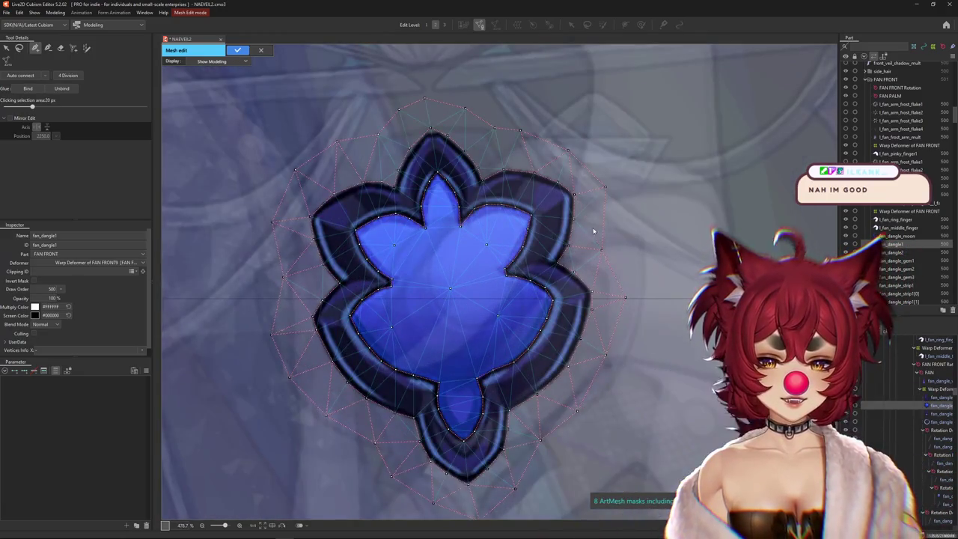
scroll(600, 281, down, 4)
scroll(599, 280, up, 2)
scroll(603, 284, up, 2)
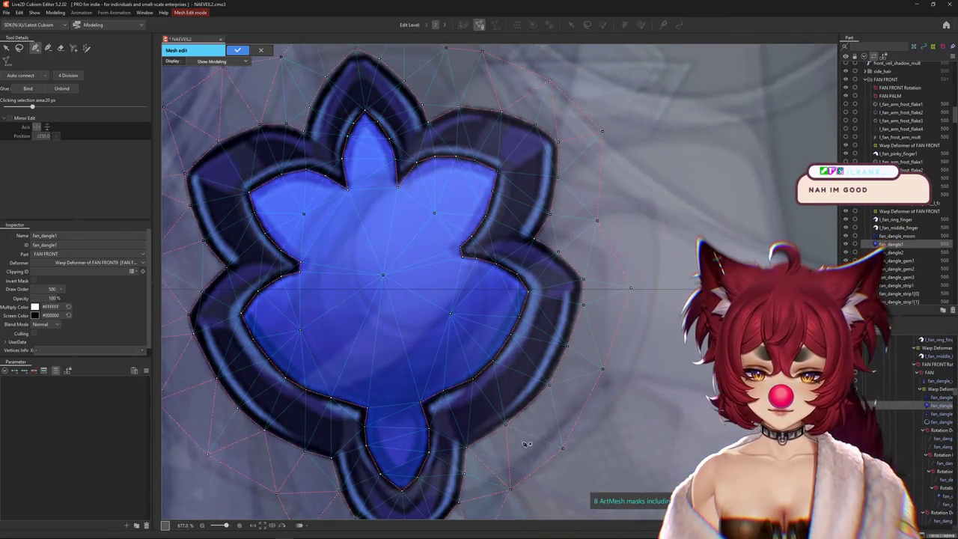
drag(480, 356, 540, 214)
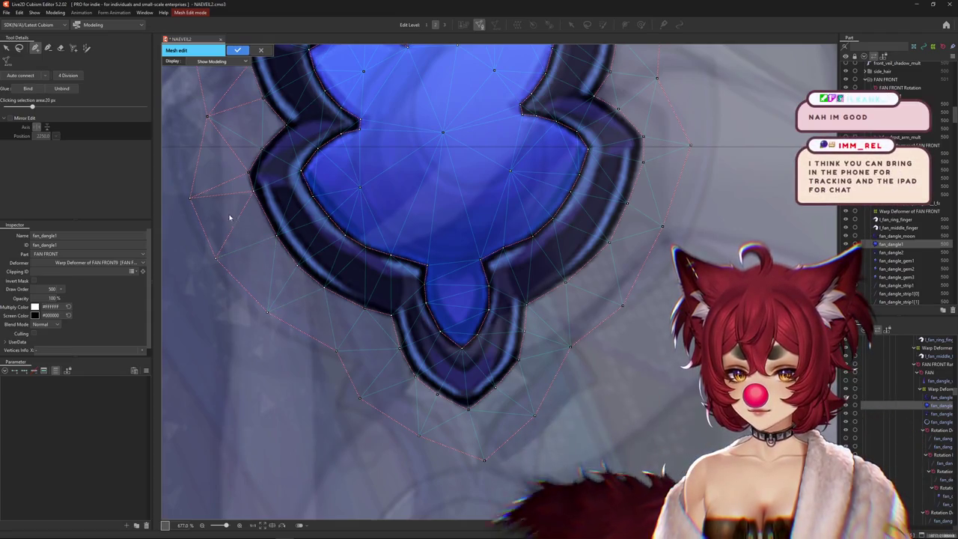
drag(234, 223, 356, 294)
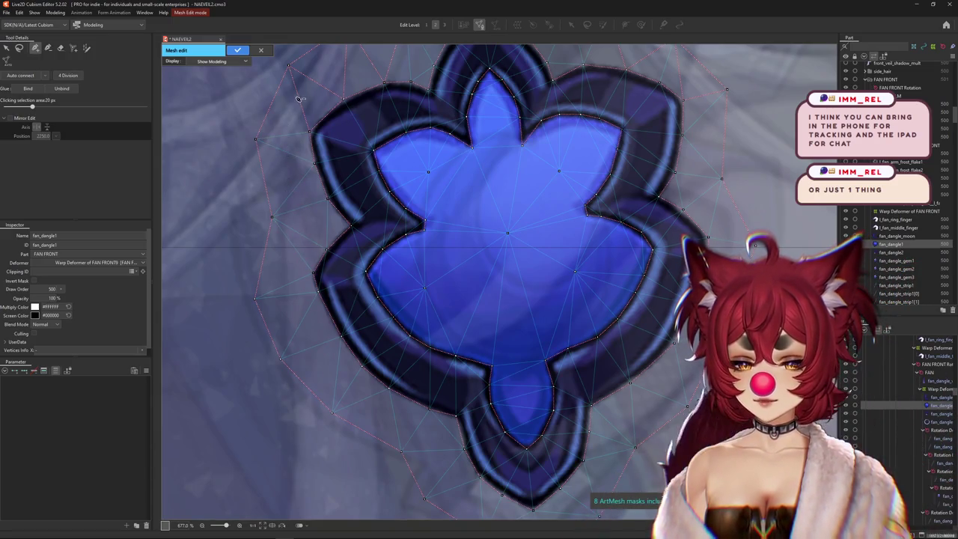
drag(299, 99, 294, 260)
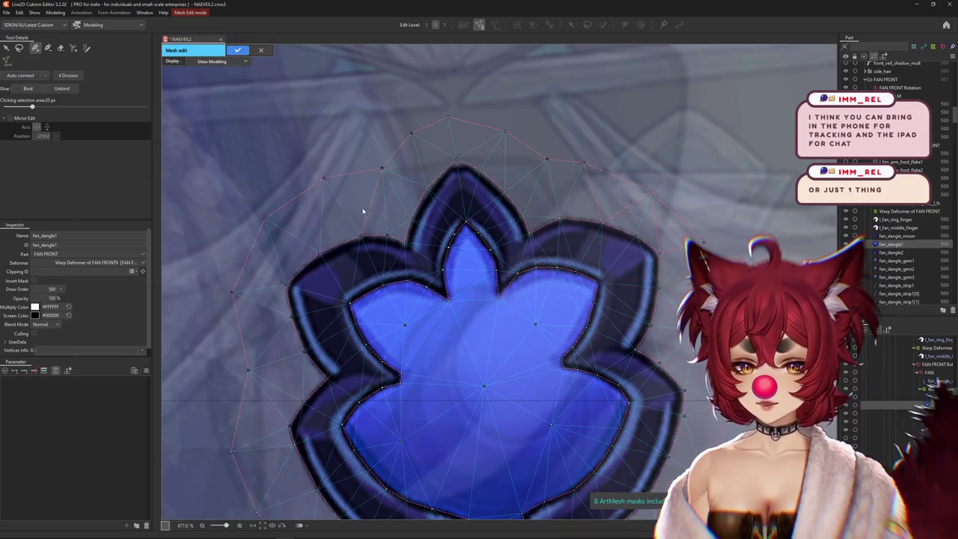
click(414, 135)
drag(324, 179, 325, 184)
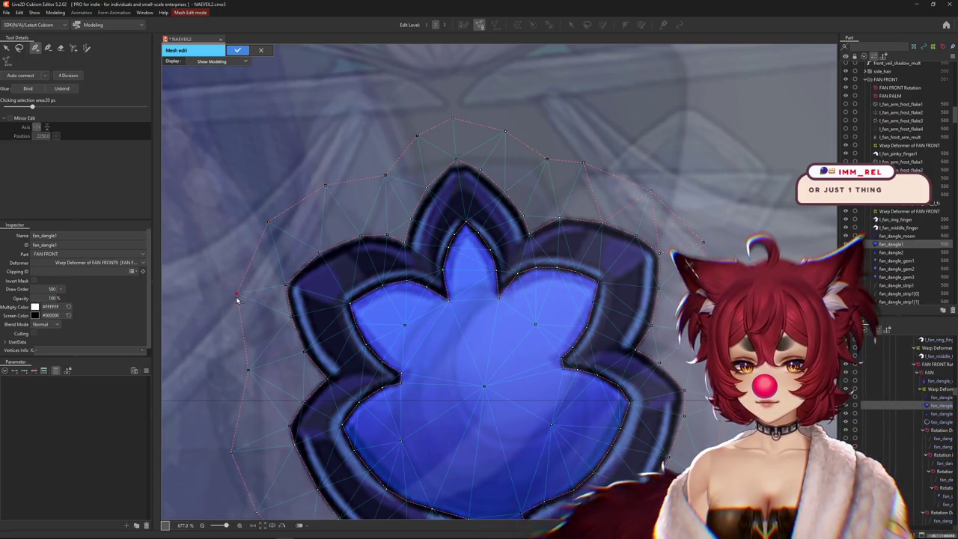
Apply the gem's mesh edit and select the fan_dangle_moon piece
scroll(276, 222, down, 2)
scroll(289, 243, down, 1)
scroll(293, 258, down, 4)
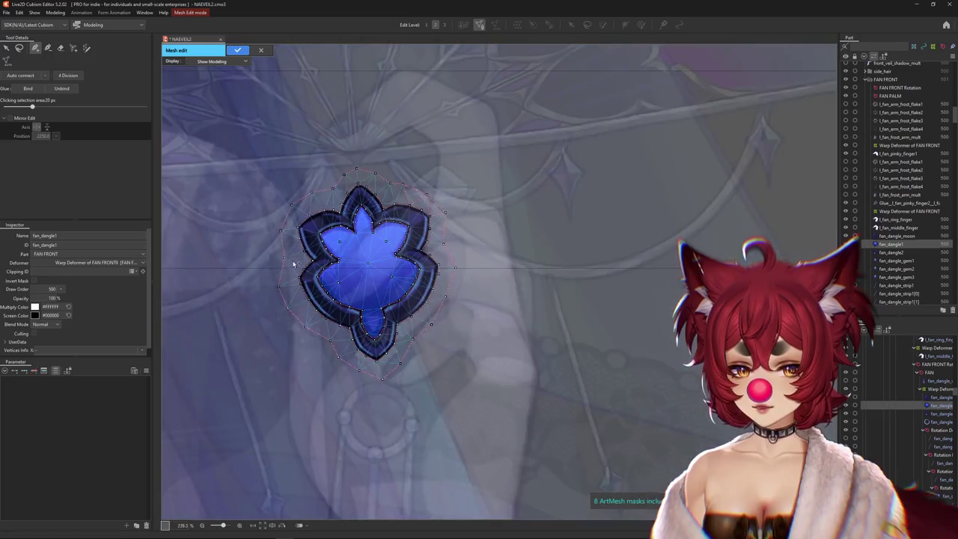
click(237, 50)
mouse_move(322, 191)
mouse_down()
mouse_move(404, 223)
mouse_move(517, 245)
mouse_up()
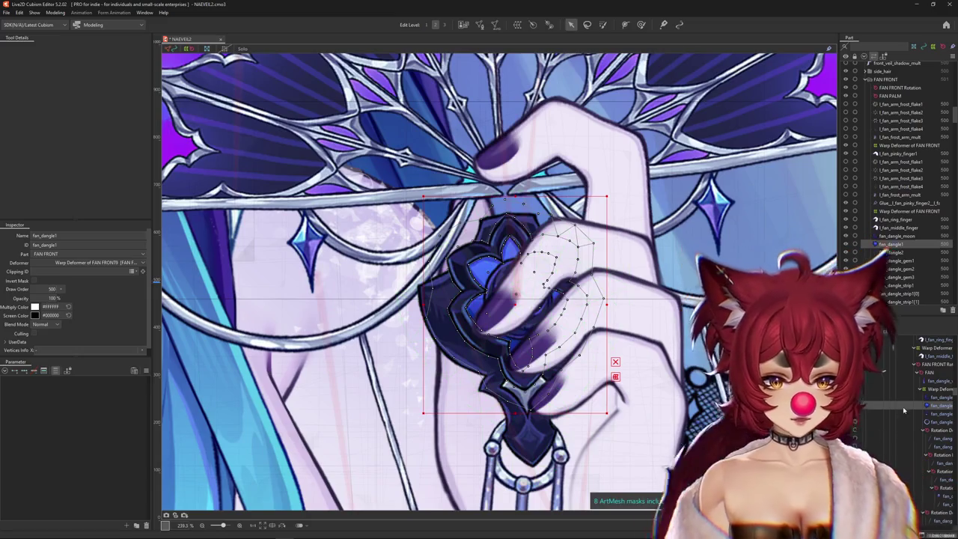
click(932, 397)
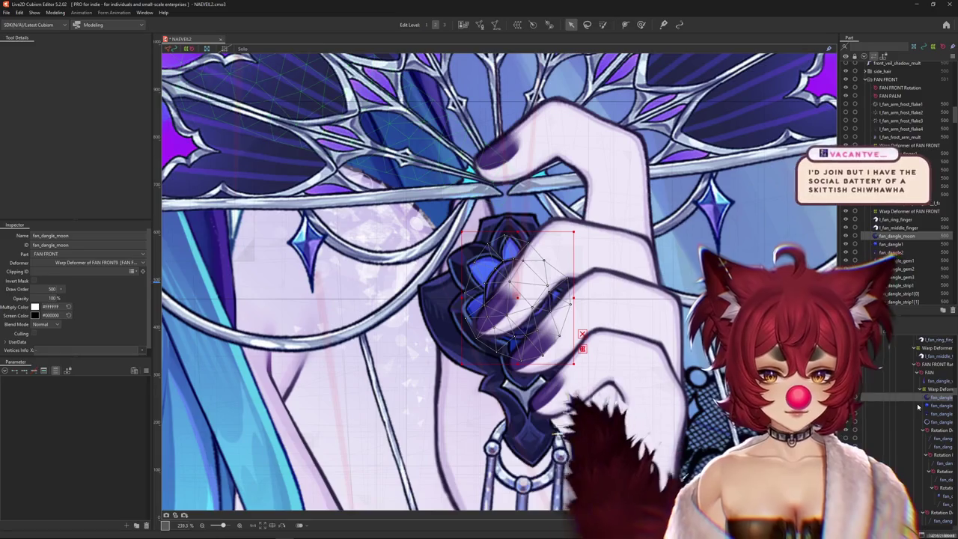
Enter Mesh Edit for fan_dangle_moon and zoom in on the crescent
click(480, 24)
scroll(499, 303, up, 3)
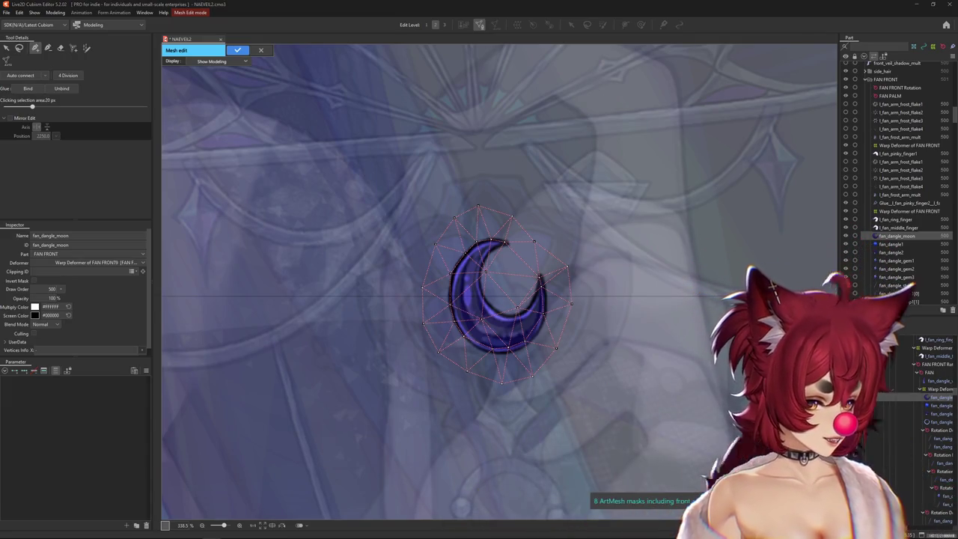
Erase the moon's automatic vertices and trace new ones along its lower, right and inner edges
click(60, 47)
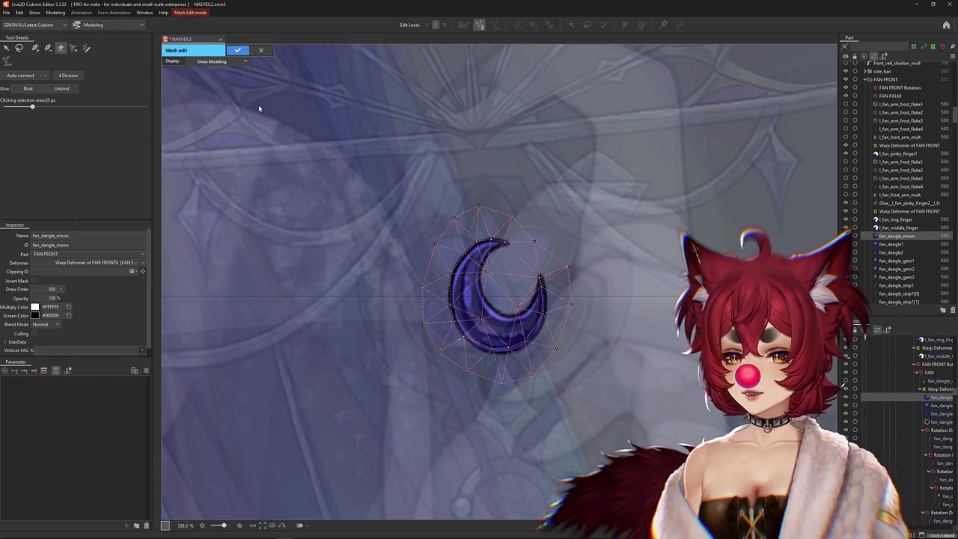
key(p)
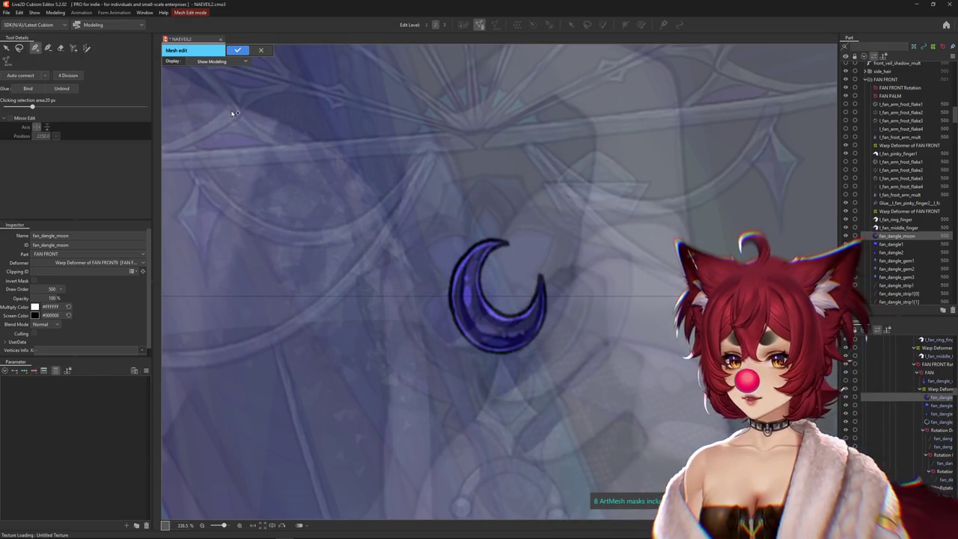
scroll(519, 312, up, 5)
drag(415, 408, 516, 399)
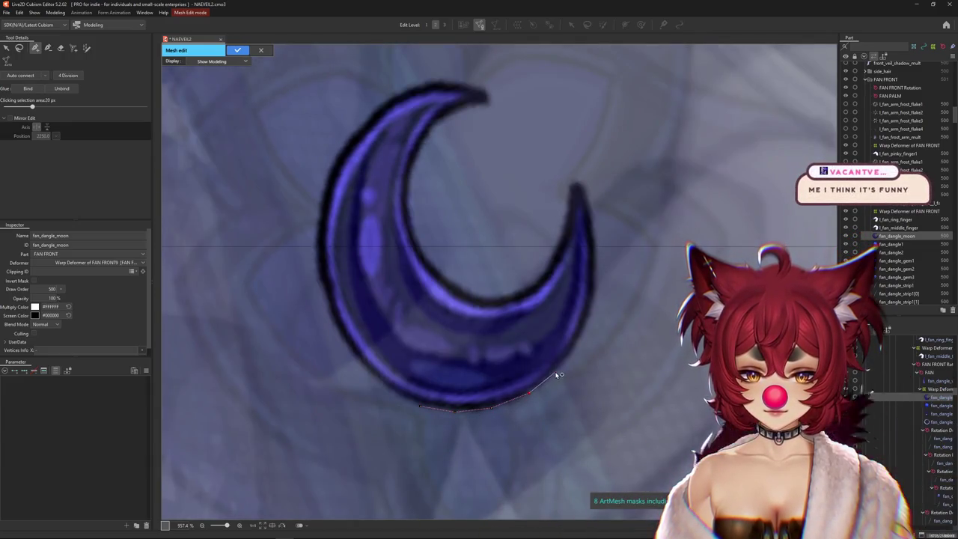
drag(556, 375, 596, 267)
mouse_move(597, 234)
mouse_down()
mouse_move(589, 195)
mouse_move(571, 207)
mouse_move(562, 245)
mouse_move(599, 300)
mouse_move(586, 324)
mouse_move(552, 347)
mouse_move(475, 317)
mouse_move(460, 288)
mouse_up()
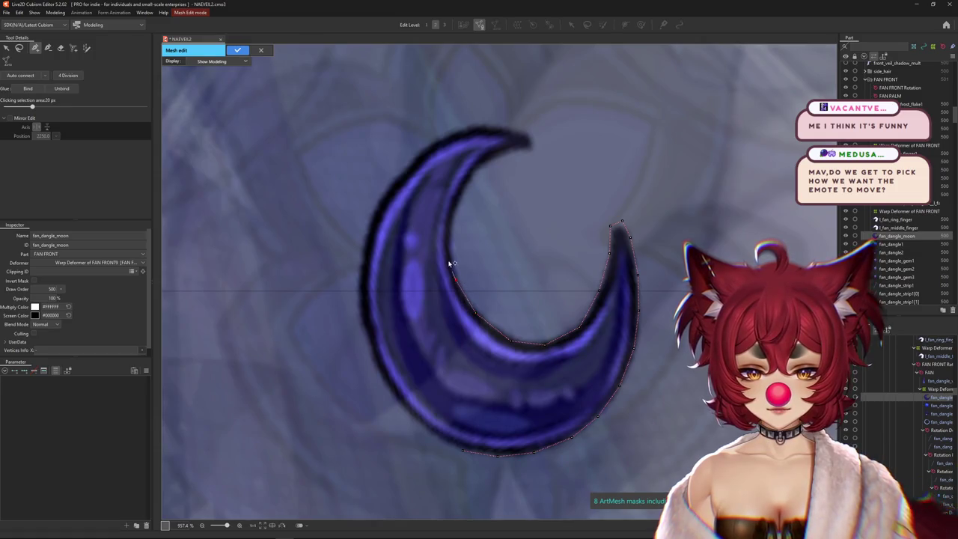
drag(448, 238, 470, 176)
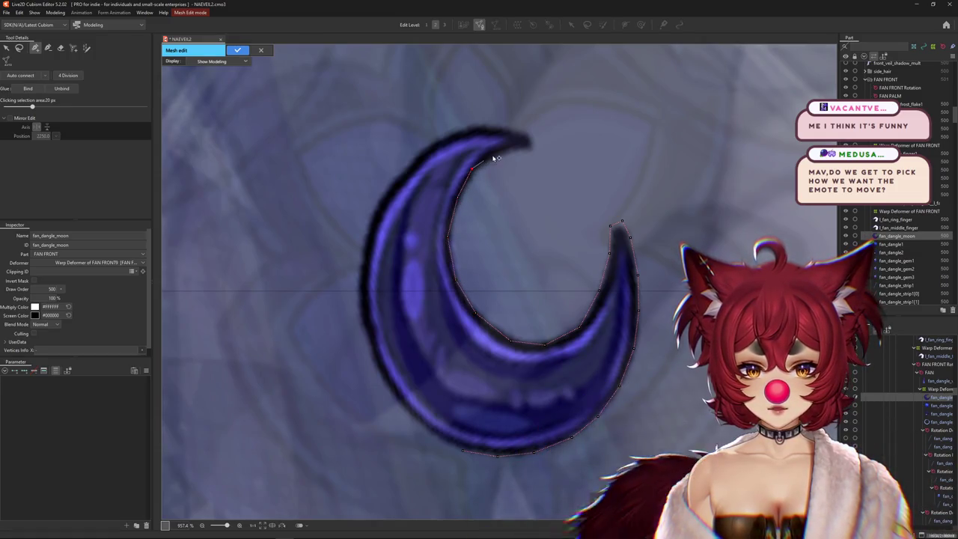
drag(530, 148, 615, 277)
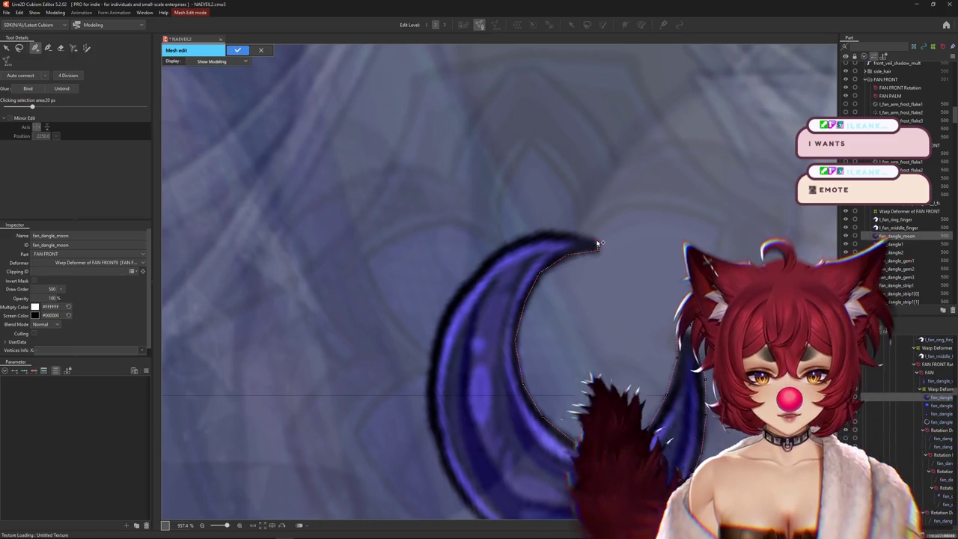
Add vertices along the crescent's upper edge, left outer edge and lower edge
click(538, 233)
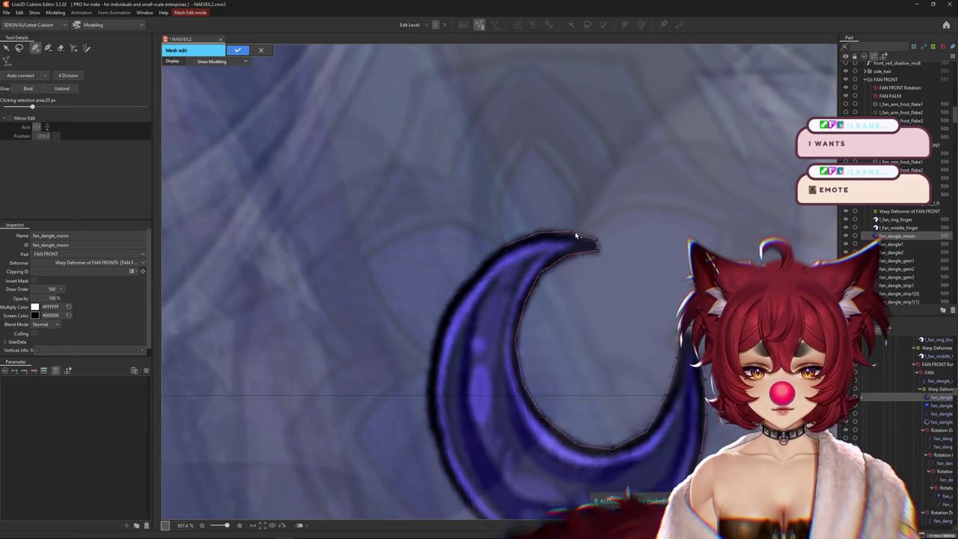
click(506, 244)
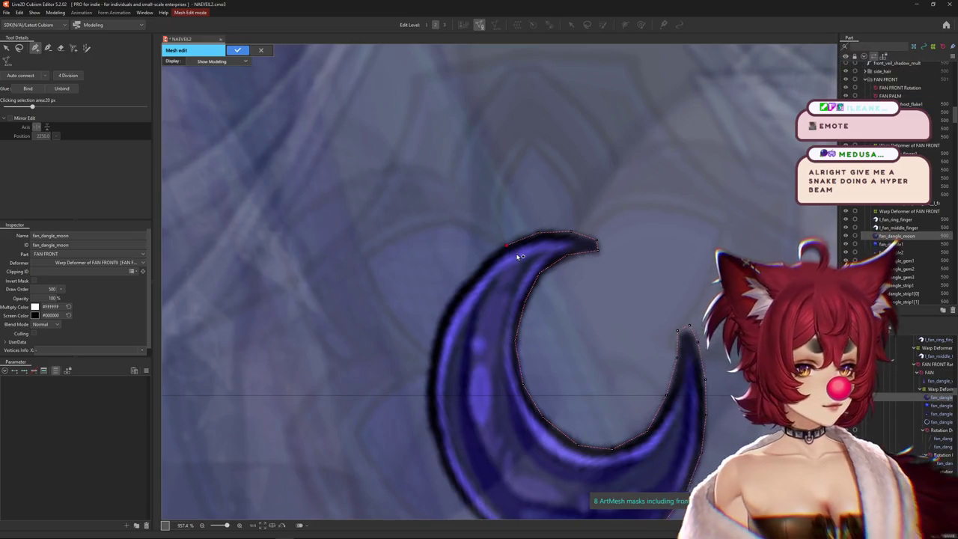
key(Escape)
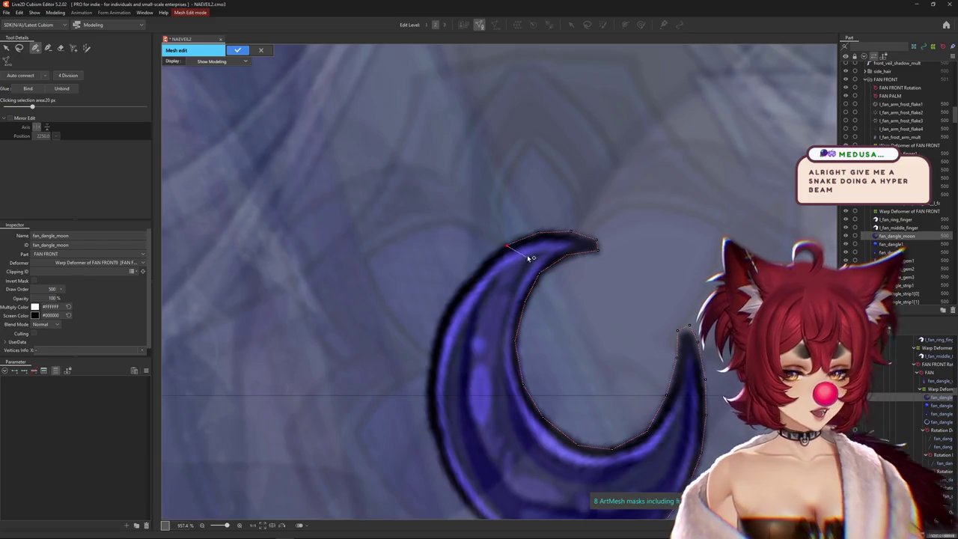
click(450, 300)
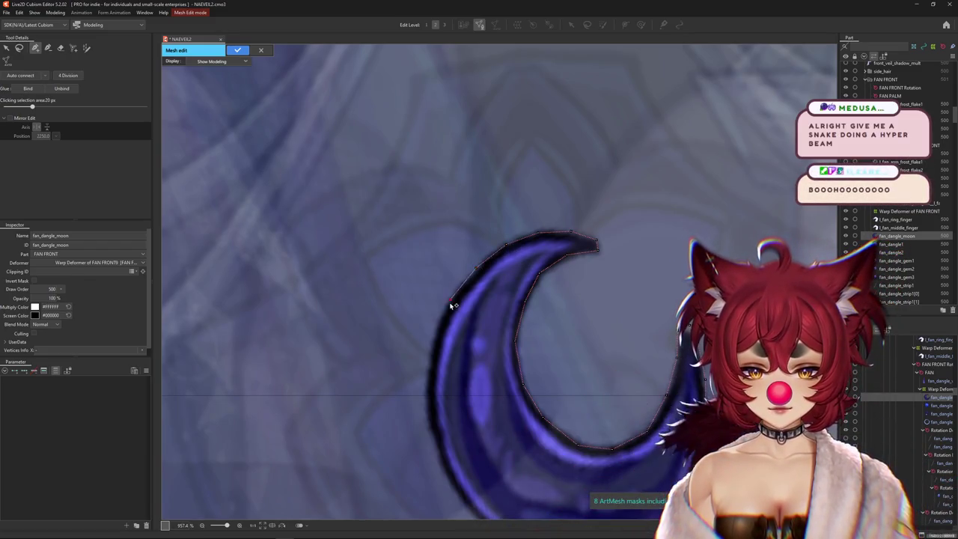
click(433, 342)
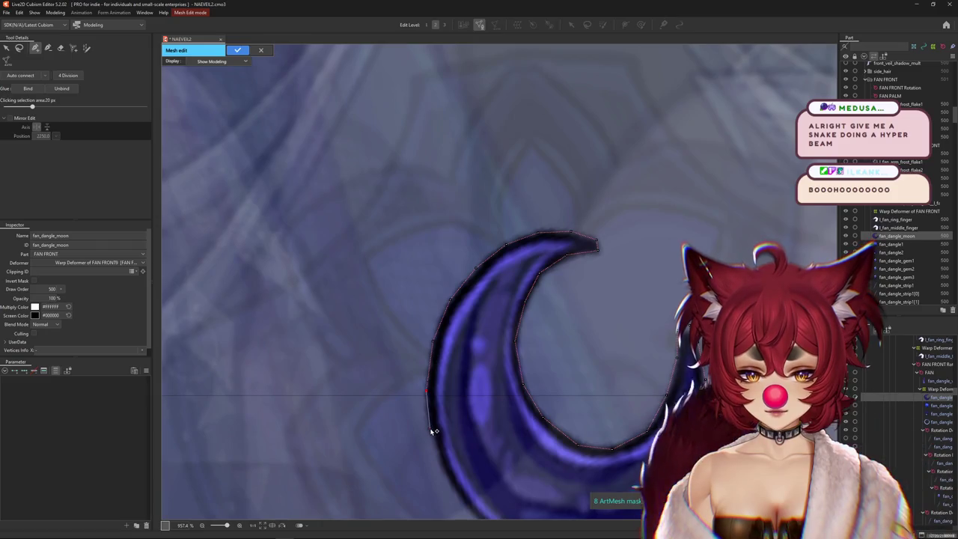
scroll(446, 374, down, 5)
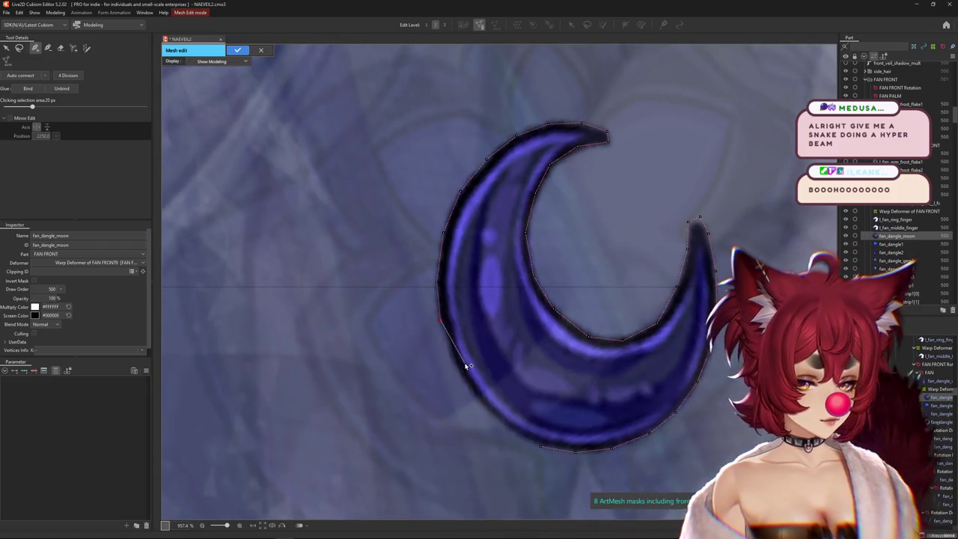
click(508, 434)
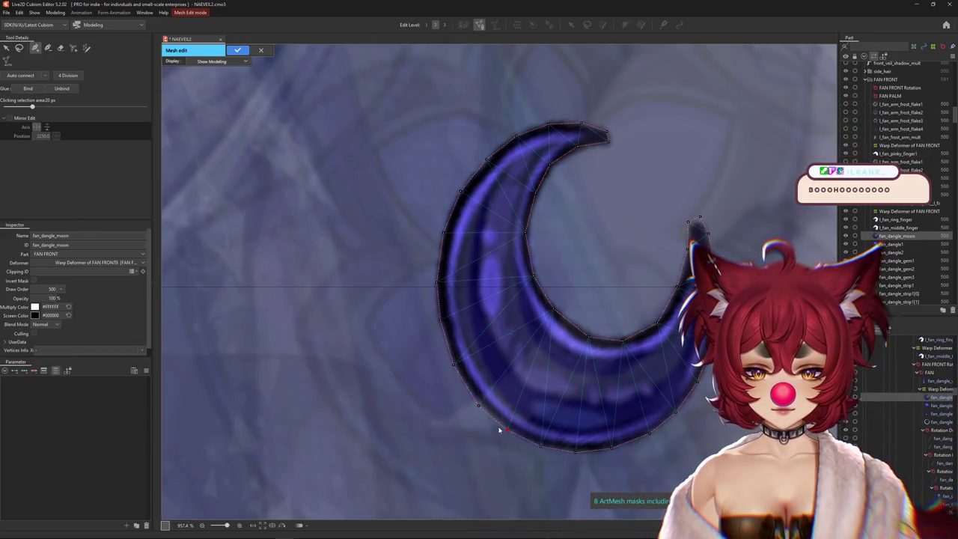
Add a vertex on the crescent's lower-left edge and one inside the moon
click(448, 367)
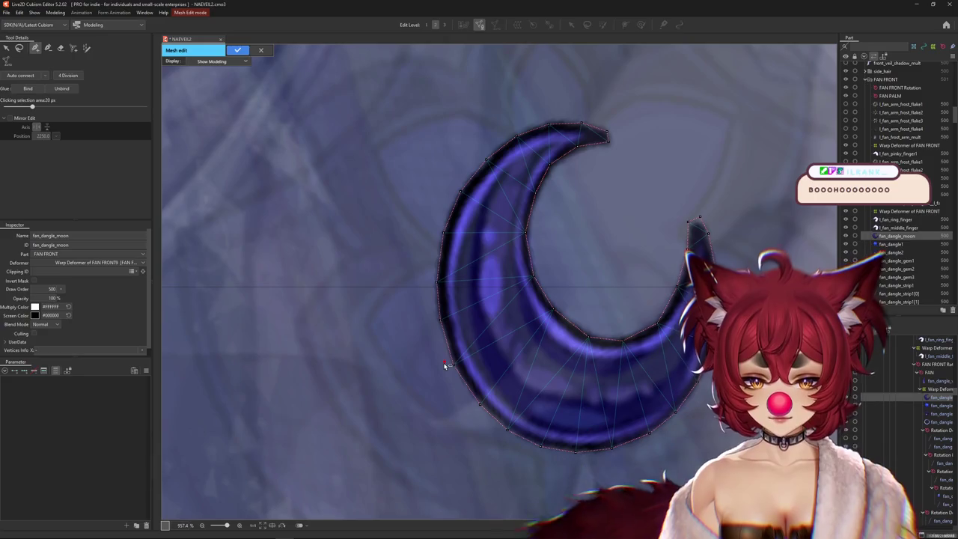
drag(439, 321, 439, 372)
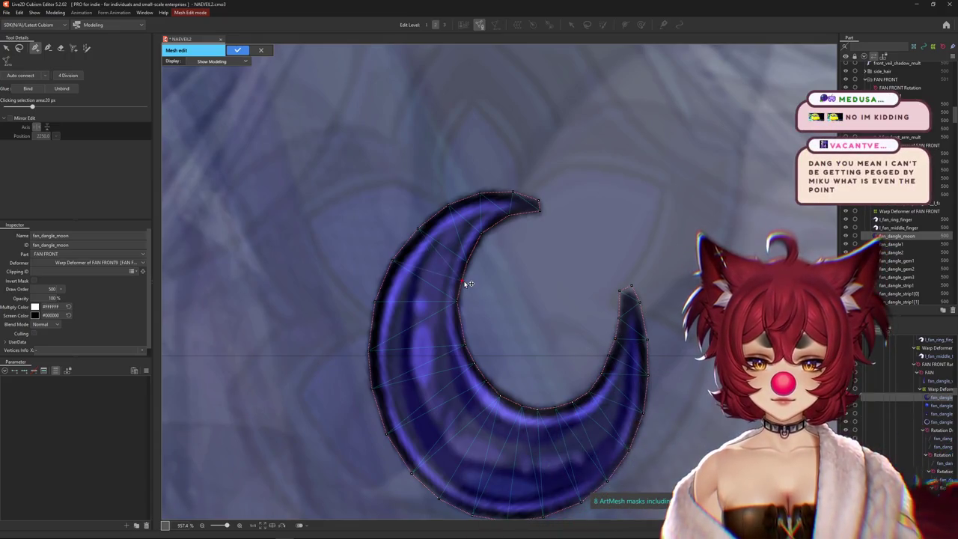
scroll(491, 295, down, 2)
scroll(490, 295, down, 2)
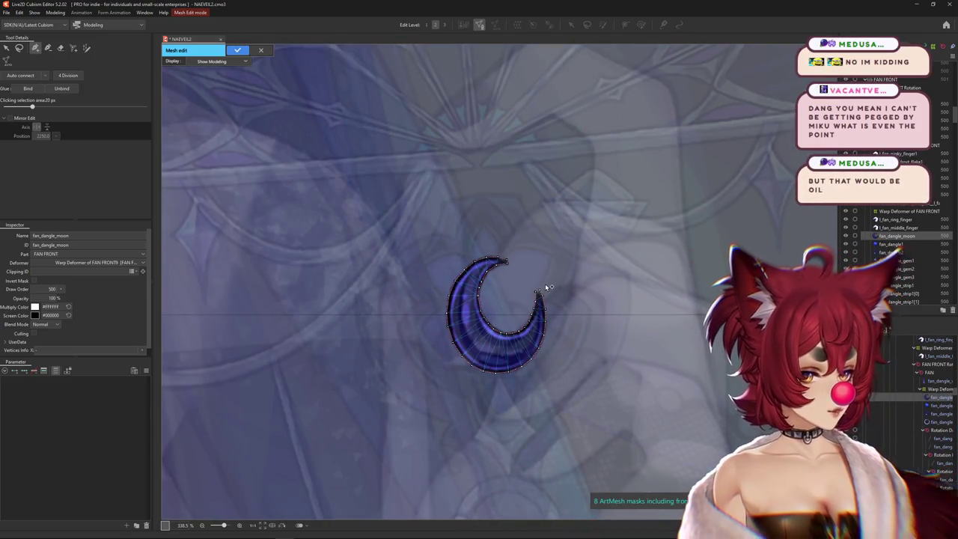
click(506, 296)
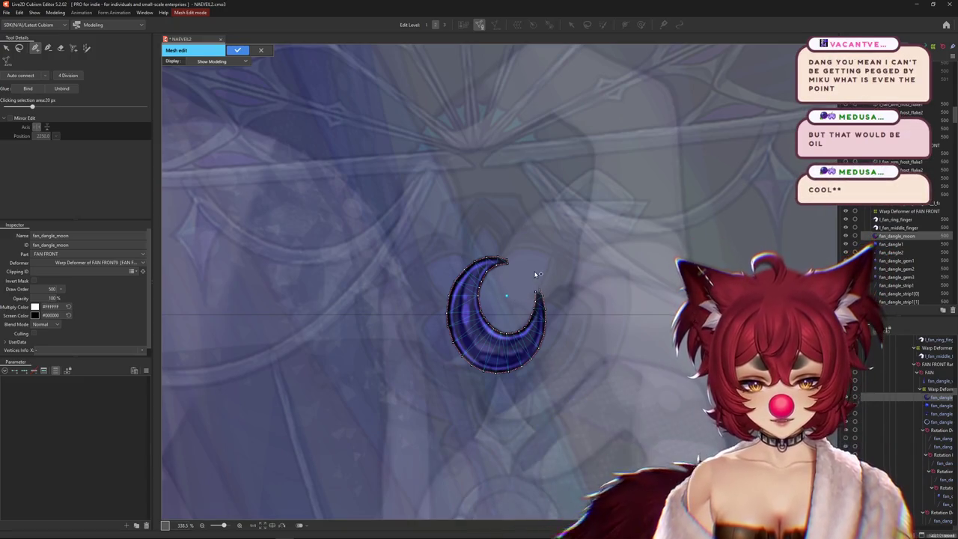
Place an outer ring of vertices around the moon from the right tip to the upper left
click(553, 282)
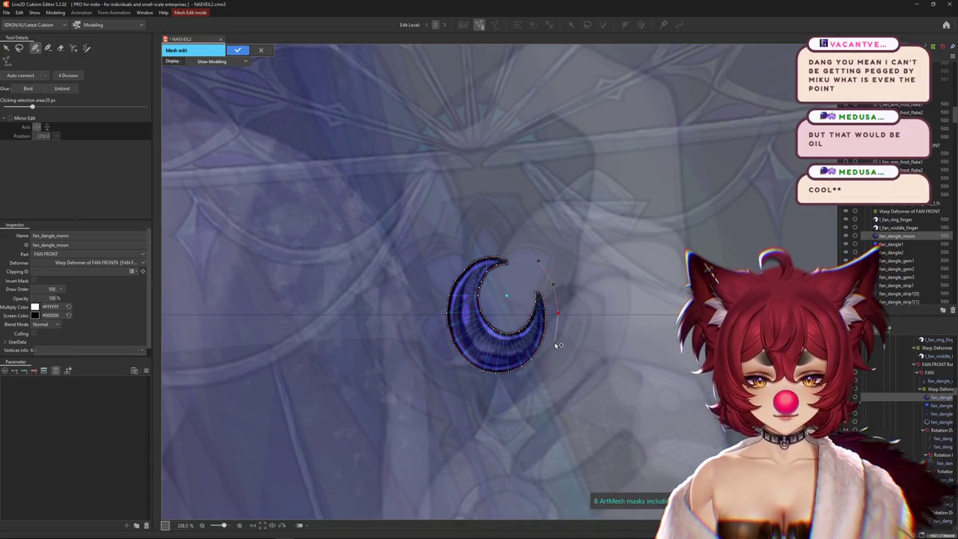
click(554, 342)
click(544, 364)
click(497, 386)
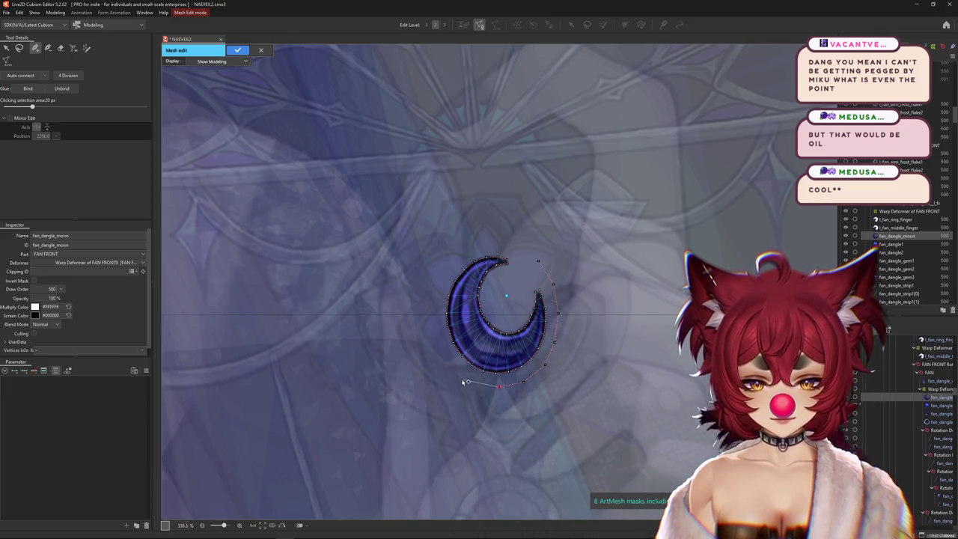
click(463, 380)
click(449, 362)
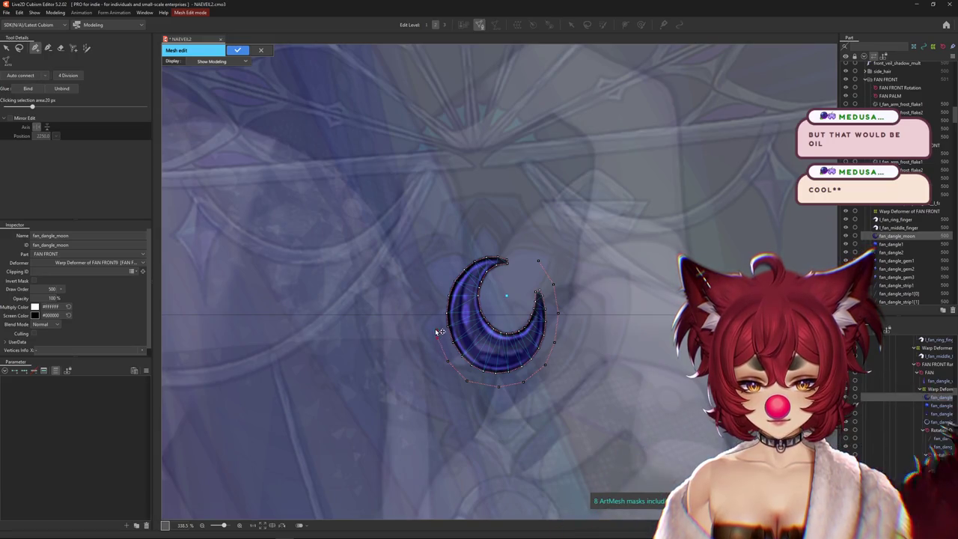
click(452, 263)
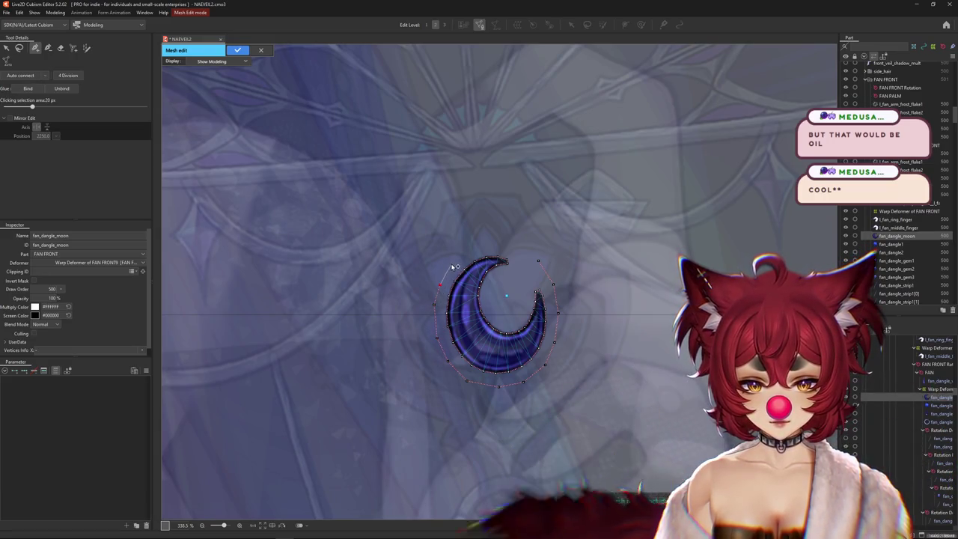
click(468, 251)
click(490, 246)
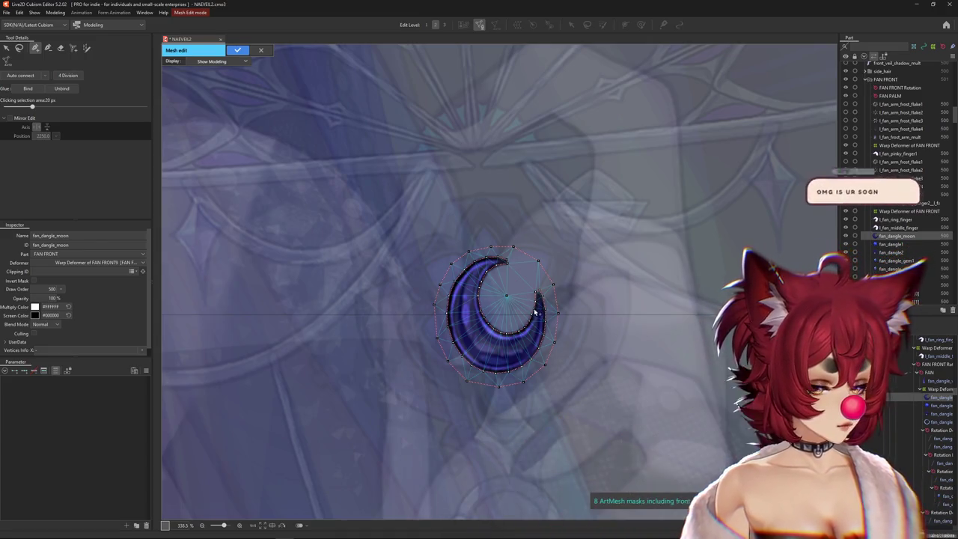
Add one more outer-ring point near the top and apply the moon mesh
scroll(541, 315, up, 5)
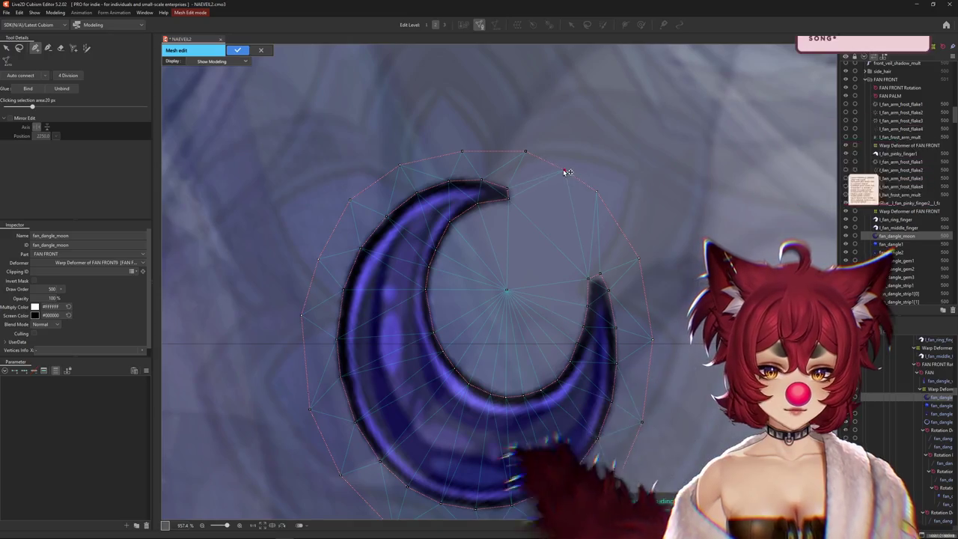
click(564, 169)
scroll(633, 230, down, 2)
scroll(616, 271, down, 5)
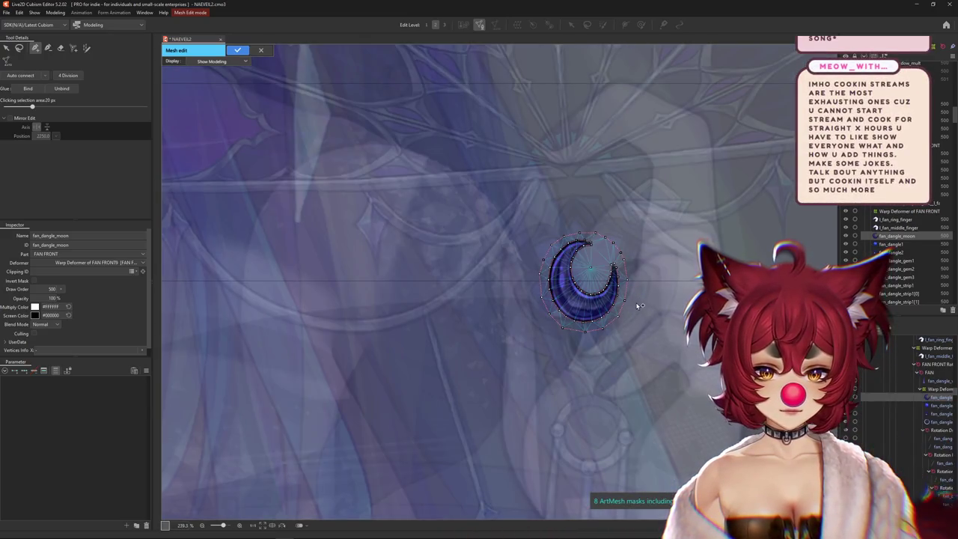
scroll(636, 300, up, 2)
key(Return)
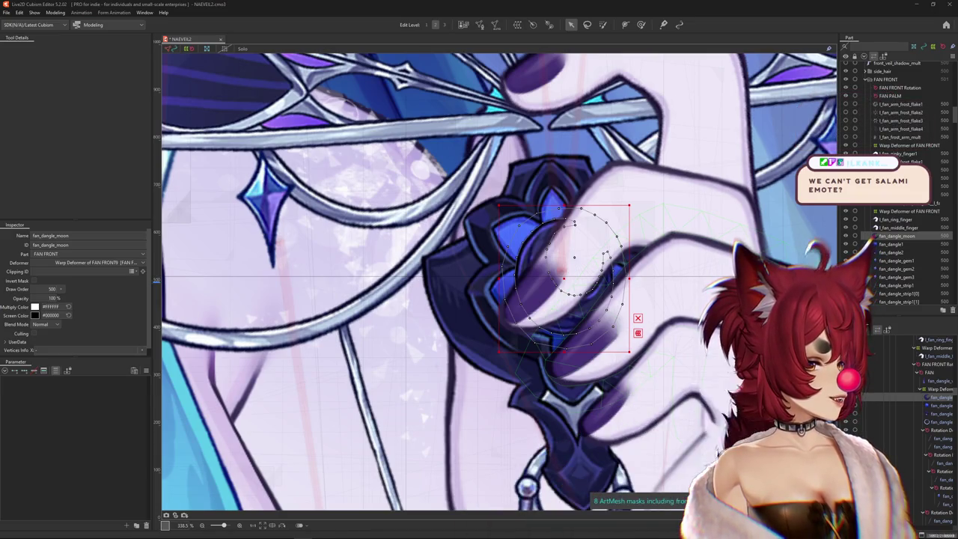
Move the Discord window across over the Live2D canvas
drag(896, 145, 486, 121)
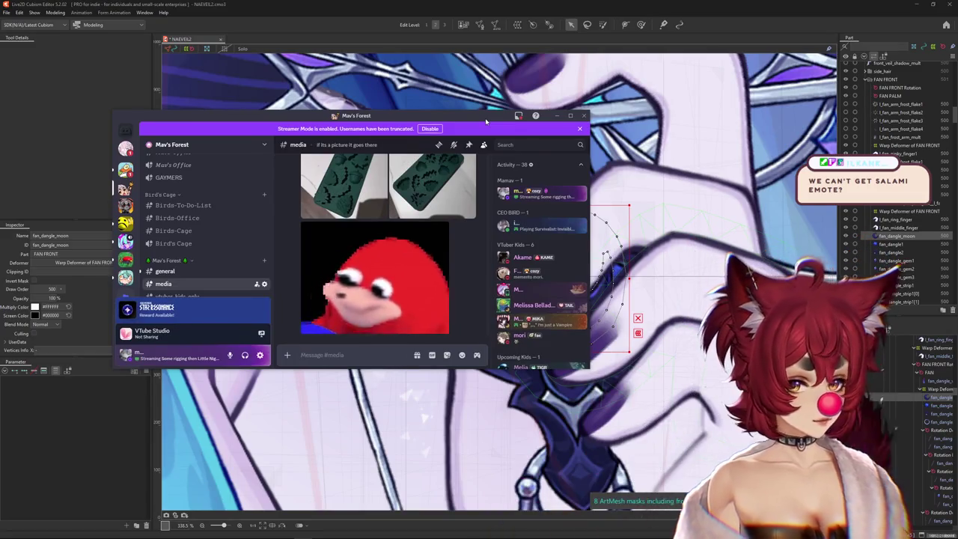
Move the Discord window off to the right edge of the screen
drag(486, 122, 957, 120)
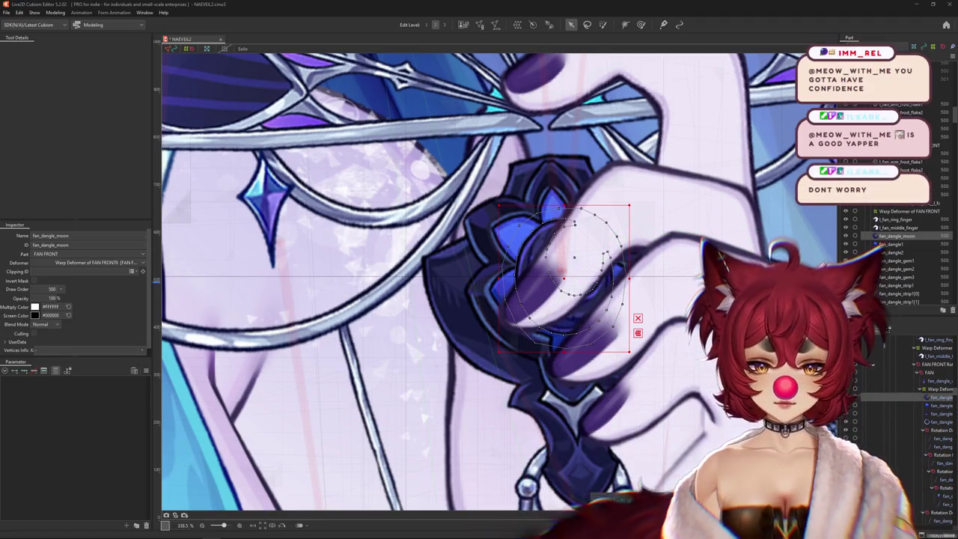
Select fan_dangle2 and enter Mesh Edit, zoomed in on the charm
click(450, 296)
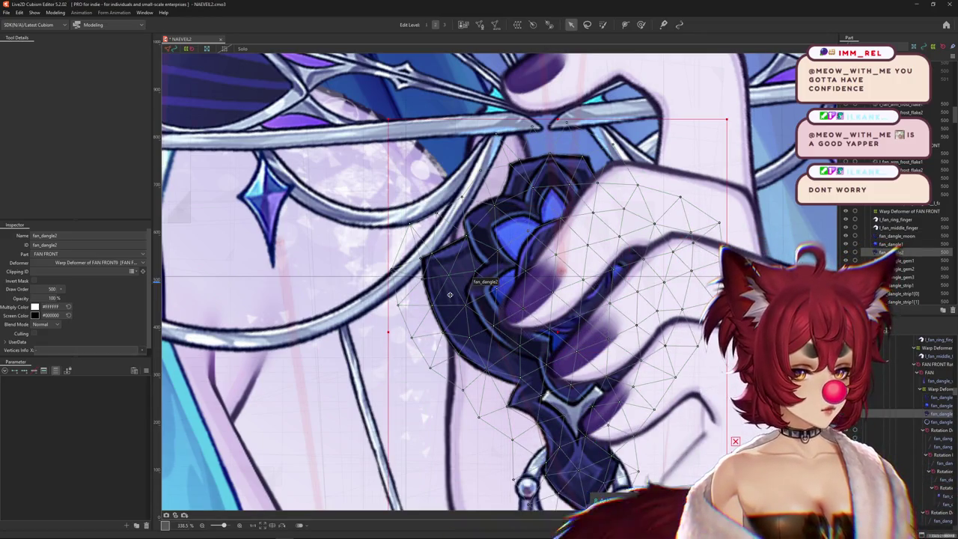
click(480, 26)
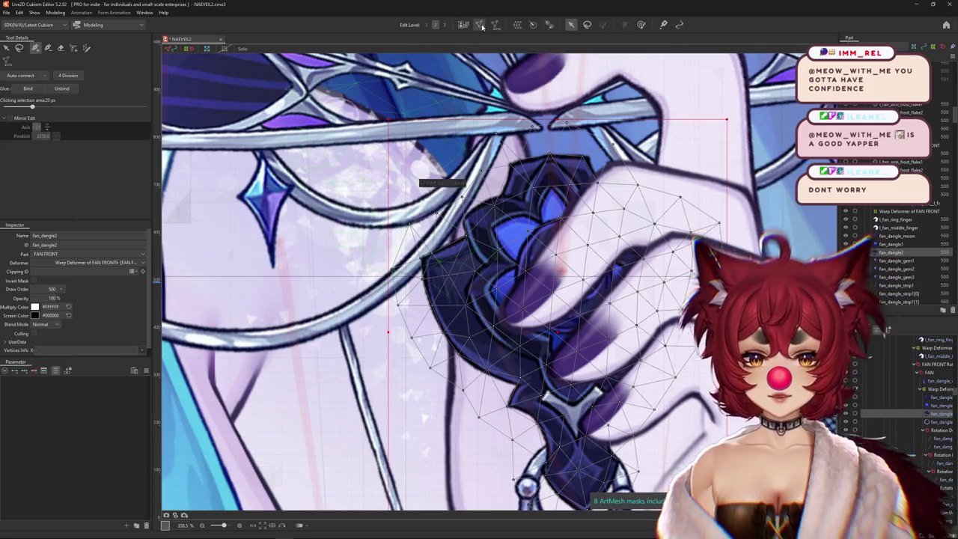
scroll(404, 278, up, 5)
scroll(419, 288, up, 3)
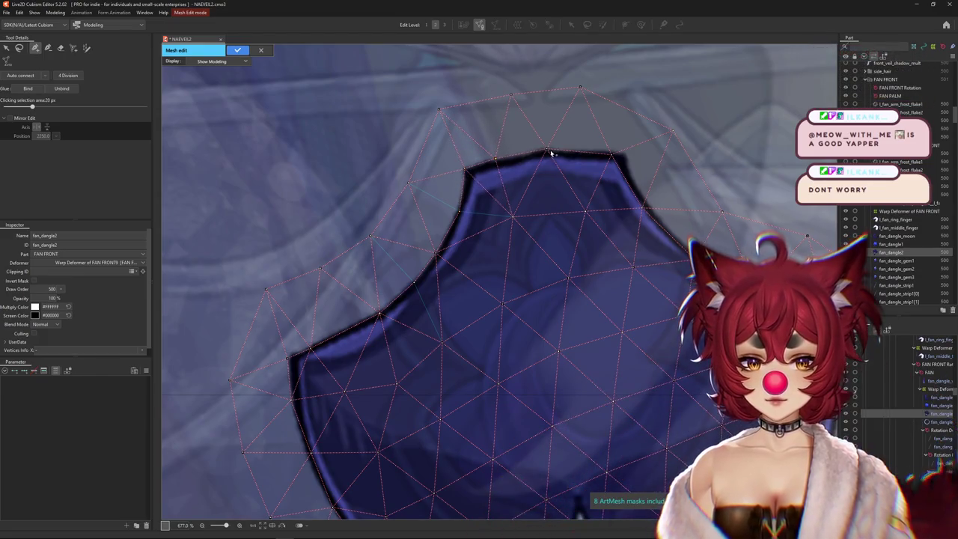
Check the vertices along the dangle's top and right edges against the outline
drag(550, 154, 500, 196)
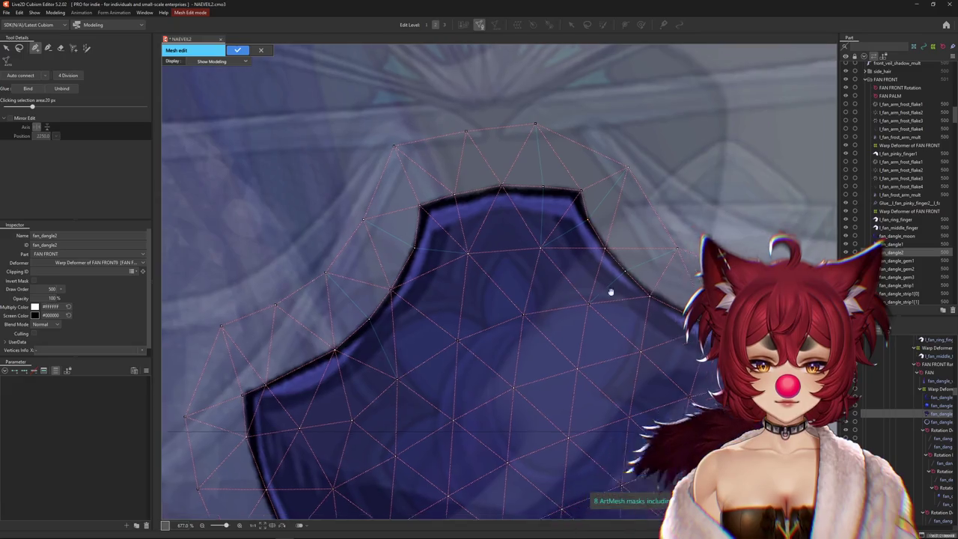
drag(609, 289, 556, 260)
click(557, 259)
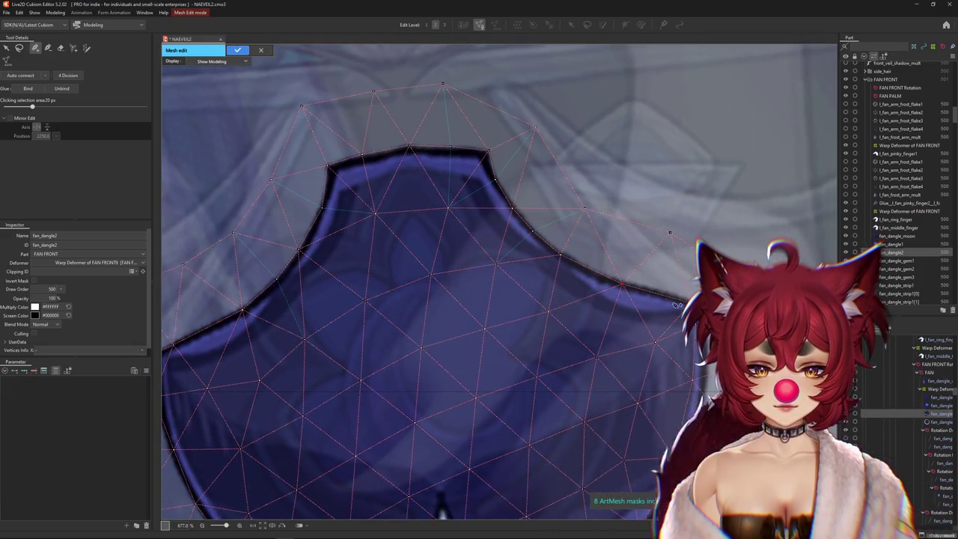
click(670, 348)
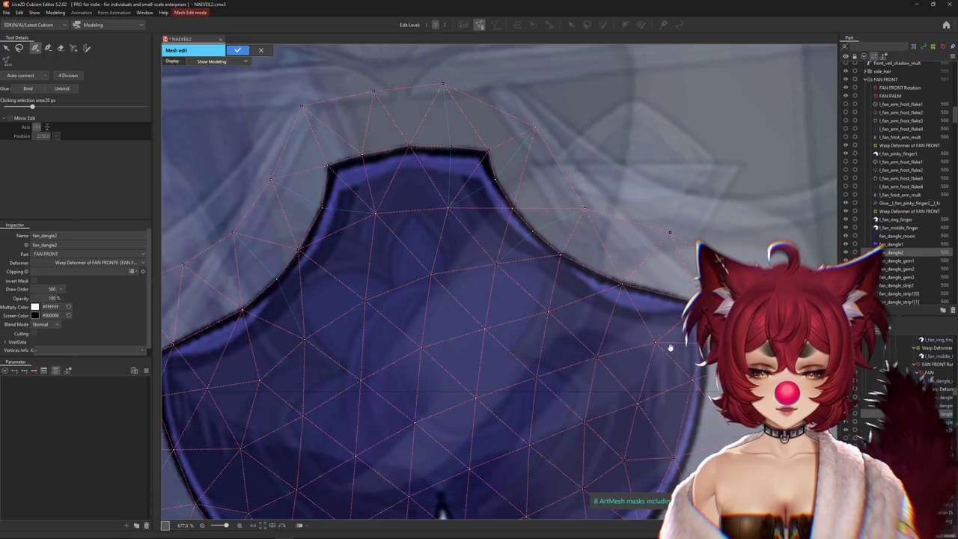
drag(671, 348, 592, 281)
click(585, 369)
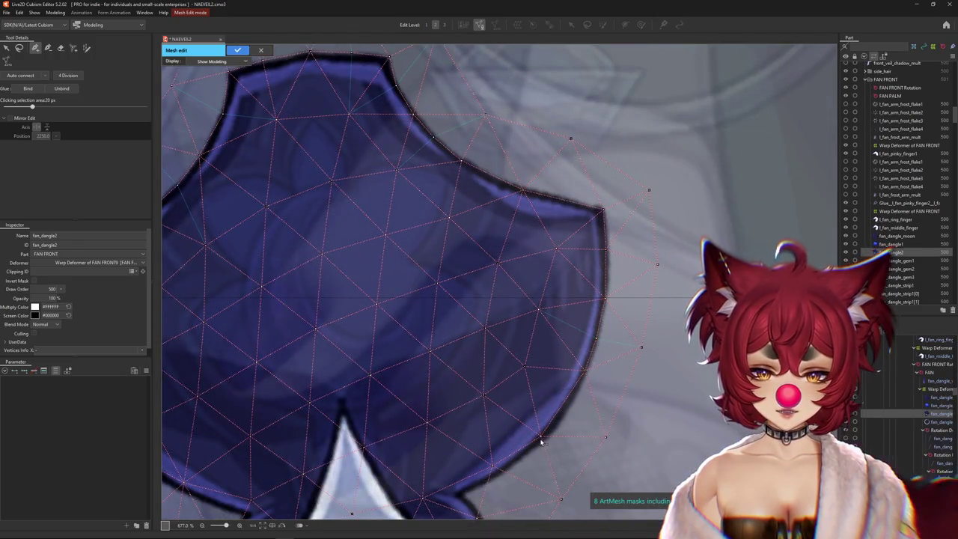
drag(509, 474, 611, 343)
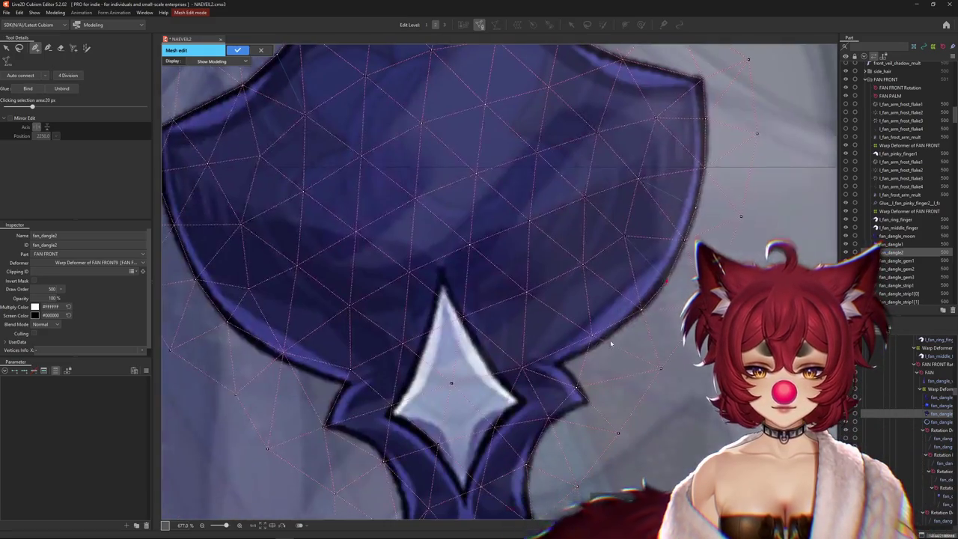
Nudge the left-edge and upper-left corner vertices down onto the dangle's outline
drag(289, 310, 396, 316)
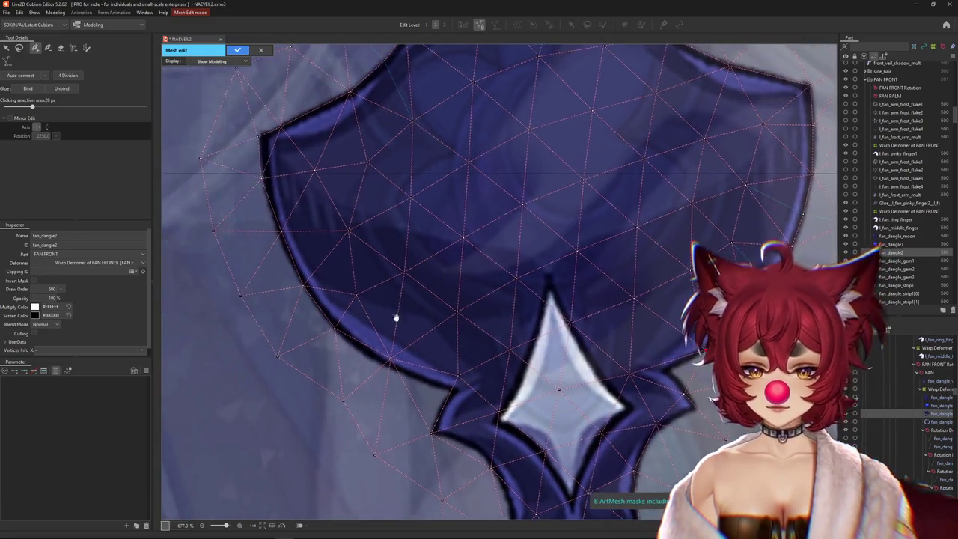
click(389, 359)
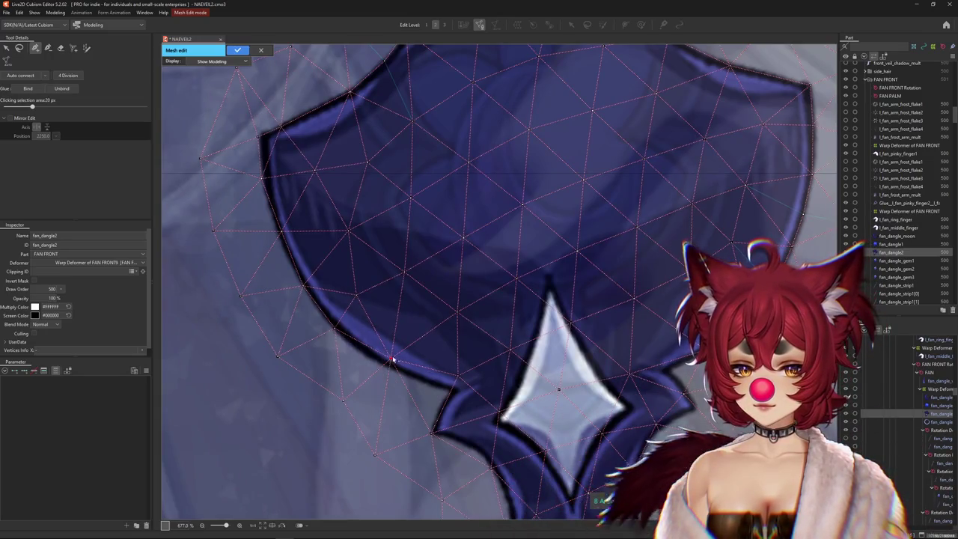
drag(393, 360, 389, 366)
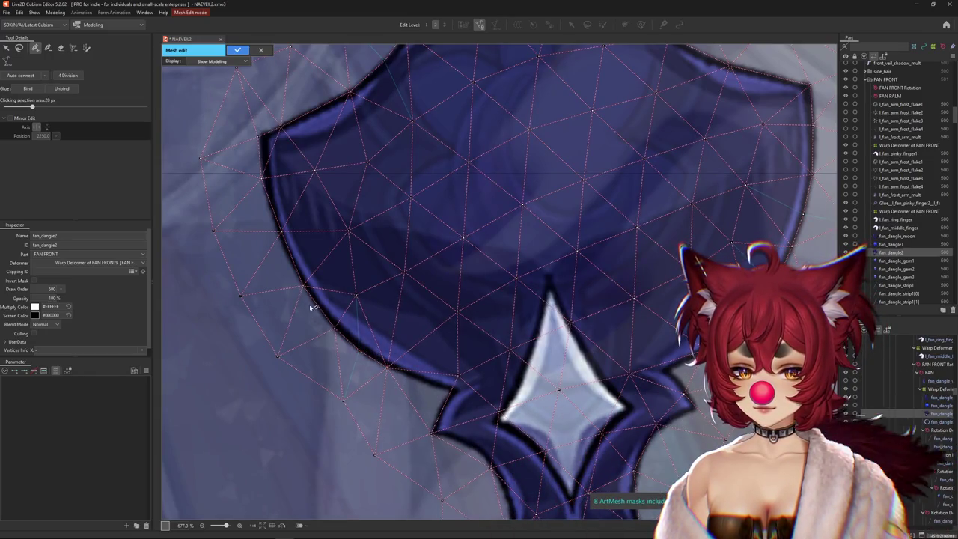
click(258, 134)
scroll(274, 257, up, 3)
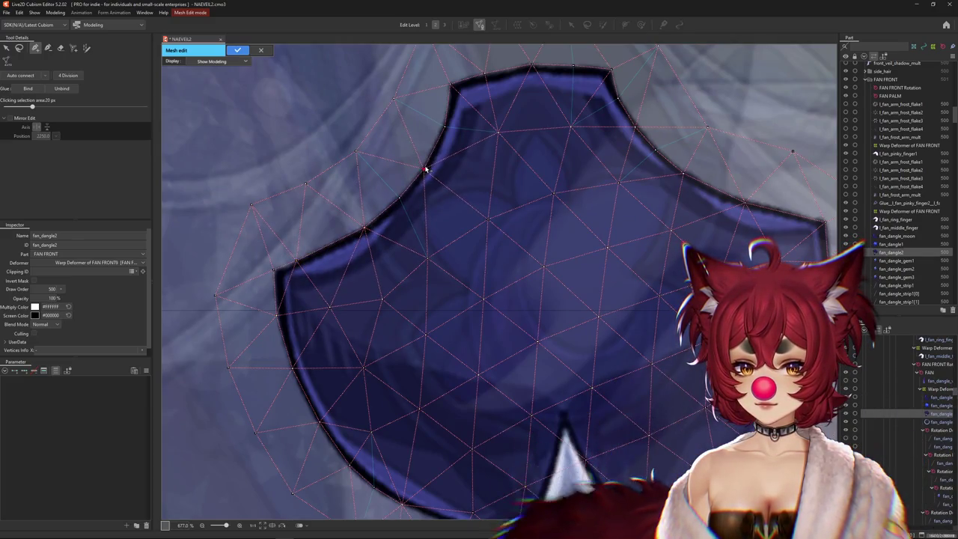
scroll(295, 245, up, 1)
scroll(296, 245, left, 1)
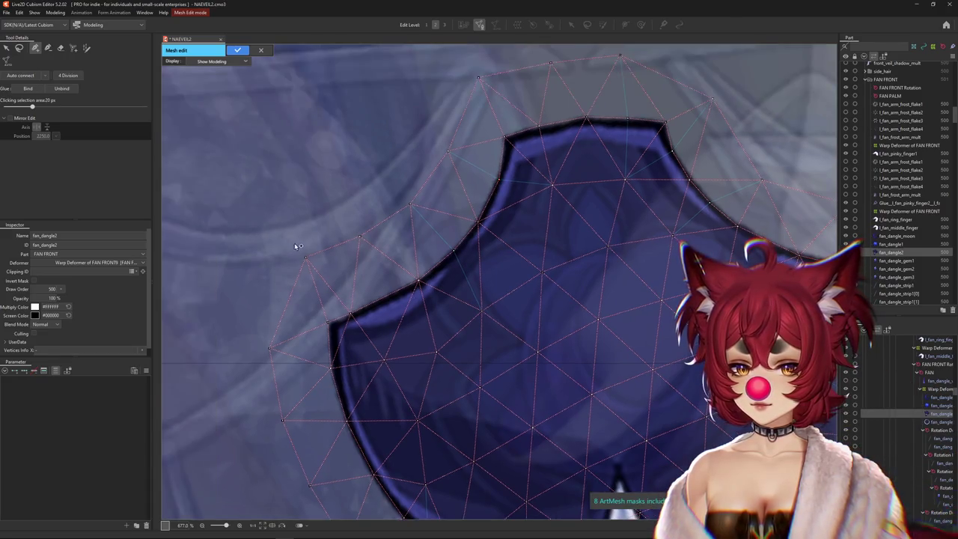
drag(305, 263, 299, 276)
click(271, 344)
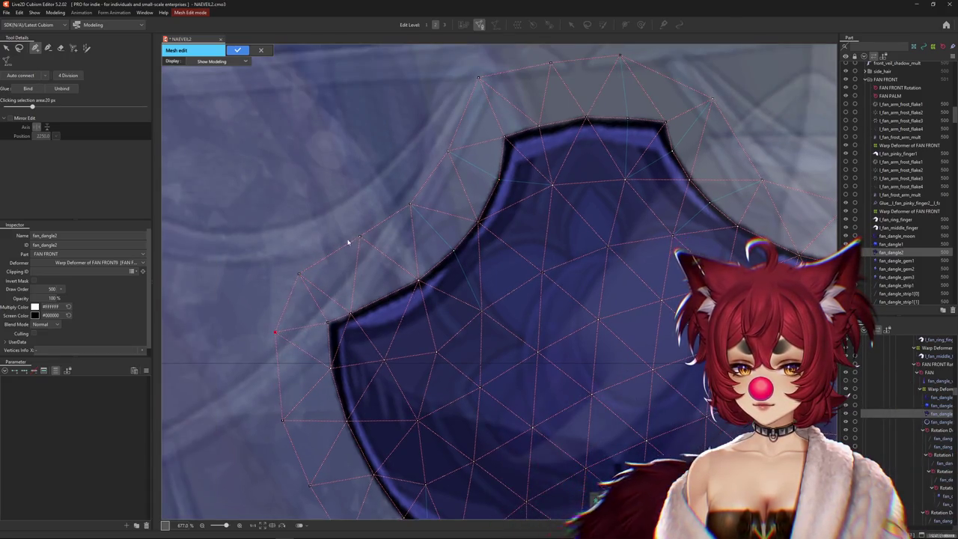
drag(366, 251, 368, 255)
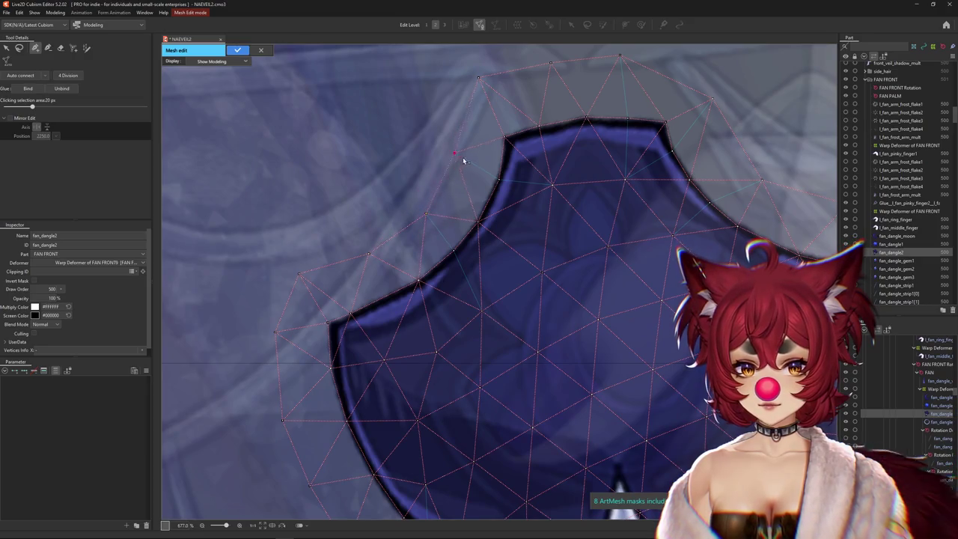
Even out the outer ring above the dangle and push the right-shoulder vertex onto its edge
drag(454, 153, 467, 158)
drag(478, 76, 482, 98)
drag(551, 64, 555, 70)
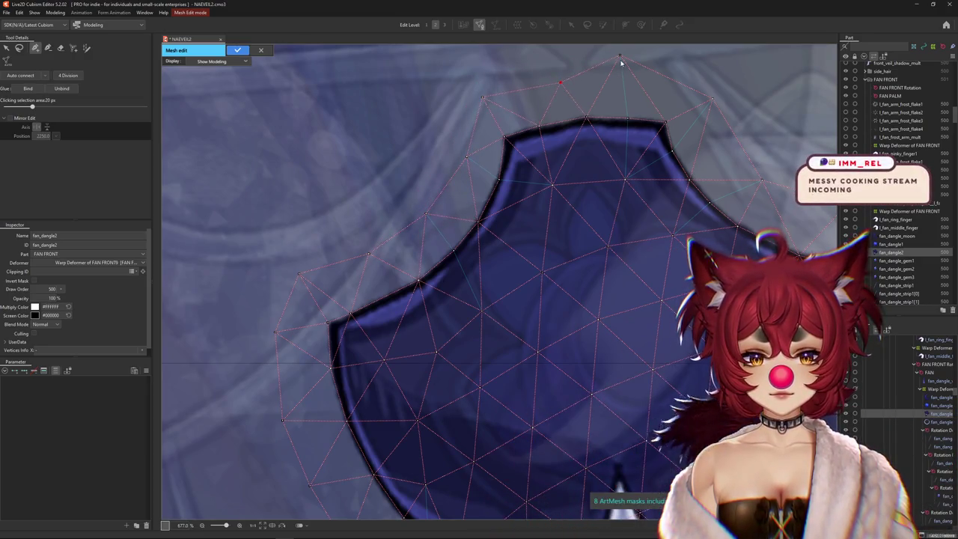
drag(620, 62, 629, 83)
drag(711, 114, 577, 147)
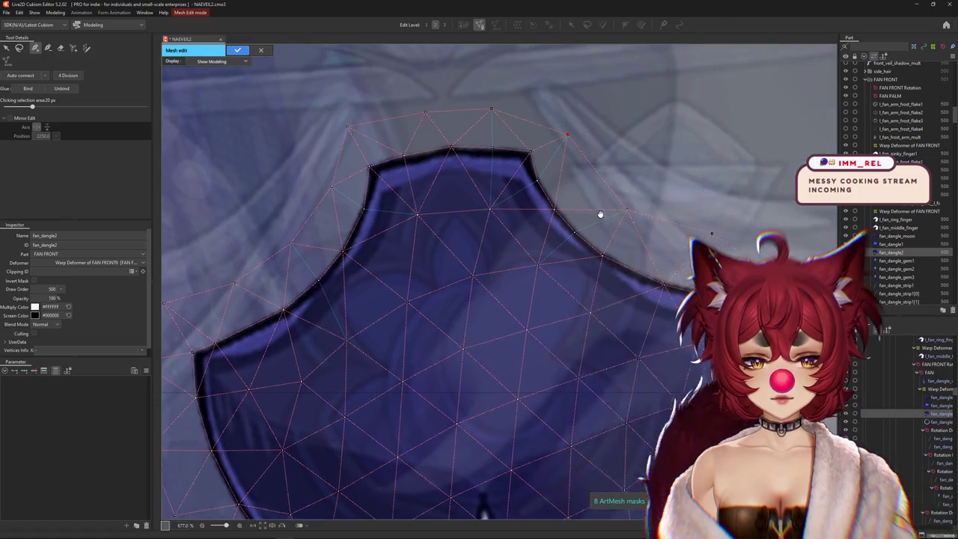
mouse_move(602, 205)
mouse_down()
mouse_move(617, 211)
mouse_move(565, 245)
mouse_up()
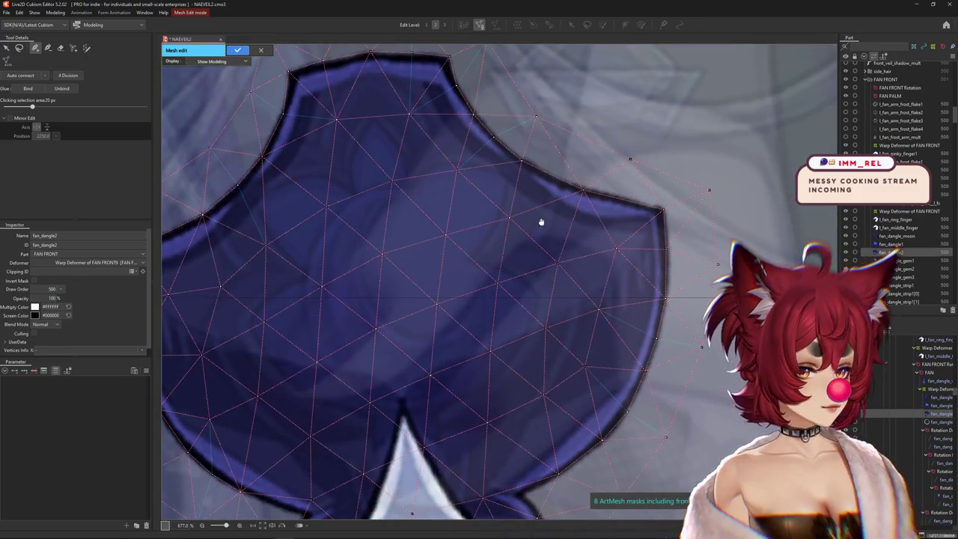
scroll(565, 254, down, 3)
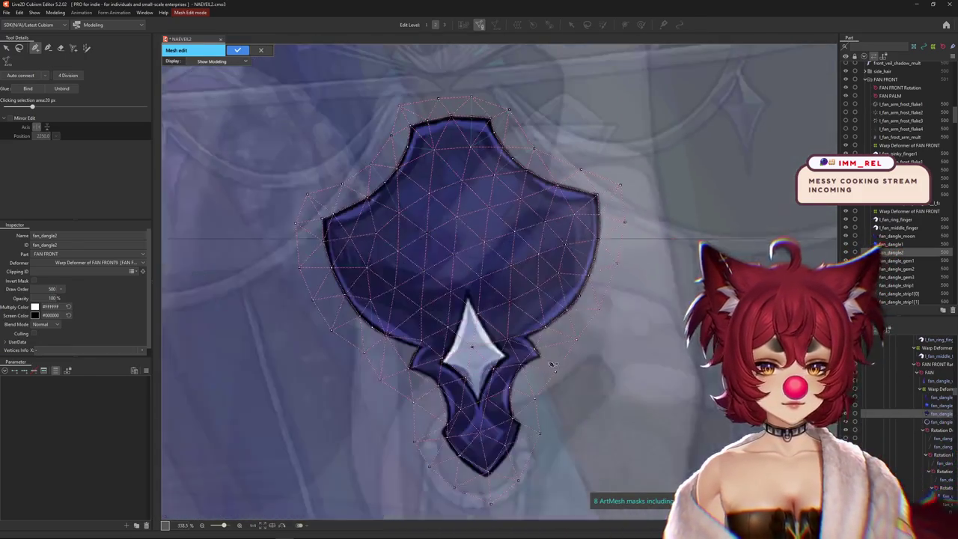
Nudge the vertex below the notch beside the star left onto the outline
scroll(567, 277, up, 1)
scroll(569, 290, up, 1)
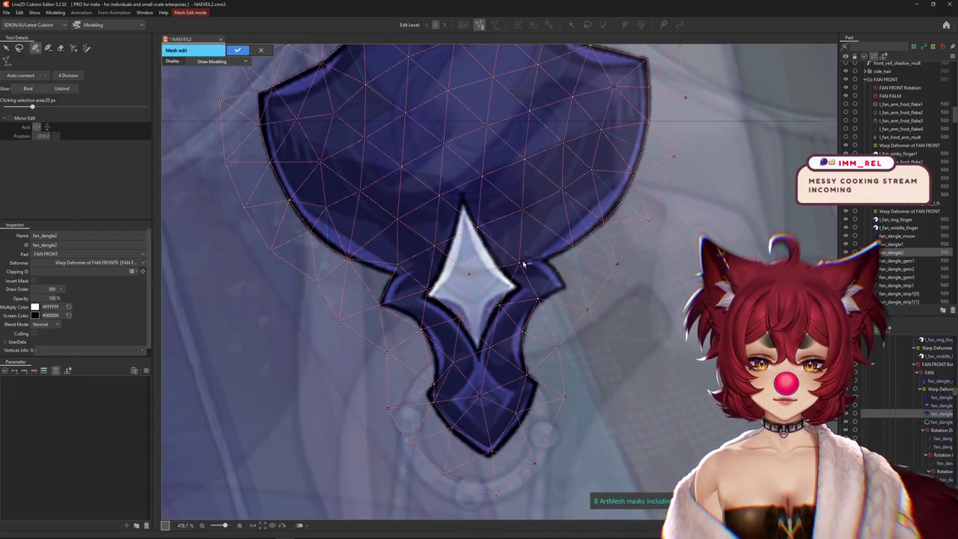
scroll(524, 264, up, 2)
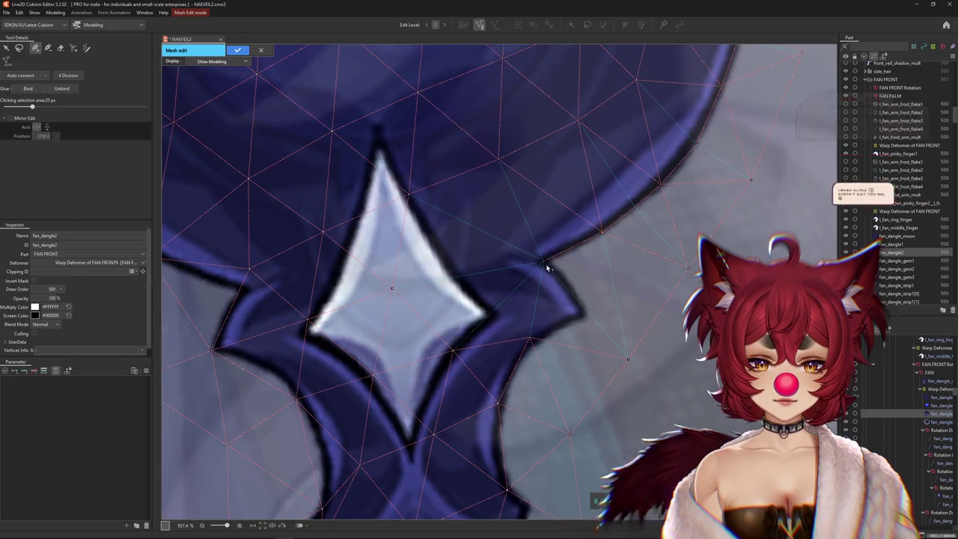
click(544, 262)
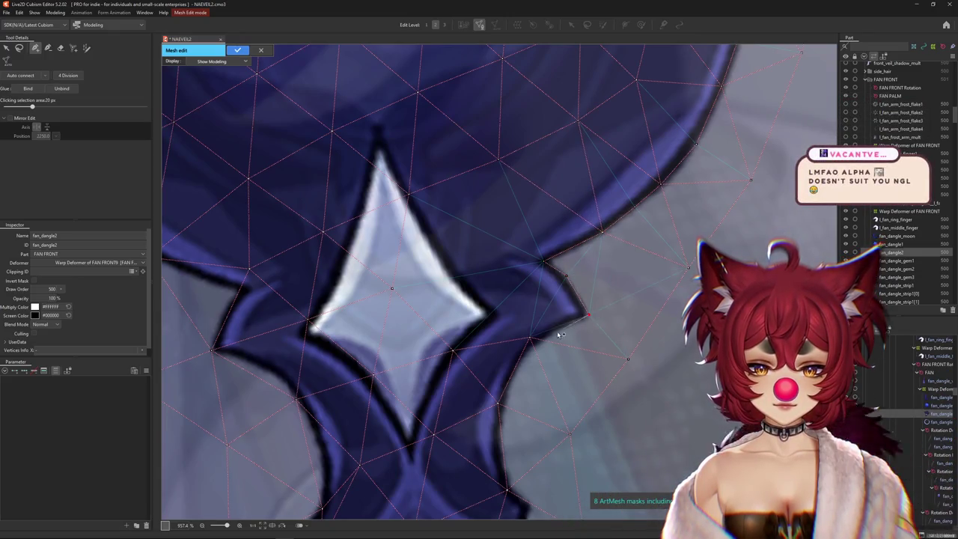
click(533, 342)
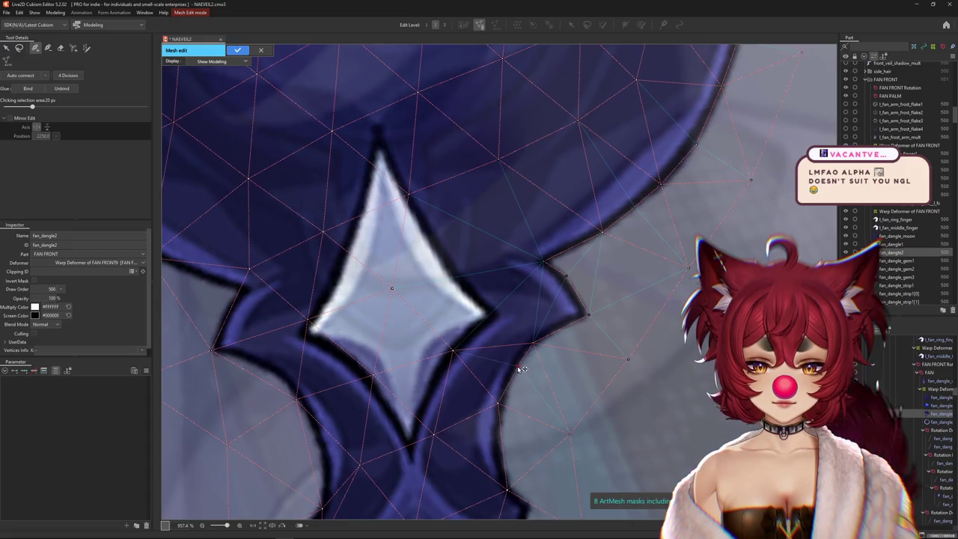
drag(521, 369, 515, 367)
scroll(497, 425, down, 2)
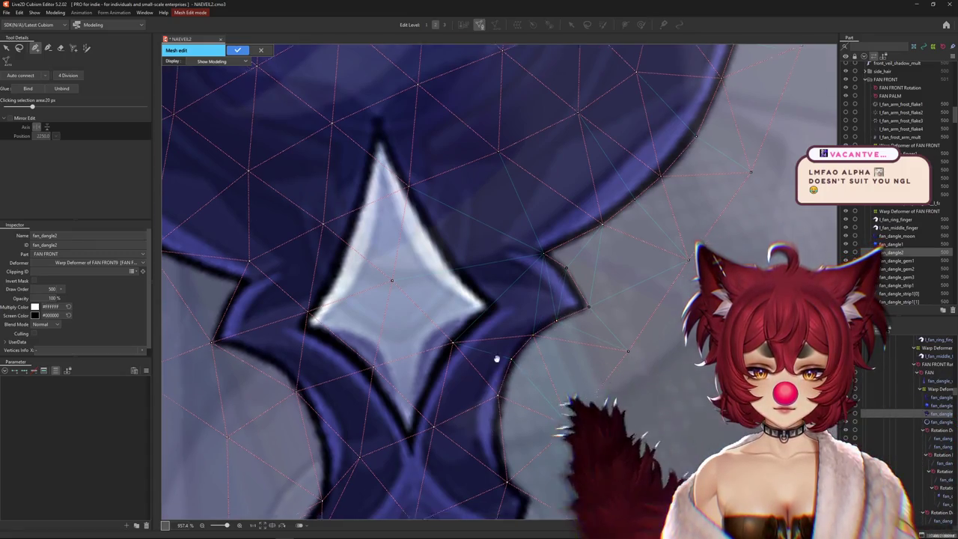
scroll(516, 254, up, 2)
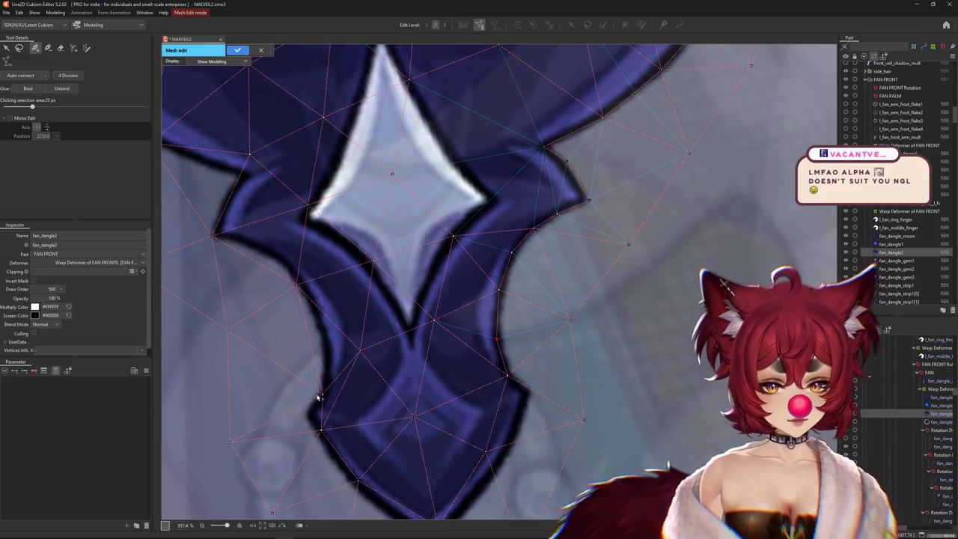
Add vertices on fan_dangle2's left outline and in its notch
click(316, 351)
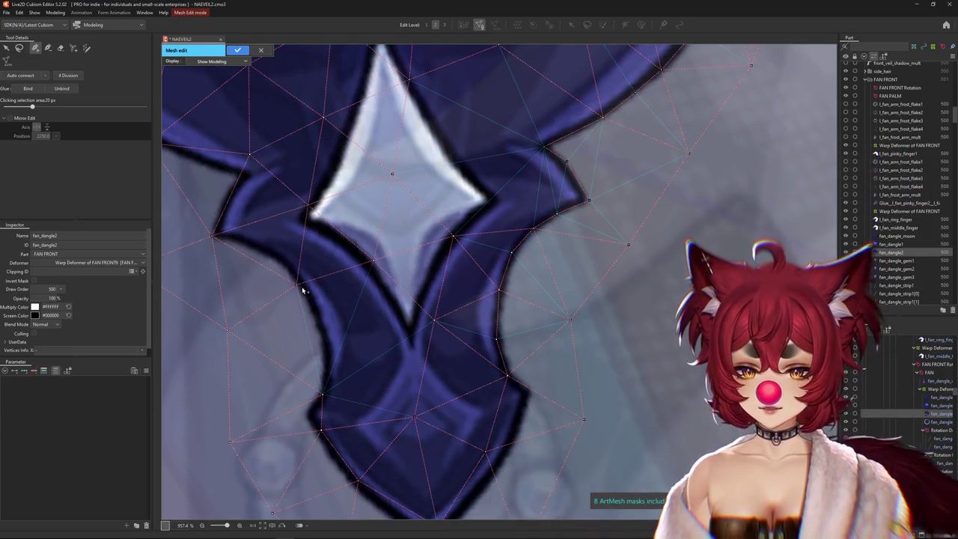
click(330, 362)
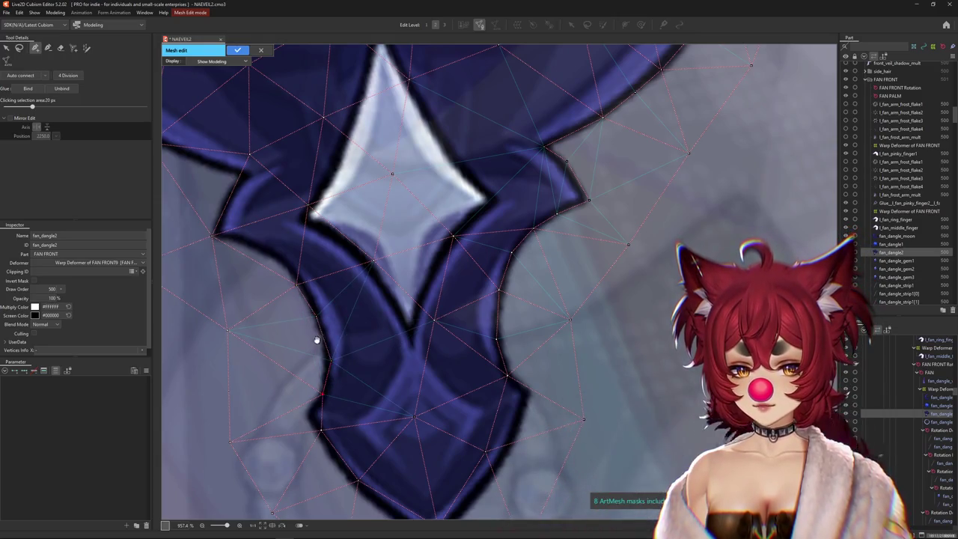
drag(316, 341, 471, 474)
click(425, 402)
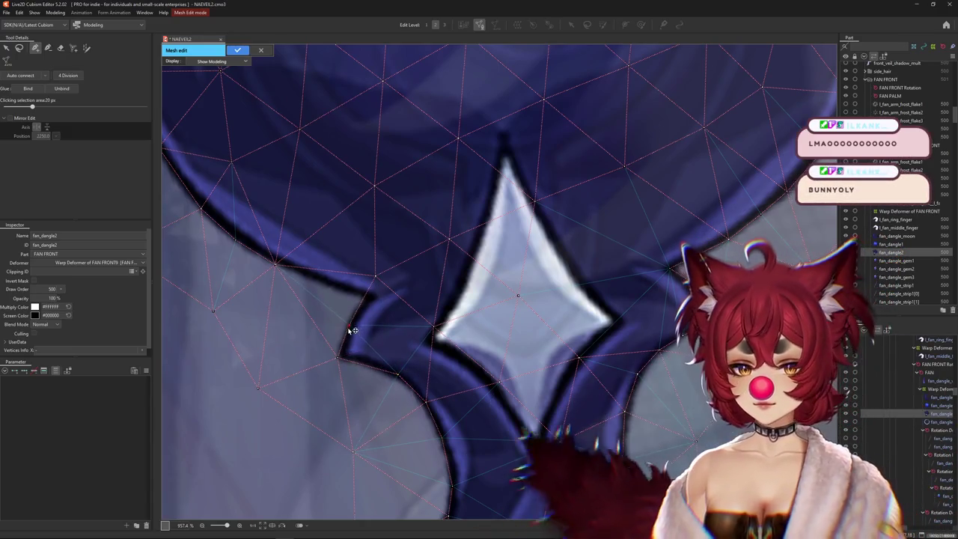
click(372, 298)
Add two connected vertices further along the outline and reselect the lower one
scroll(350, 314, up, 2)
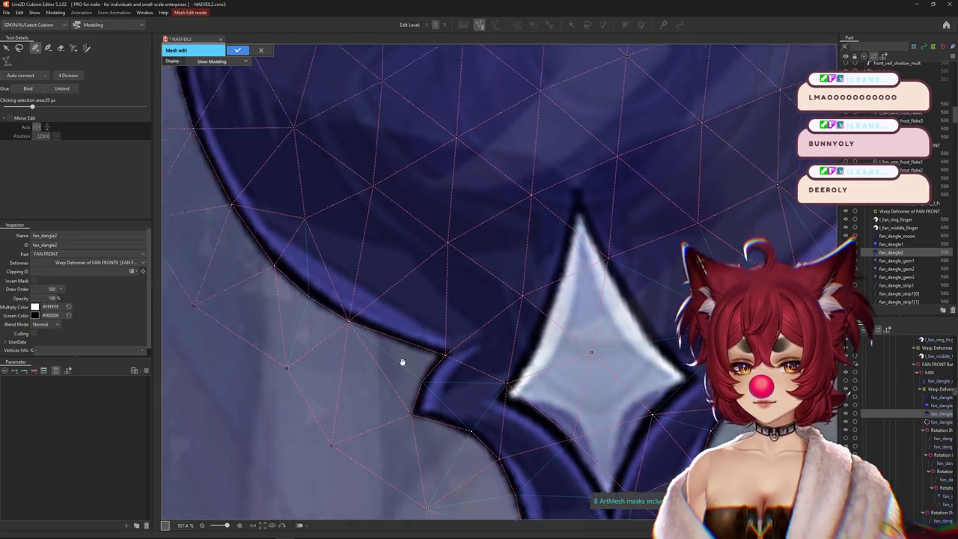
scroll(367, 336, down, 5)
scroll(397, 337, up, 1)
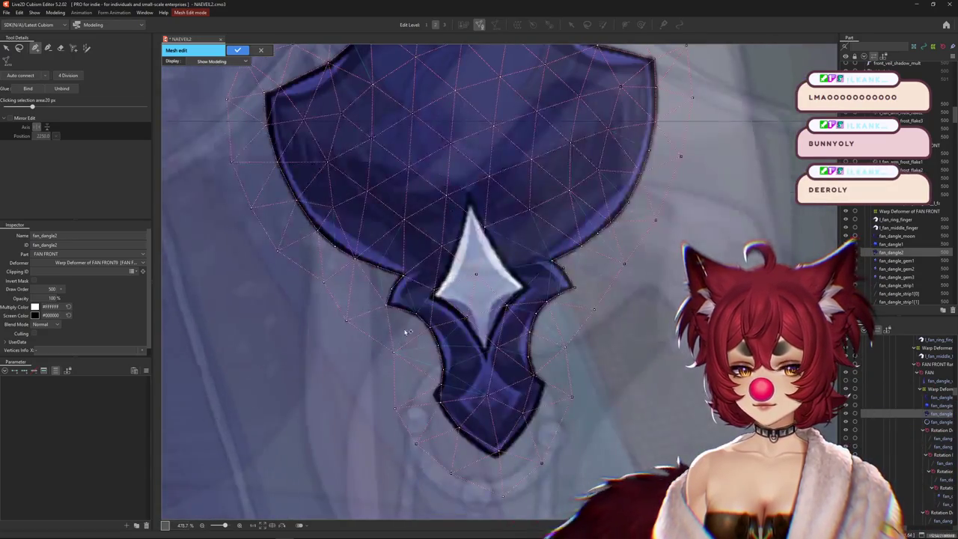
scroll(407, 314, up, 4)
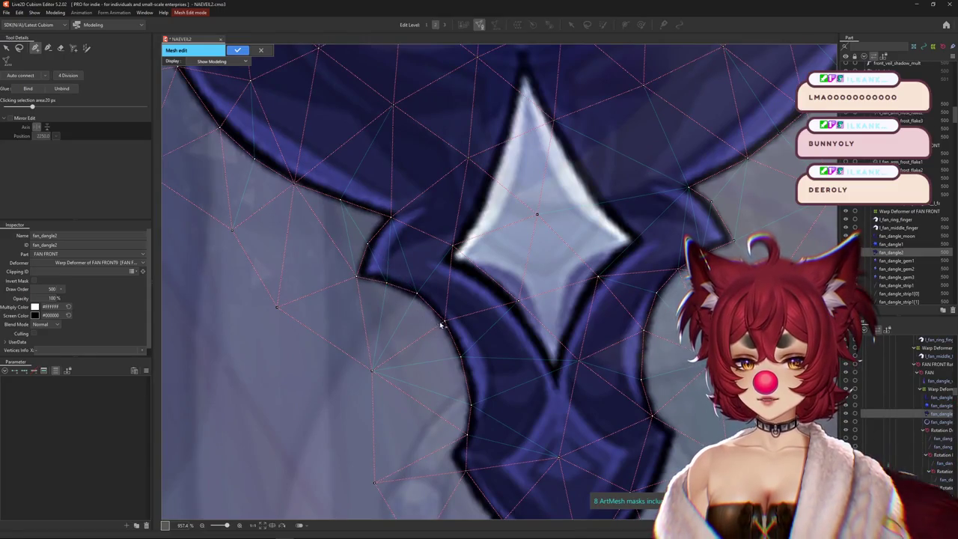
scroll(453, 314, down, 1)
scroll(467, 318, up, 1)
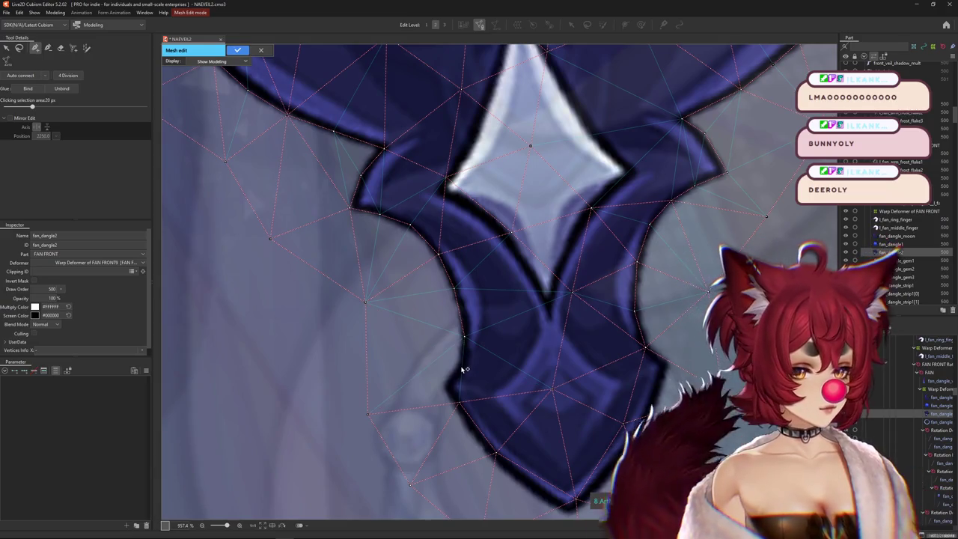
scroll(458, 370, up, 1)
scroll(464, 359, up, 1)
scroll(478, 254, up, 1)
drag(475, 290, 485, 346)
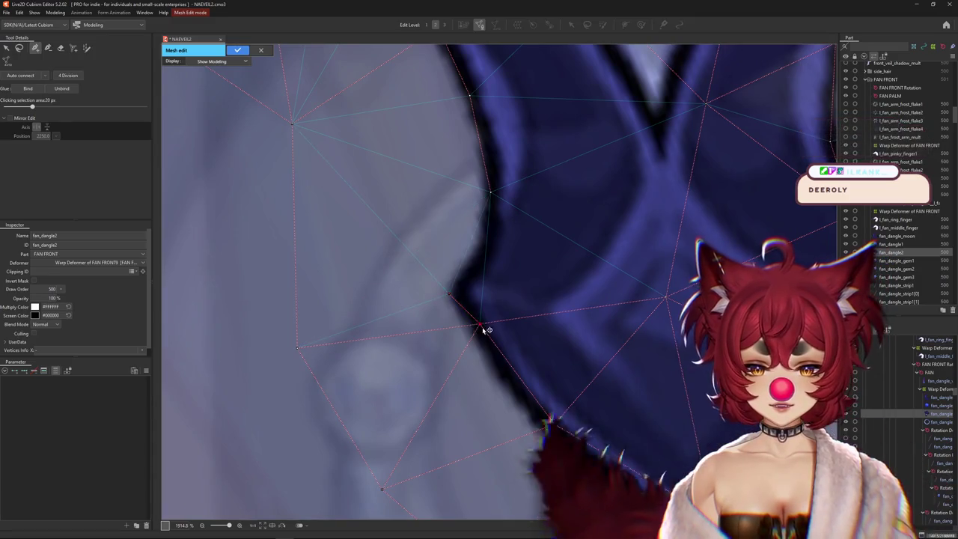
drag(457, 294, 453, 360)
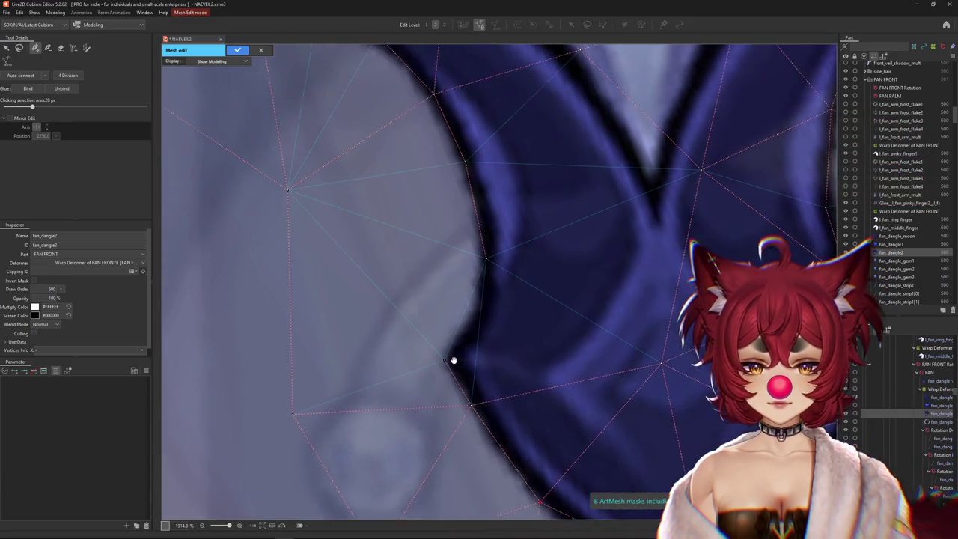
click(475, 329)
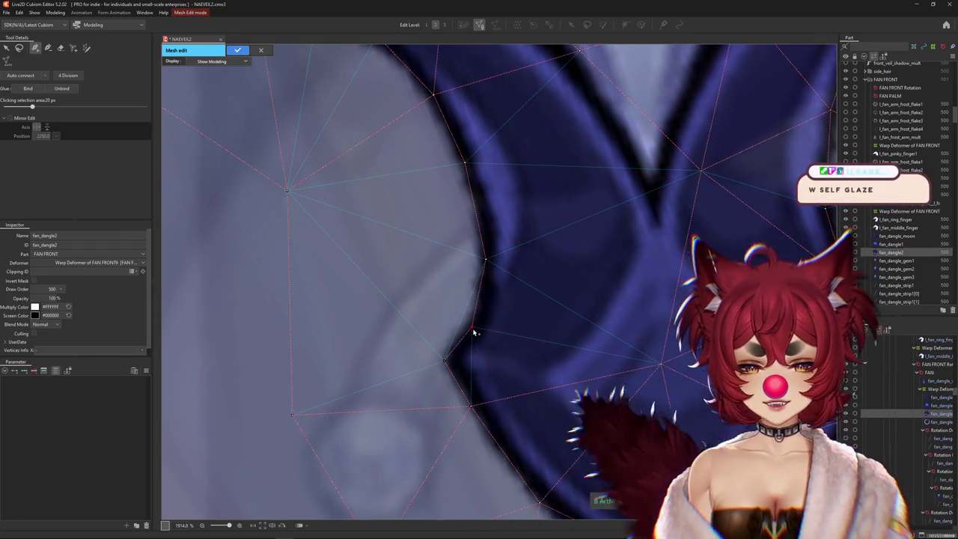
click(480, 303)
click(473, 327)
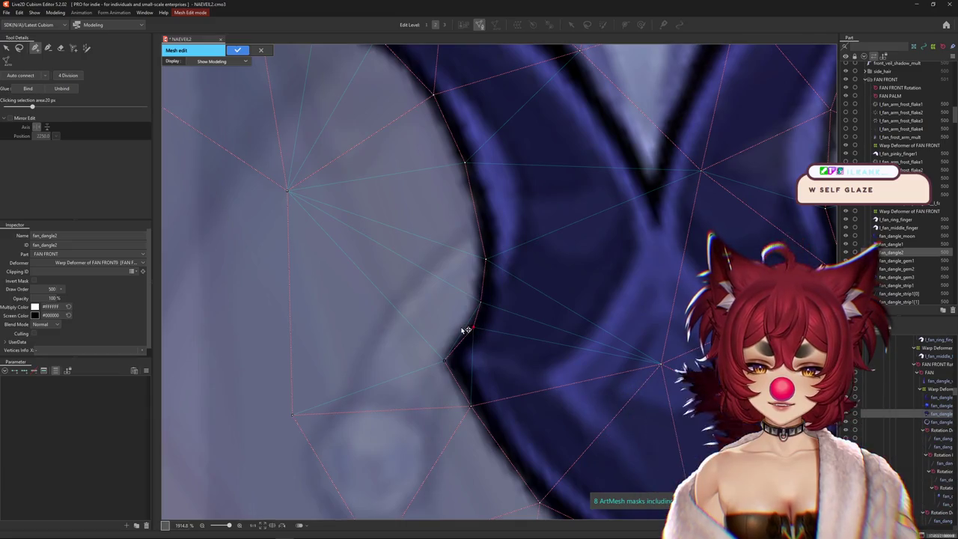
scroll(476, 342, down, 3)
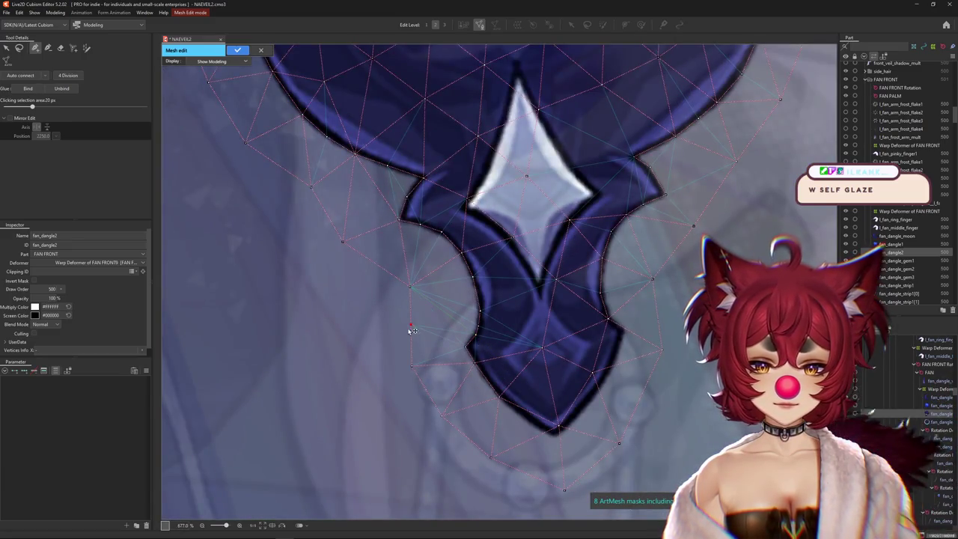
Starting from the bottom tip vertex, add two vertices beside the star gem along the dangle's edge
scroll(413, 330, up, 4)
scroll(449, 351, down, 1)
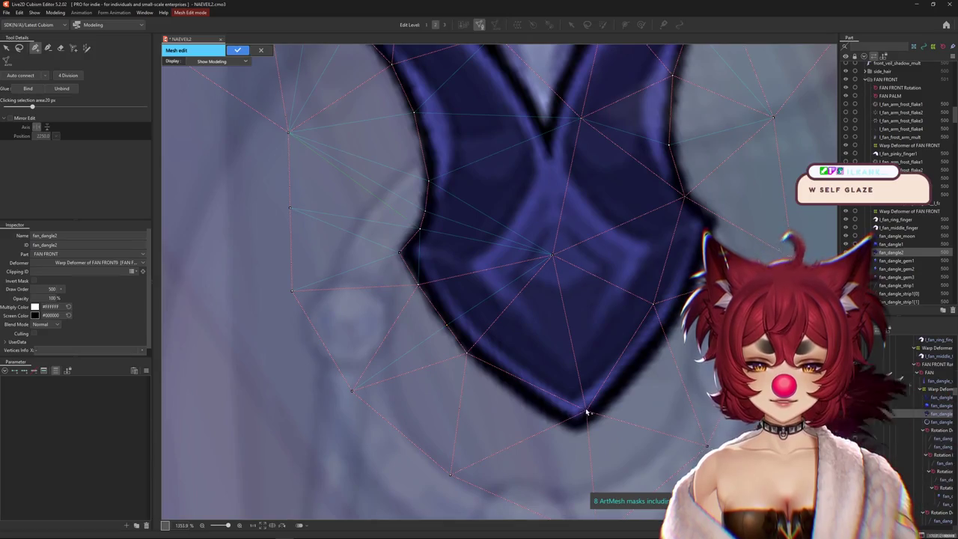
scroll(573, 427, up, 2)
scroll(445, 327, down, 2)
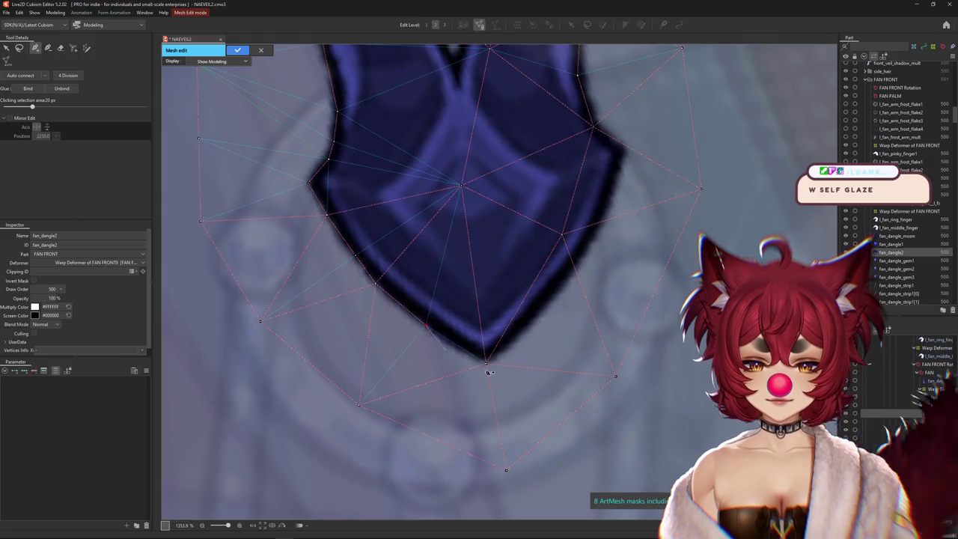
click(487, 364)
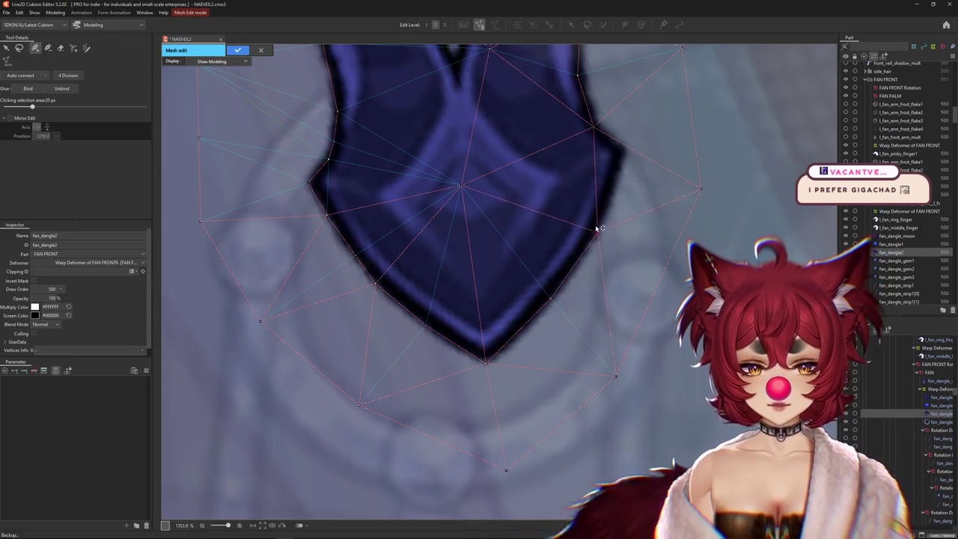
scroll(593, 224, up, 3)
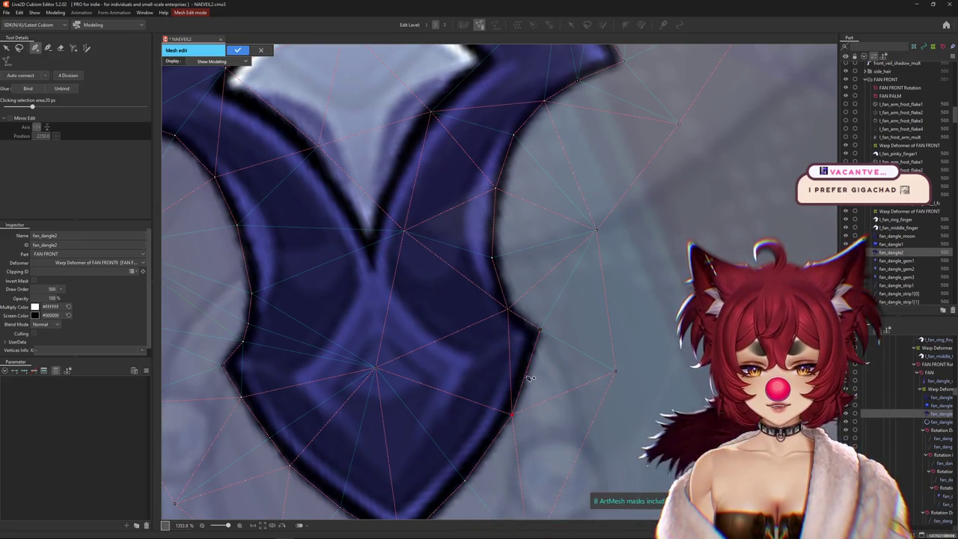
scroll(502, 379, down, 3)
scroll(500, 374, up, 1)
scroll(494, 364, down, 1)
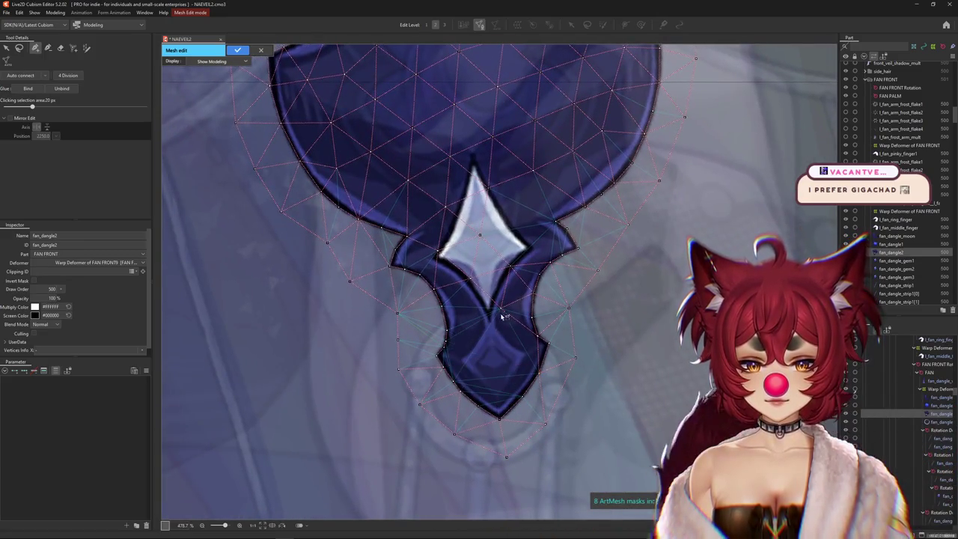
scroll(490, 269, up, 1)
scroll(483, 236, down, 1)
scroll(464, 166, up, 1)
scroll(454, 202, down, 1)
scroll(490, 284, up, 3)
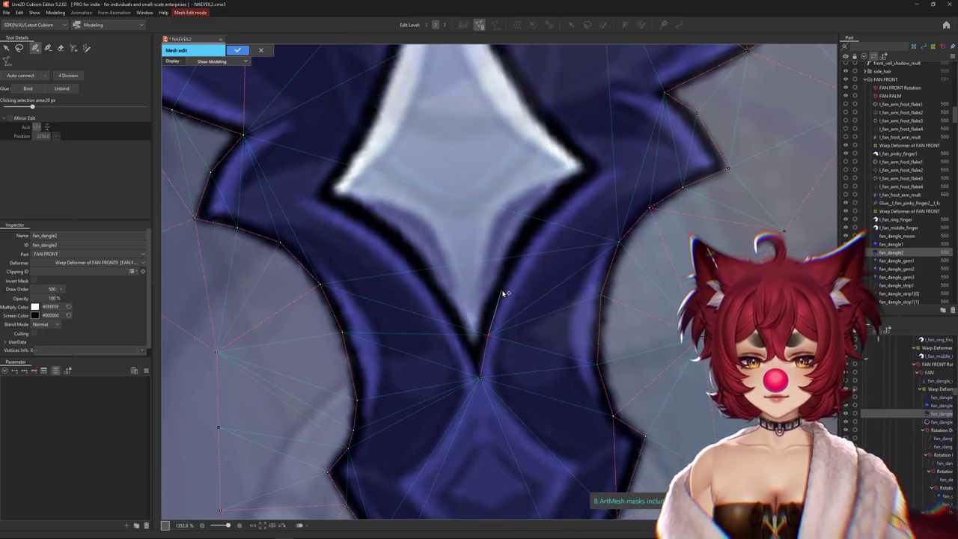
click(524, 247)
click(597, 171)
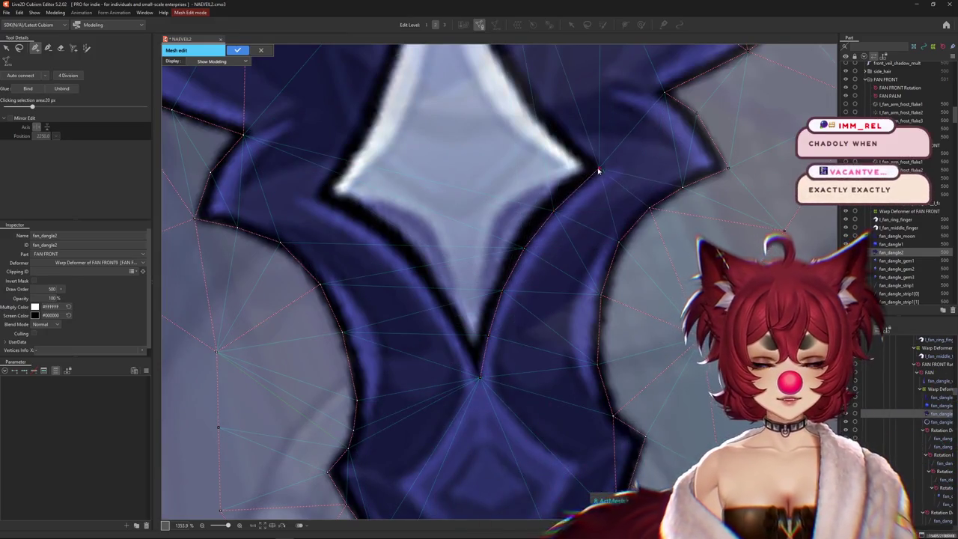
Continue from an outline vertex, chaining new vertices down the inner outline to the notch below the star
drag(557, 245, 581, 256)
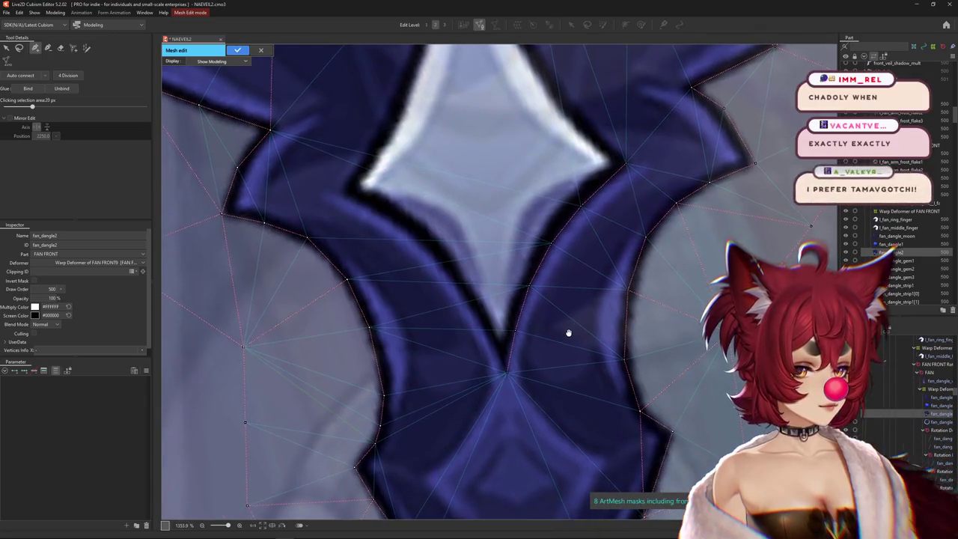
drag(571, 364, 586, 336)
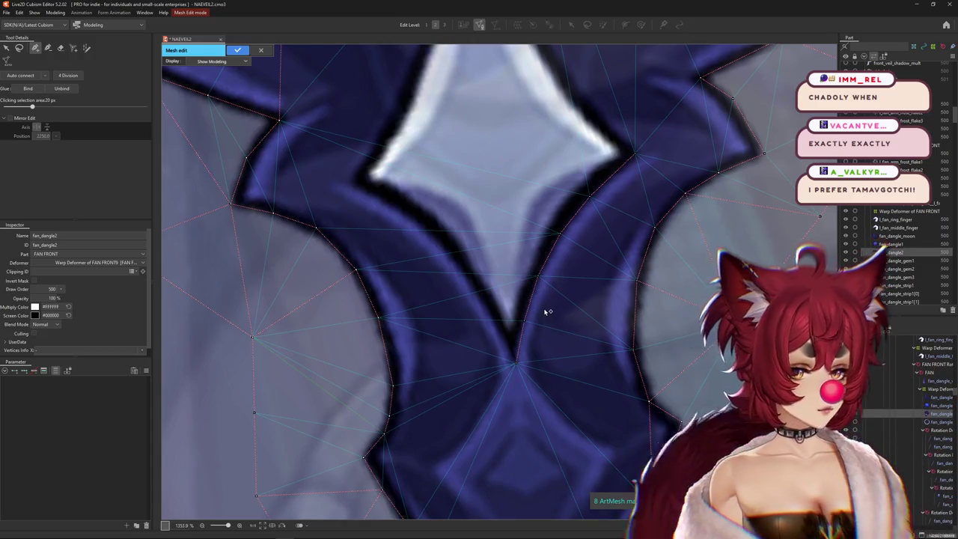
drag(560, 229, 579, 328)
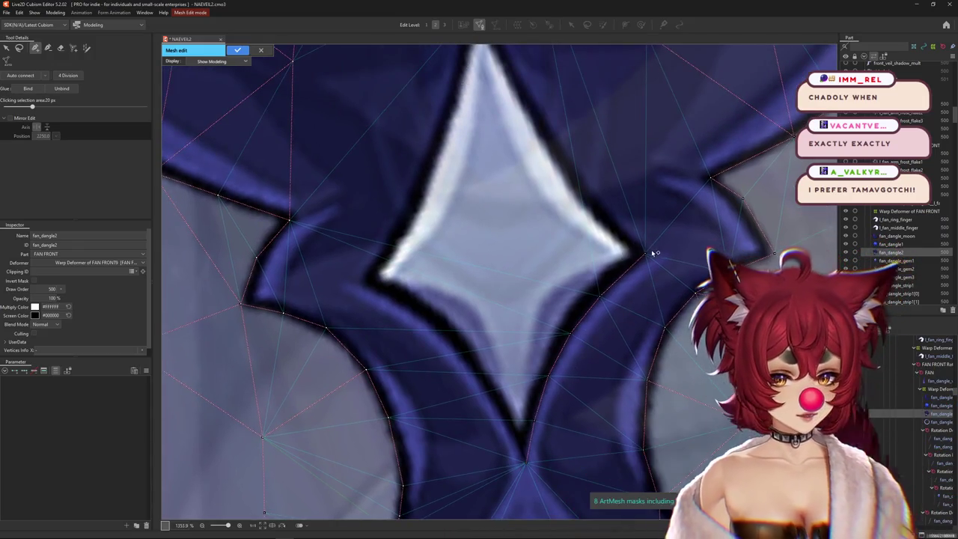
click(644, 255)
click(396, 299)
click(491, 390)
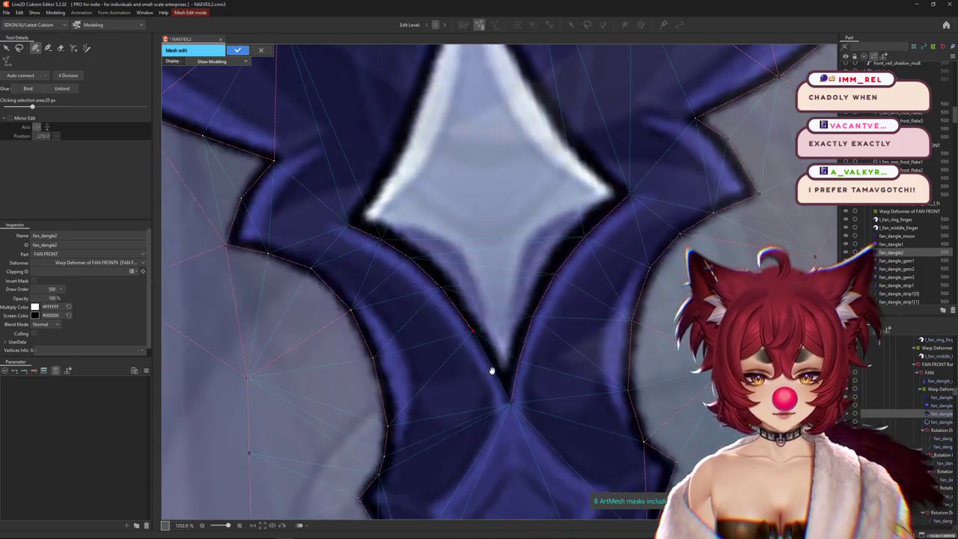
click(510, 404)
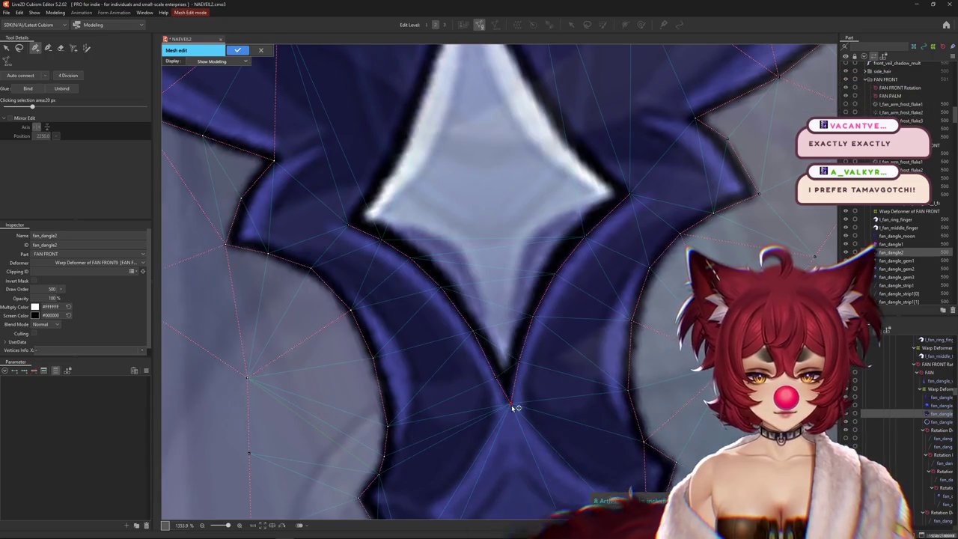
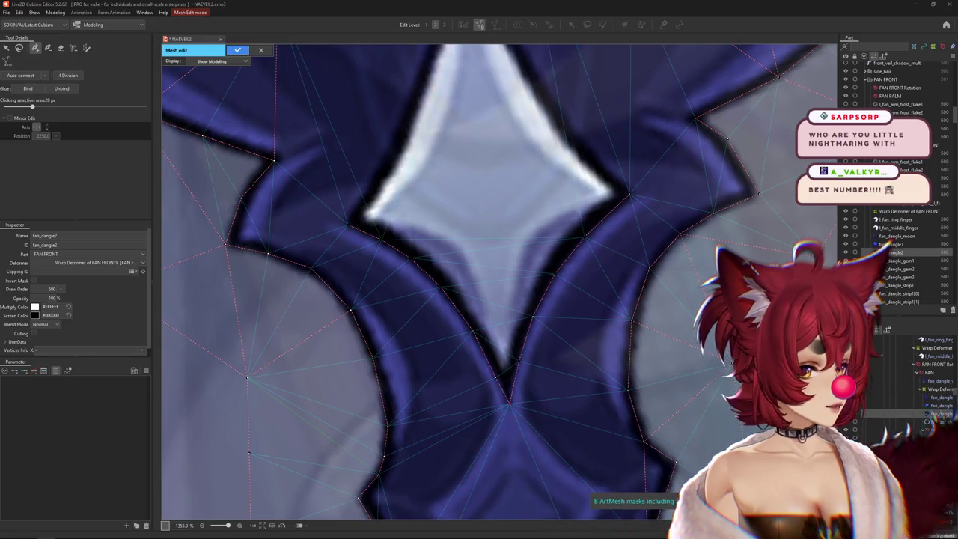
Add a vertex along the diamond gem's outline on fan_dangle2, then apply the mesh
scroll(589, 255, down, 2)
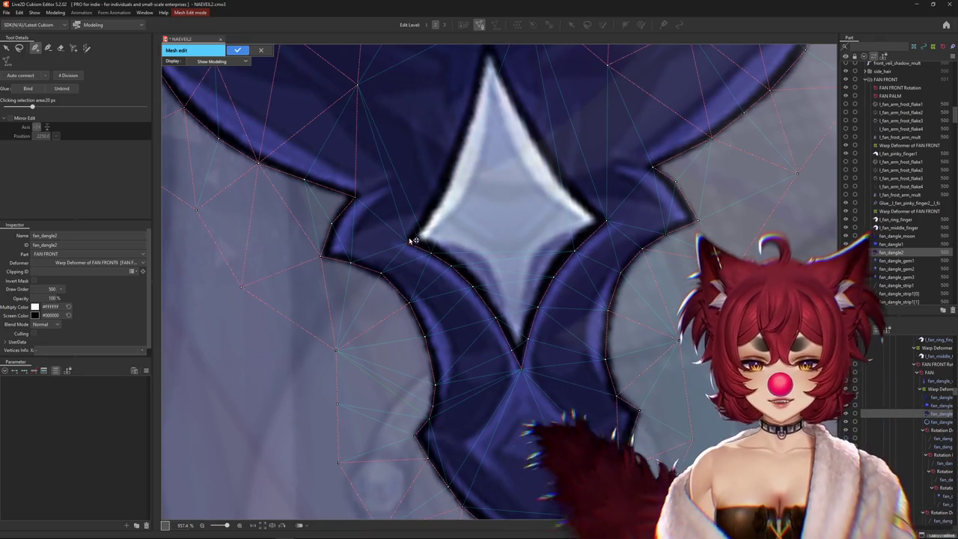
click(422, 217)
drag(447, 169, 434, 262)
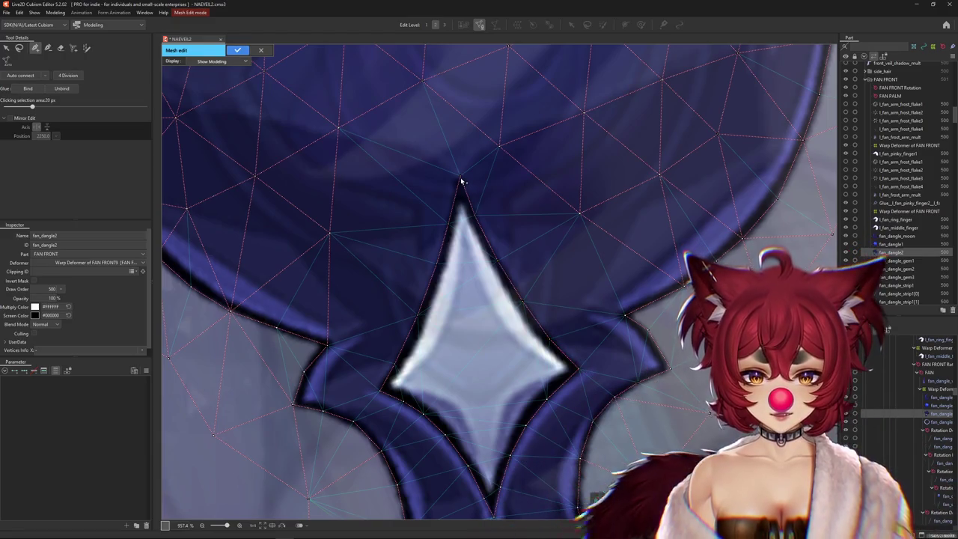
scroll(458, 356, down, 3)
scroll(449, 347, up, 3)
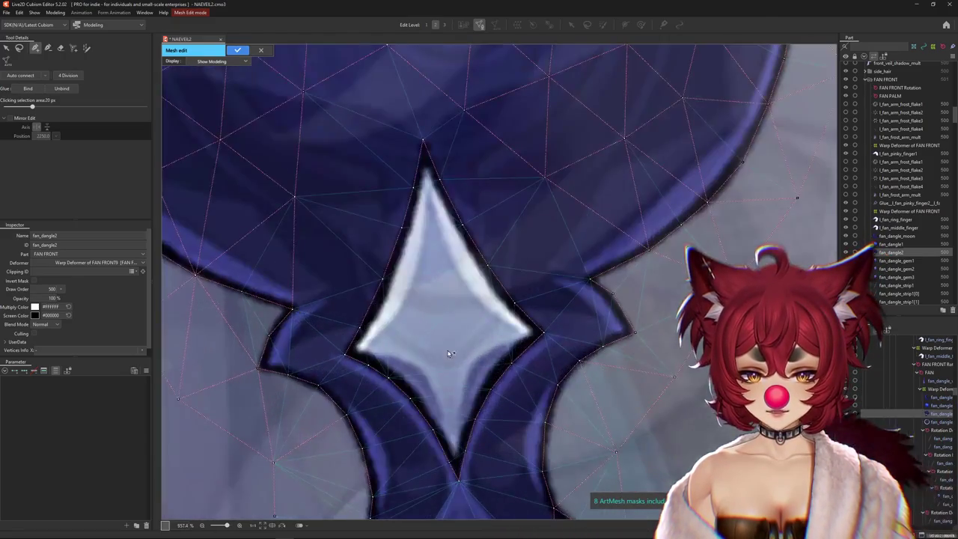
scroll(442, 332, down, 5)
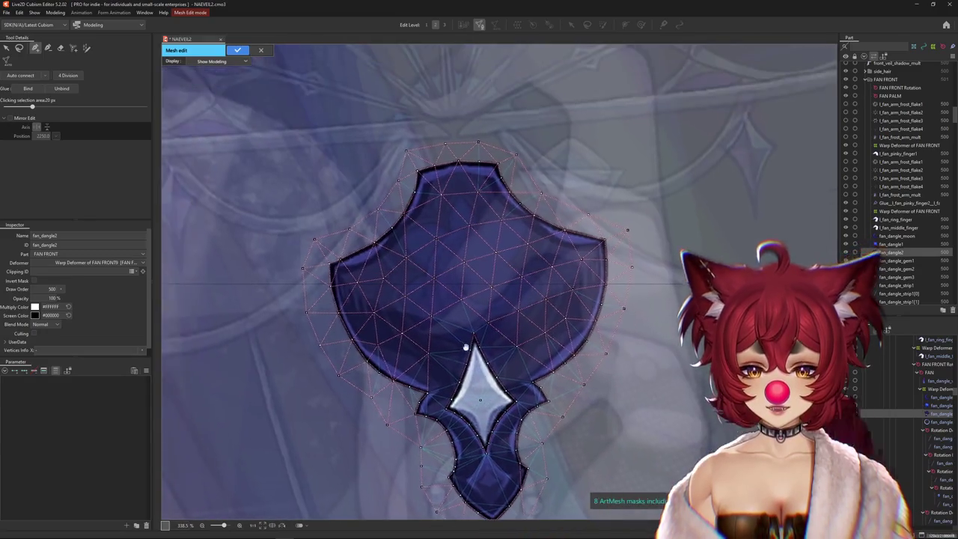
scroll(466, 347, down, 1)
scroll(483, 342, down, 1)
scroll(598, 310, down, 3)
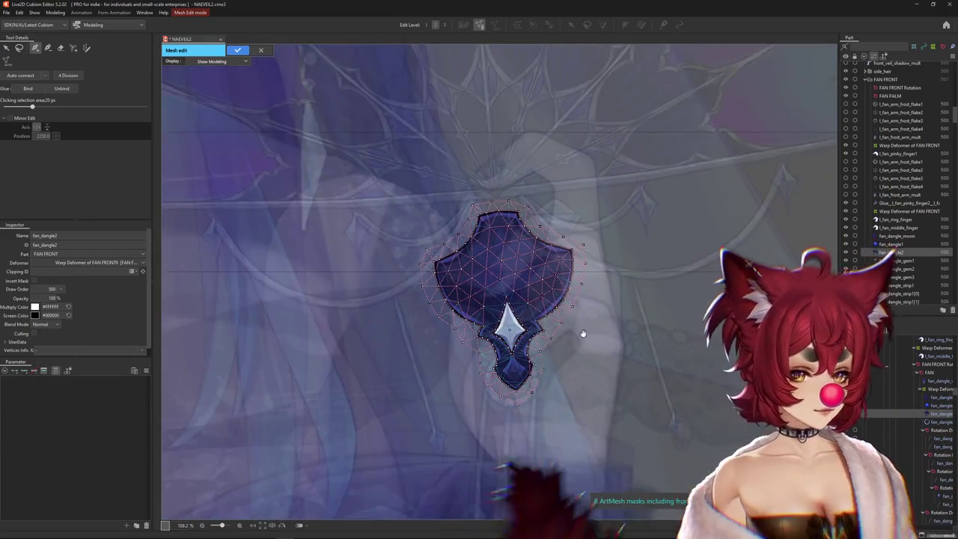
scroll(582, 334, up, 2)
key(Return)
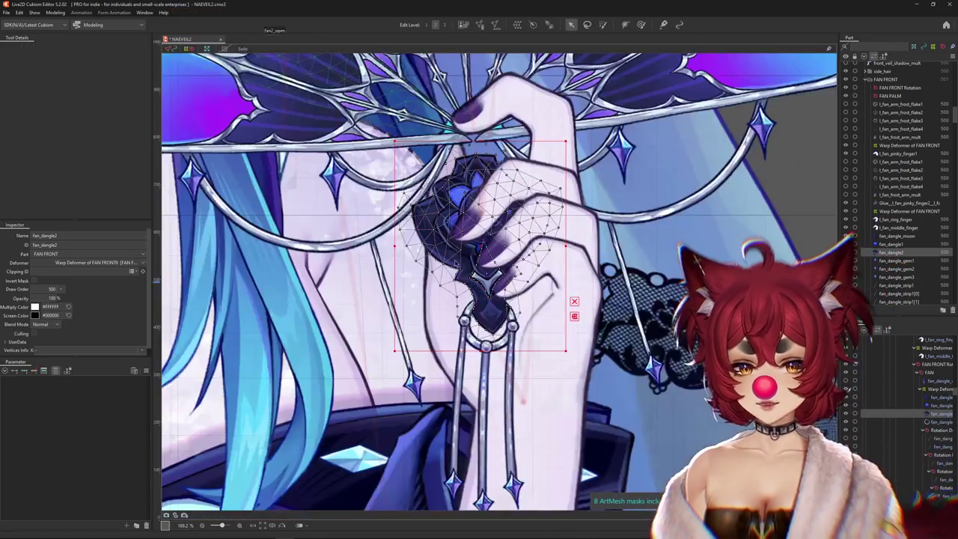
Select the fan_dangle1 piece and bring the hand holding the dangle into view
click(935, 405)
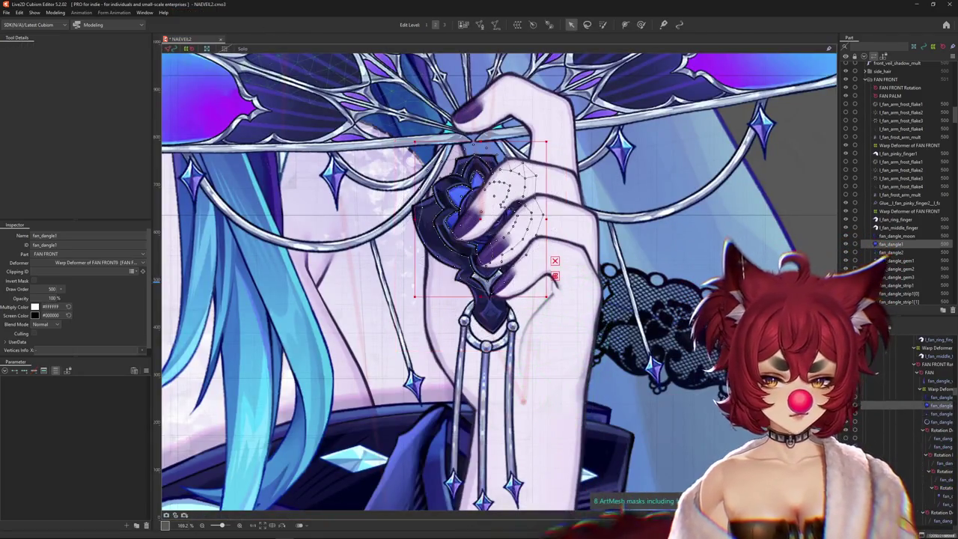
drag(683, 402, 683, 458)
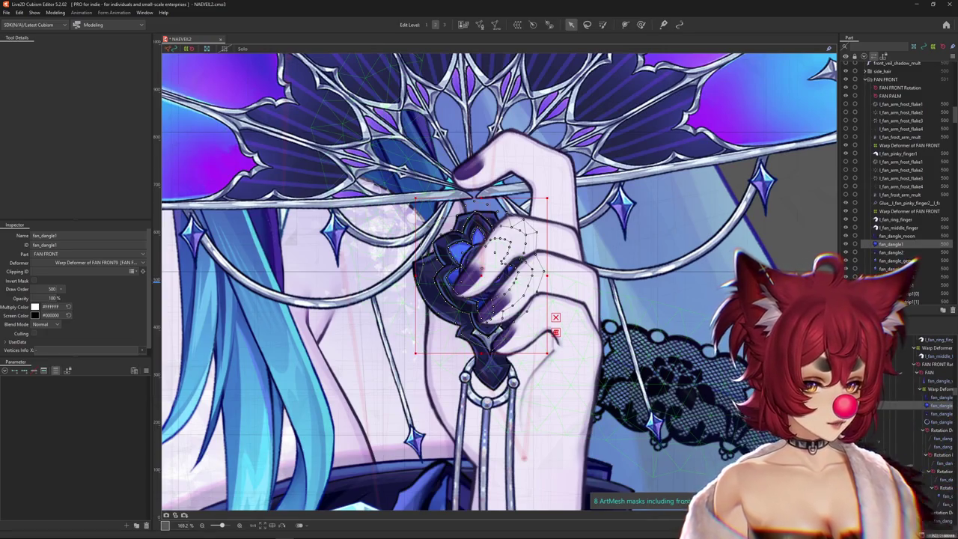
scroll(464, 319, down, 2)
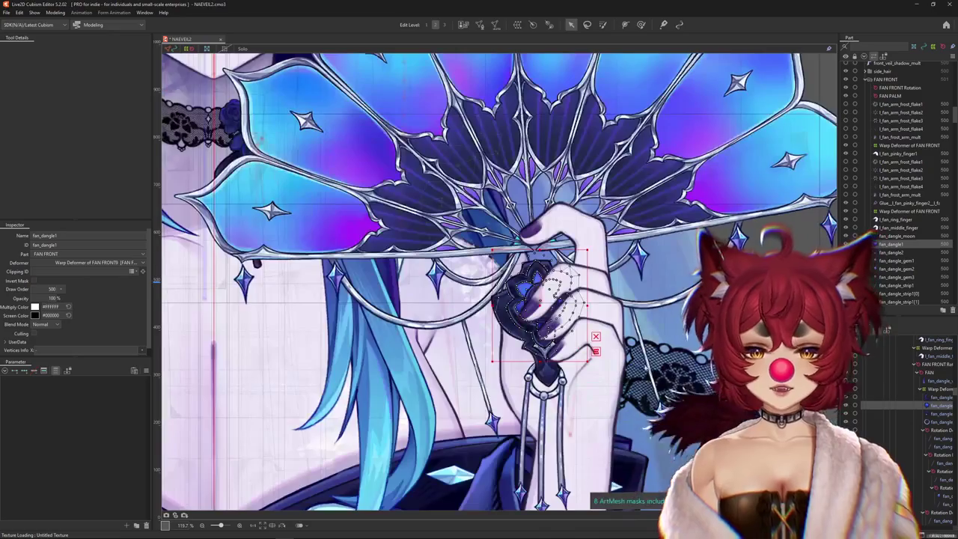
scroll(464, 320, up, 3)
Pick fan_dangle2 from the stacked objects and start editing its mesh
right_click(464, 320)
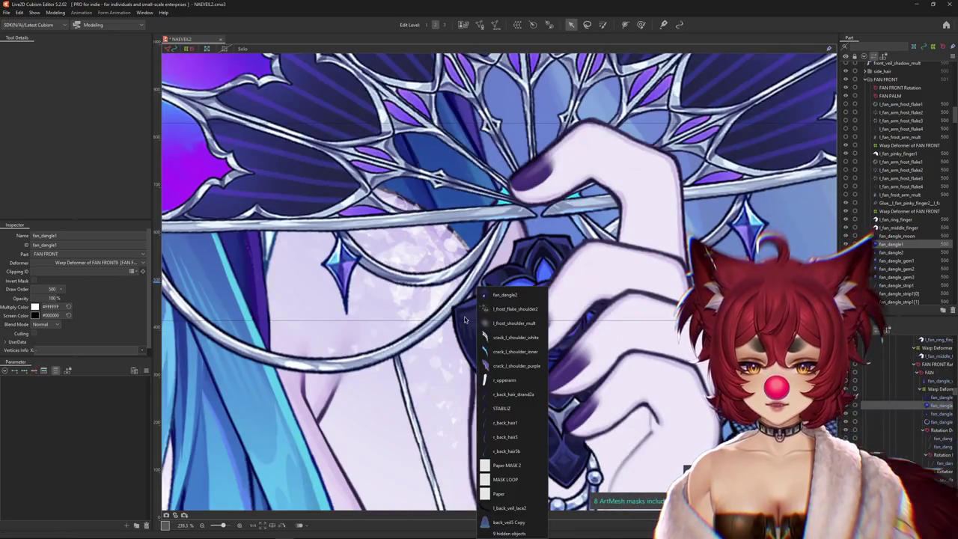
click(502, 295)
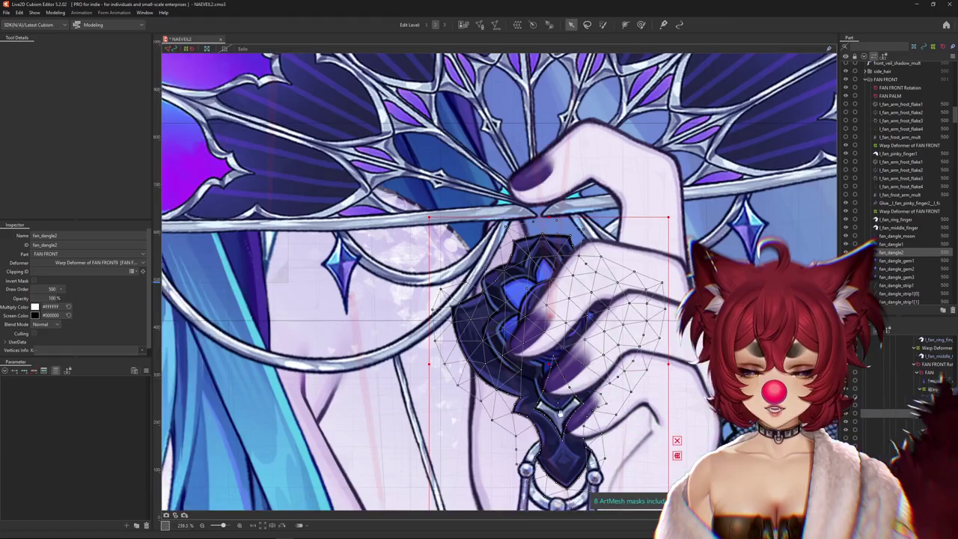
scroll(560, 410, right, 3)
scroll(560, 411, up, 1)
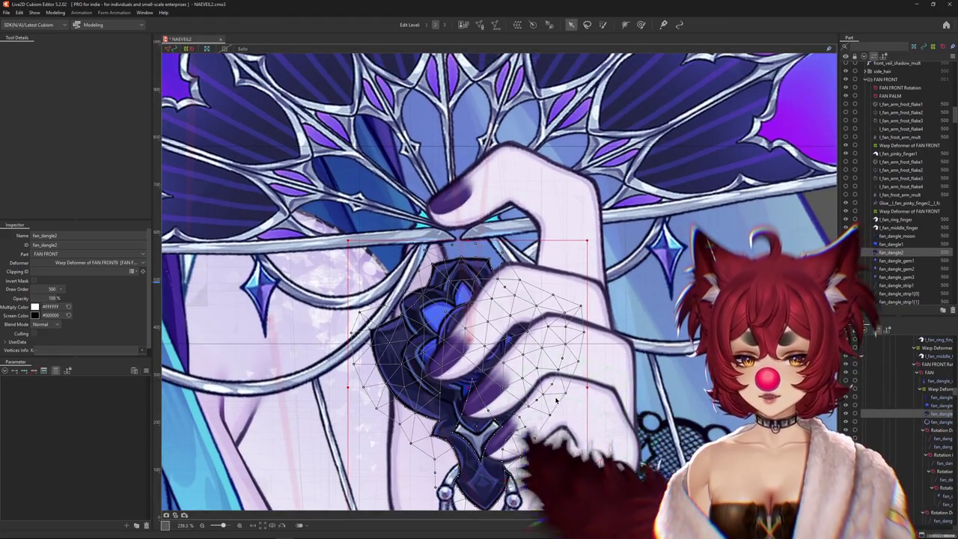
scroll(556, 402, down, 2)
scroll(522, 322, down, 1)
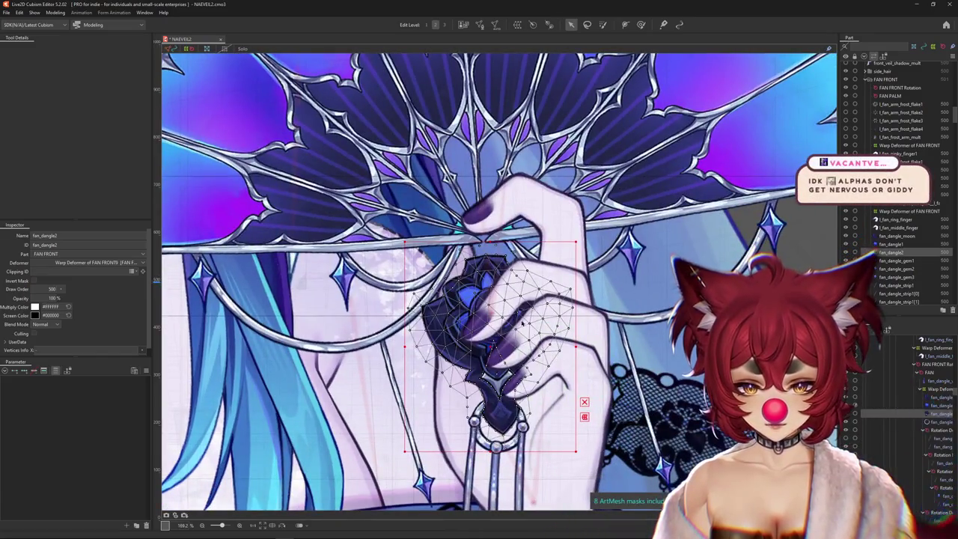
click(480, 25)
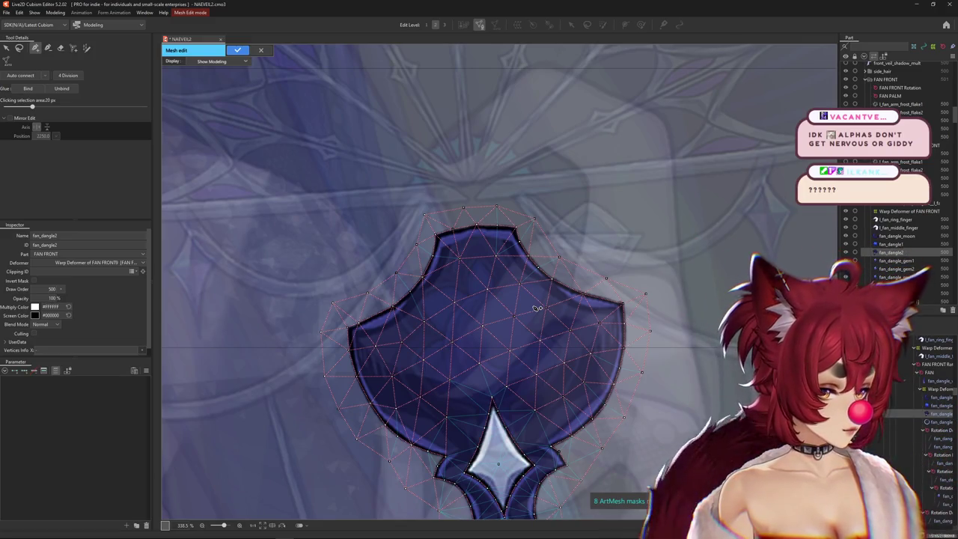
Exit fan_dangle2's mesh editing, confirming the finish prompt with OK
click(255, 33)
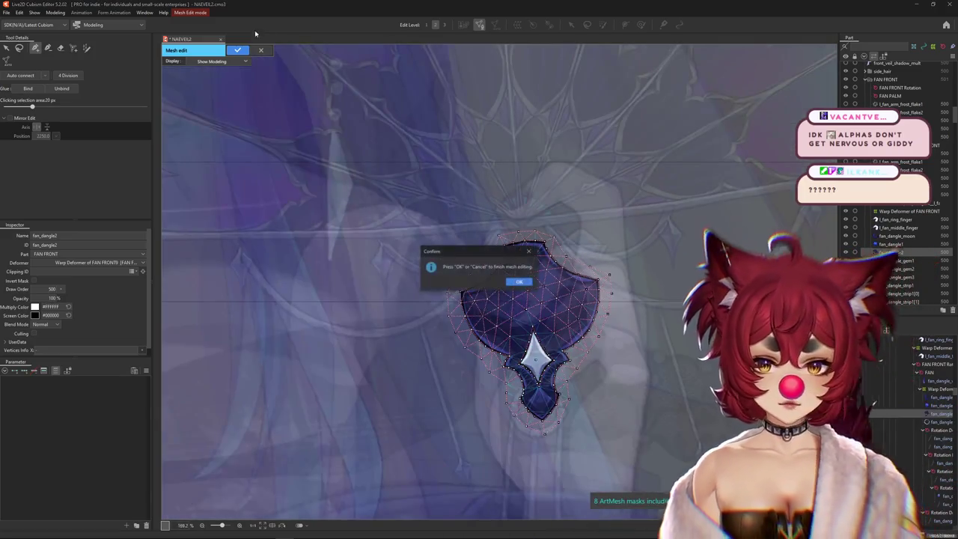
click(518, 282)
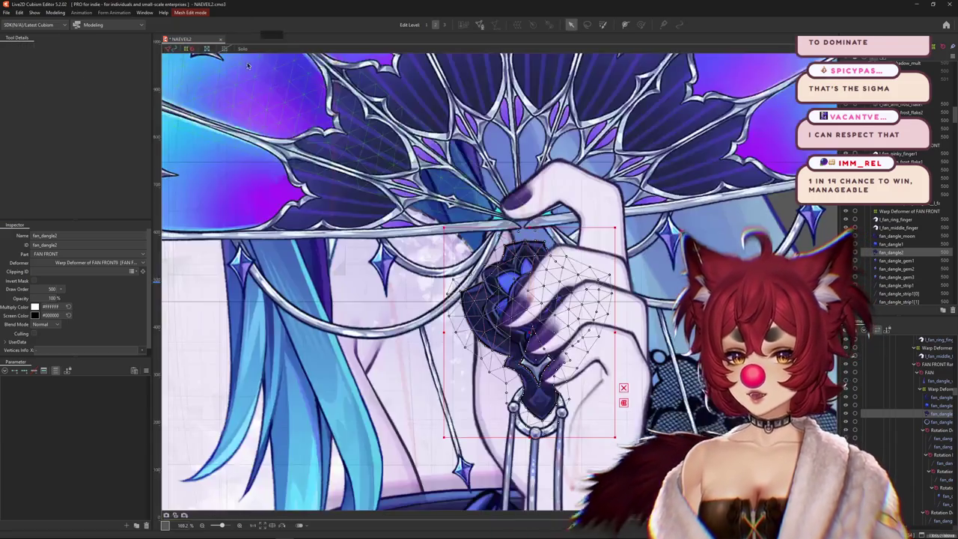
key(Return)
scroll(525, 323, up, 5)
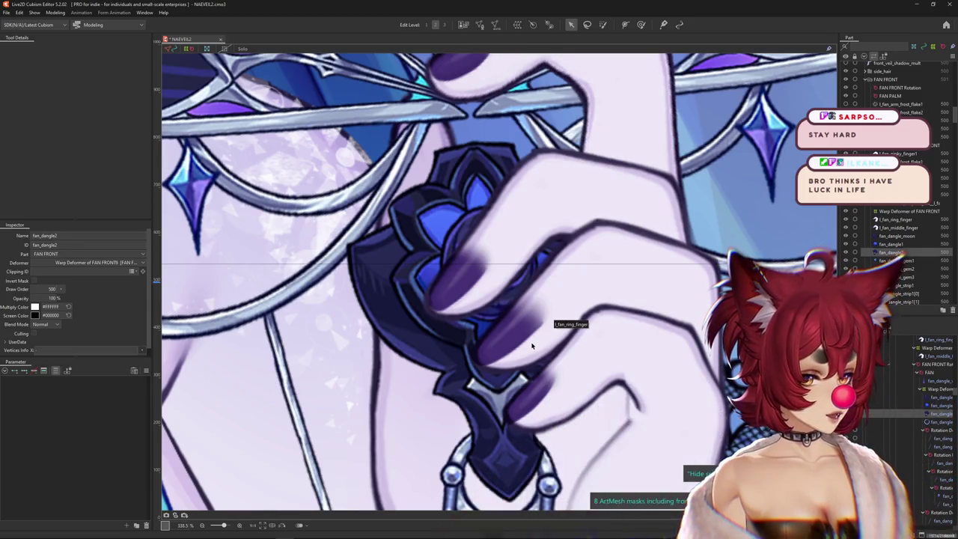
scroll(541, 328, down, 2)
scroll(501, 329, down, 3)
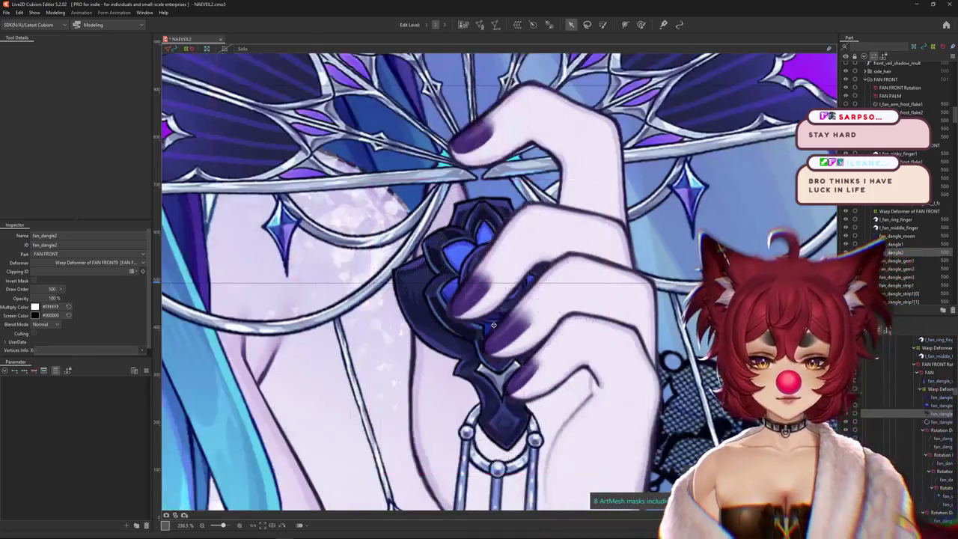
click(861, 413)
click(928, 405)
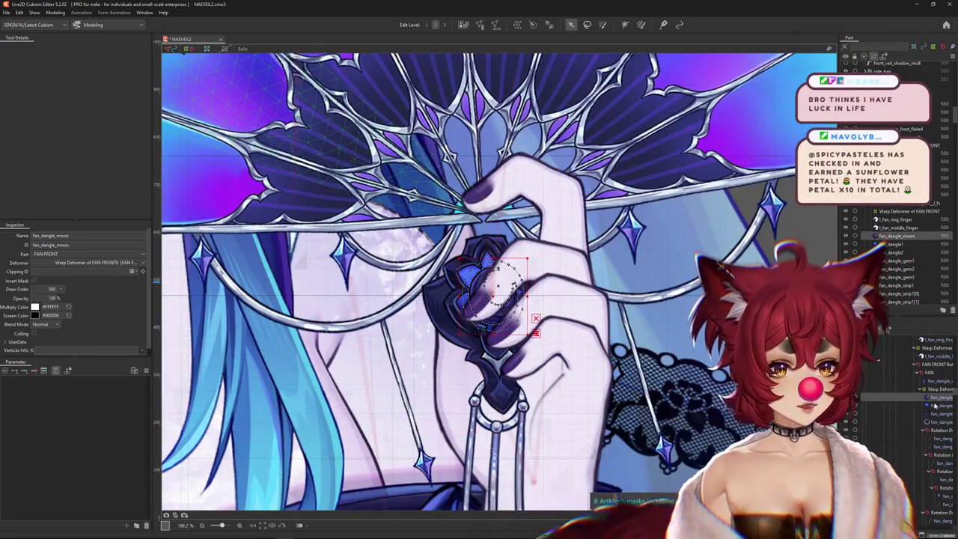
click(928, 413)
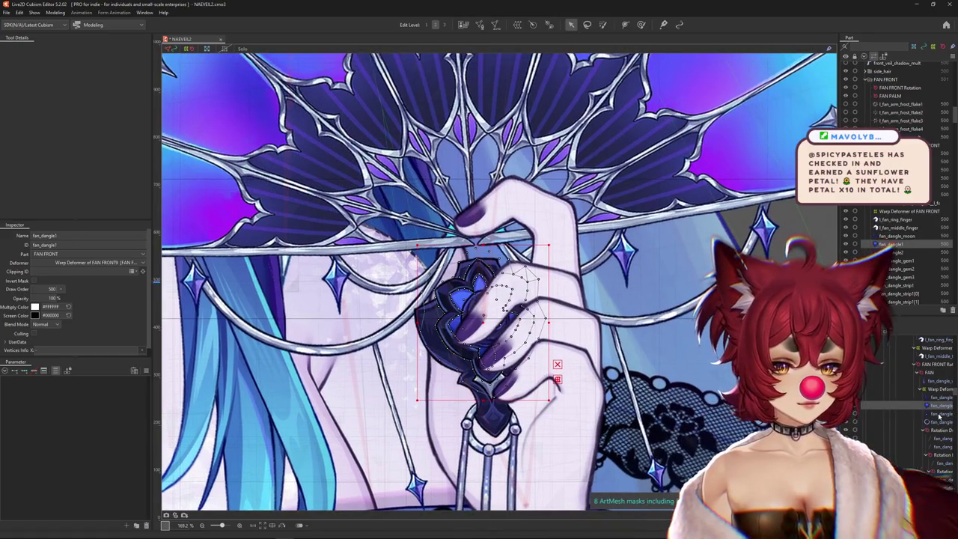
click(930, 414)
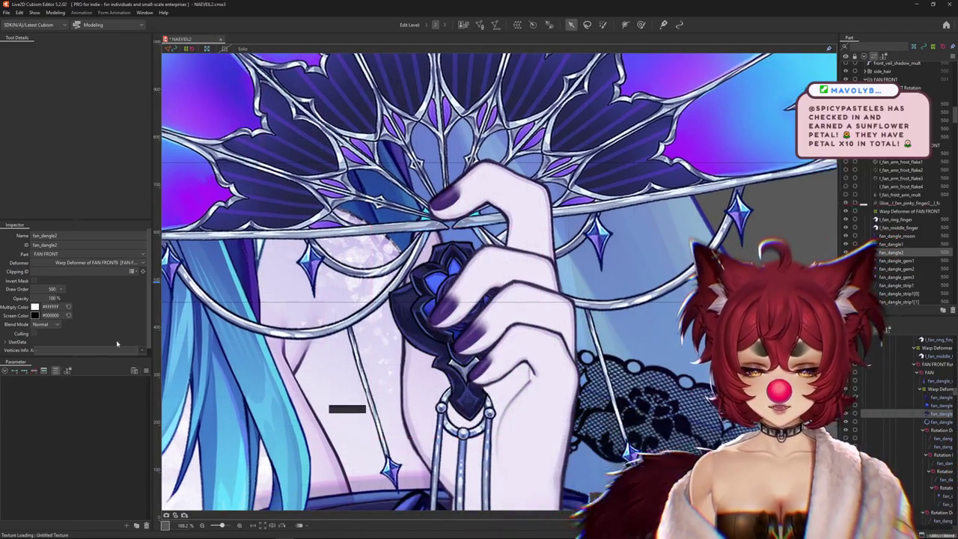
right_click(154, 336)
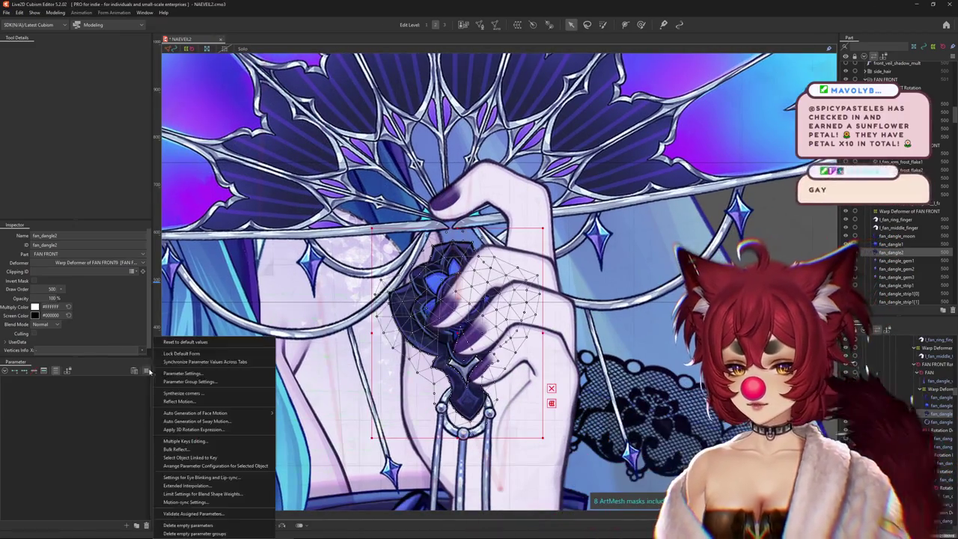
click(284, 357)
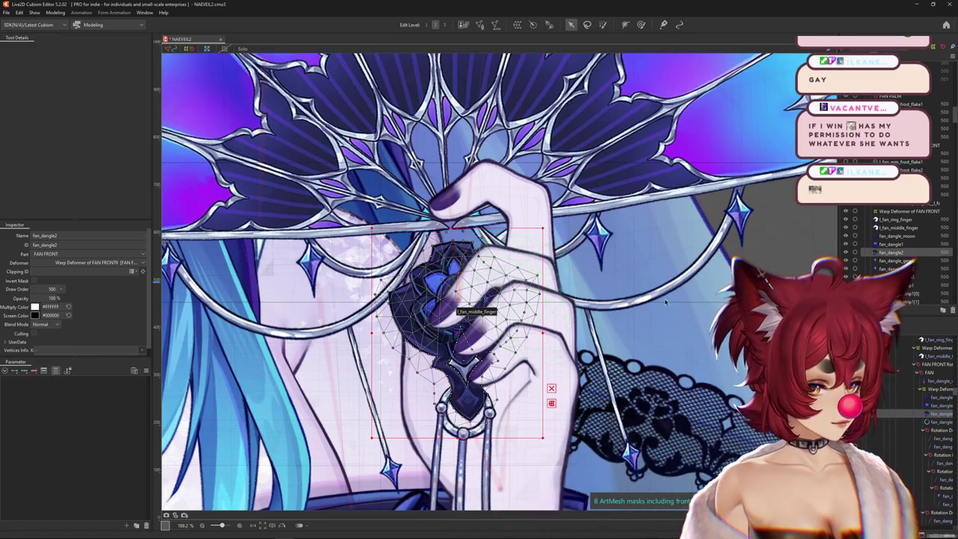
scroll(441, 315, up, 2)
scroll(433, 320, up, 2)
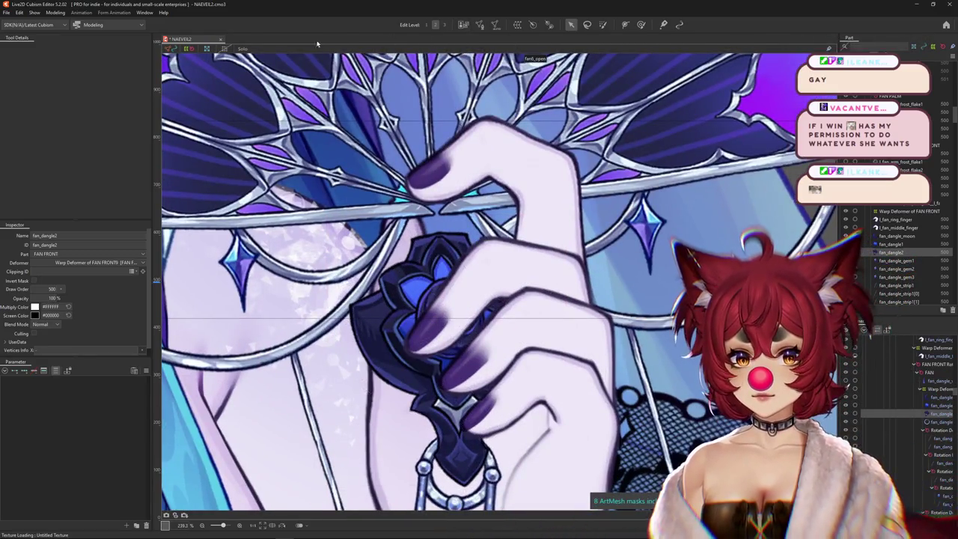
click(241, 49)
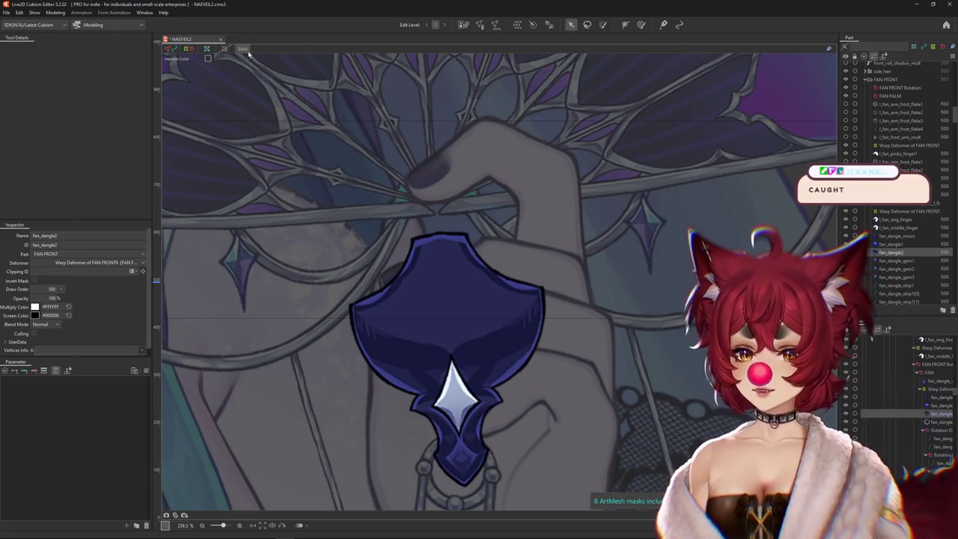
key(Escape)
click(543, 281)
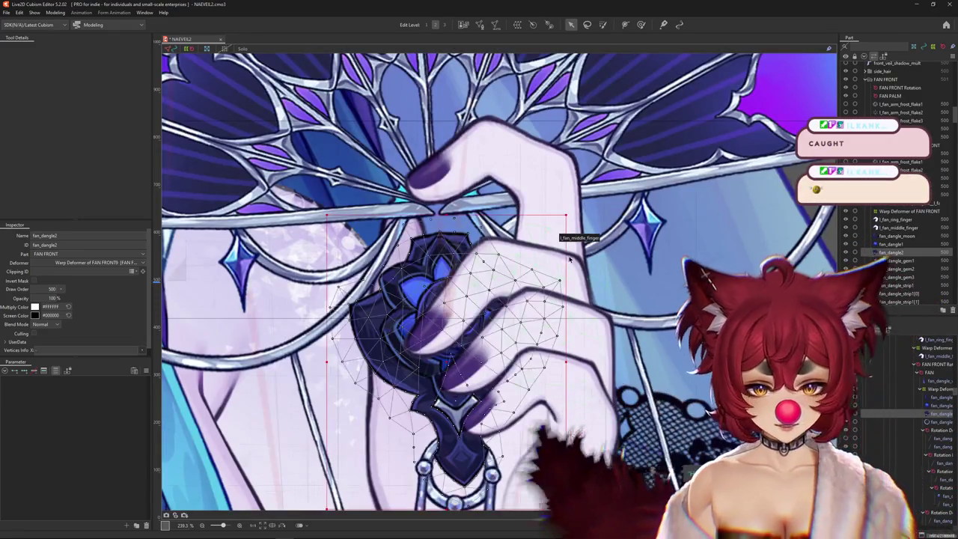
Switch to the mesh-weight painting brush and frame the whole fan
drag(543, 281, 561, 240)
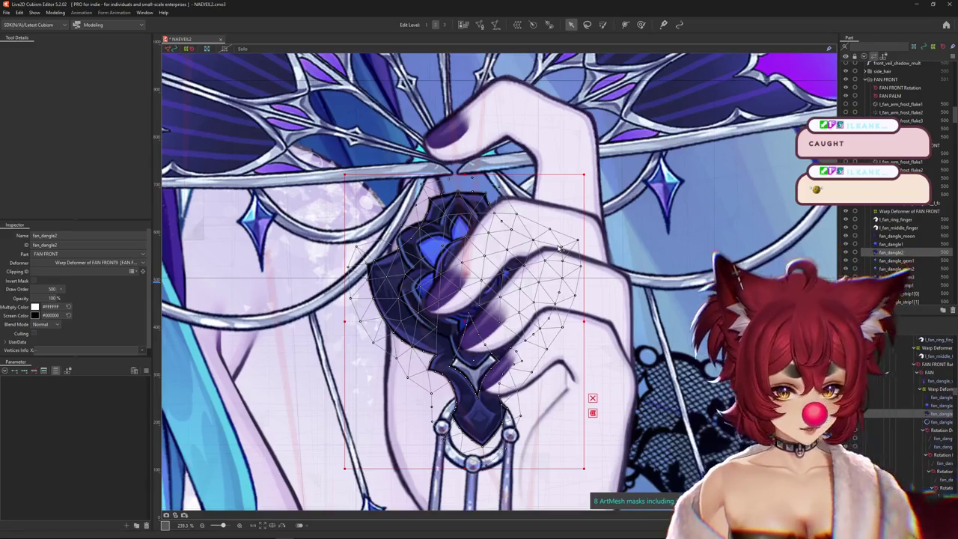
click(641, 24)
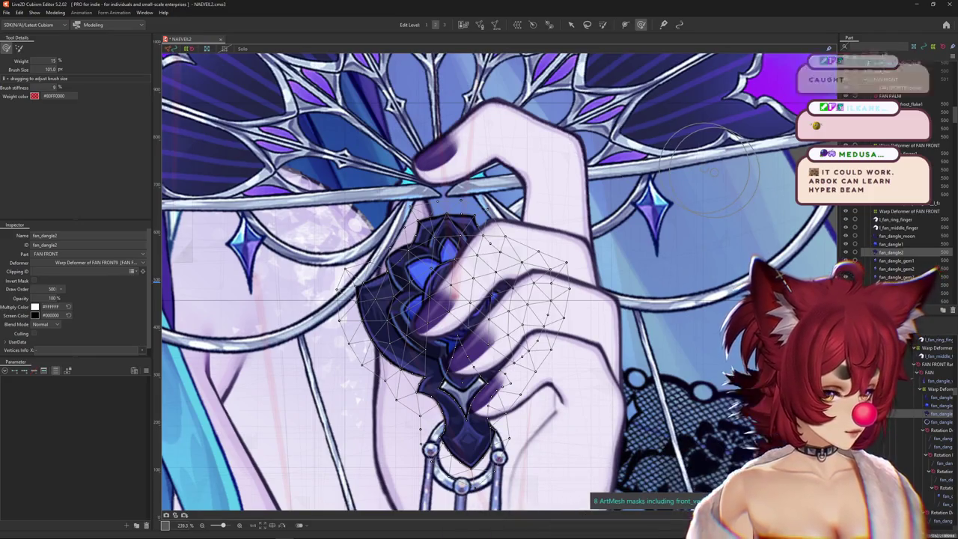
scroll(561, 277, down, 3)
drag(516, 284, 483, 324)
Select fan_dangle_moon, then fan_dangle_veil, and bring up the modeling commands
click(487, 310)
mouse_move(702, 375)
mouse_down()
mouse_move(663, 308)
mouse_move(662, 268)
mouse_up()
click(664, 307)
click(54, 13)
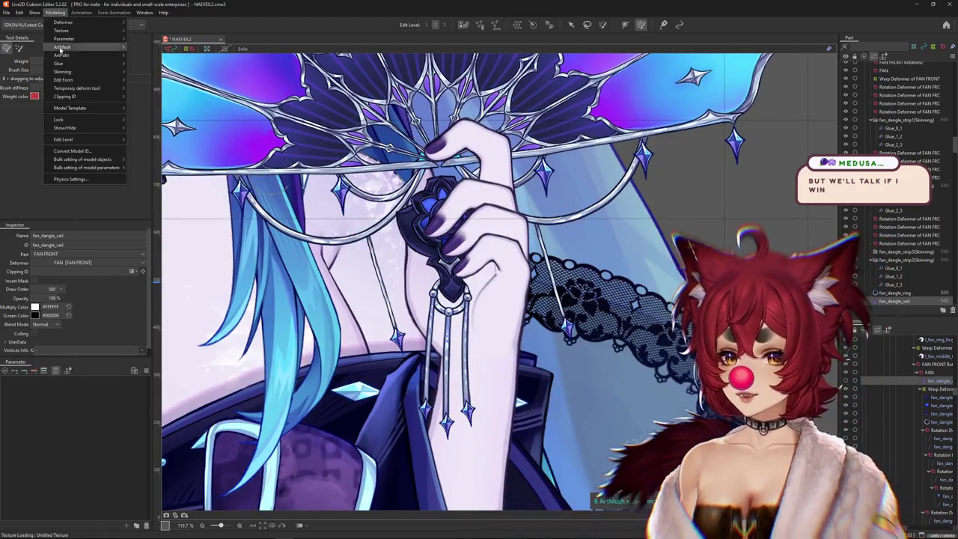
click(71, 180)
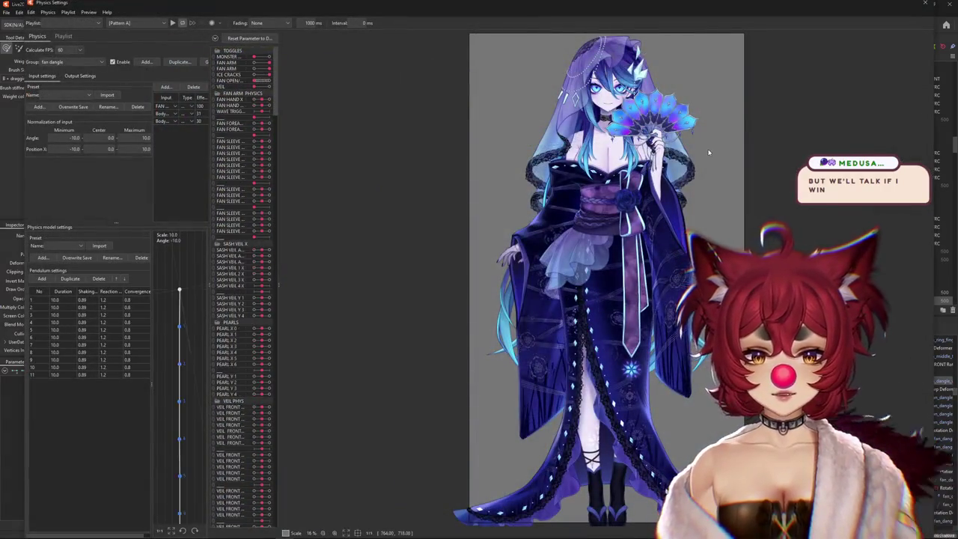
scroll(585, 284, up, 5)
drag(585, 285, 373, 281)
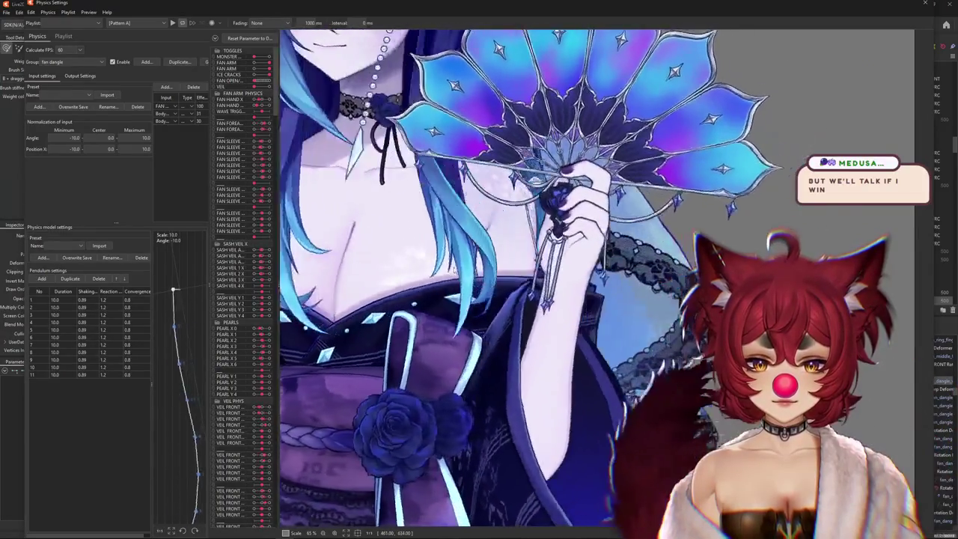
mouse_move(373, 281)
mouse_down()
mouse_move(438, 296)
mouse_move(391, 292)
mouse_up()
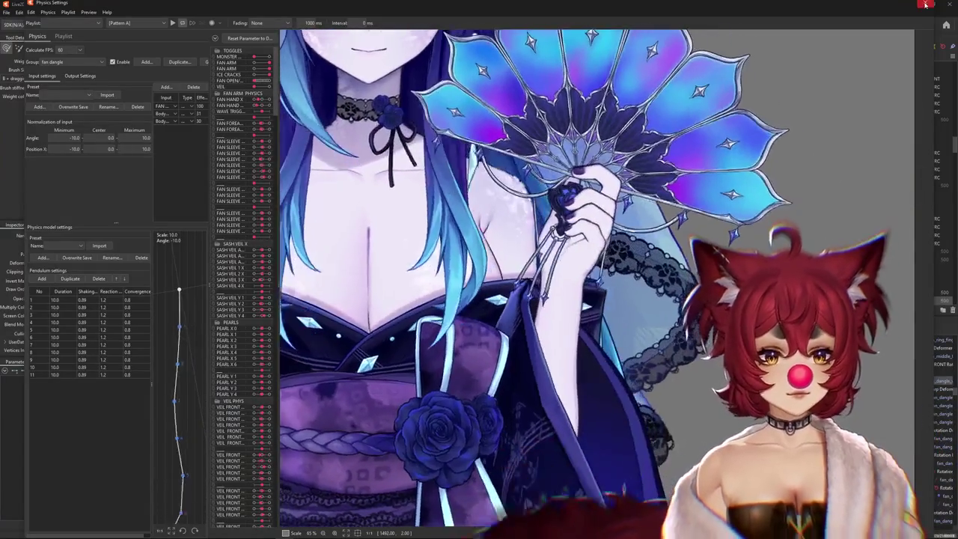
scroll(485, 304, up, 5)
scroll(485, 304, down, 3)
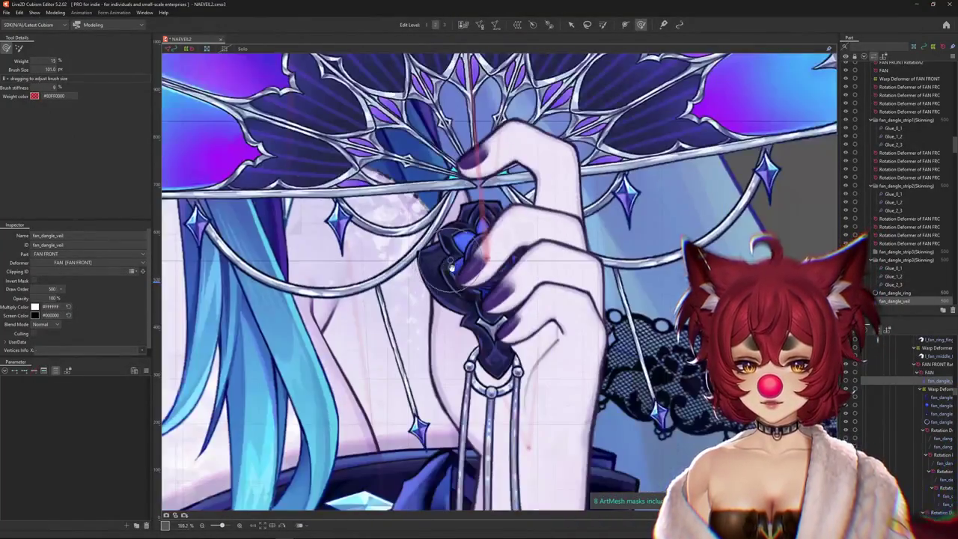
Select l_fan_pinky_finger1 and hide it and the finger overlay covering the ornament
right_click(534, 341)
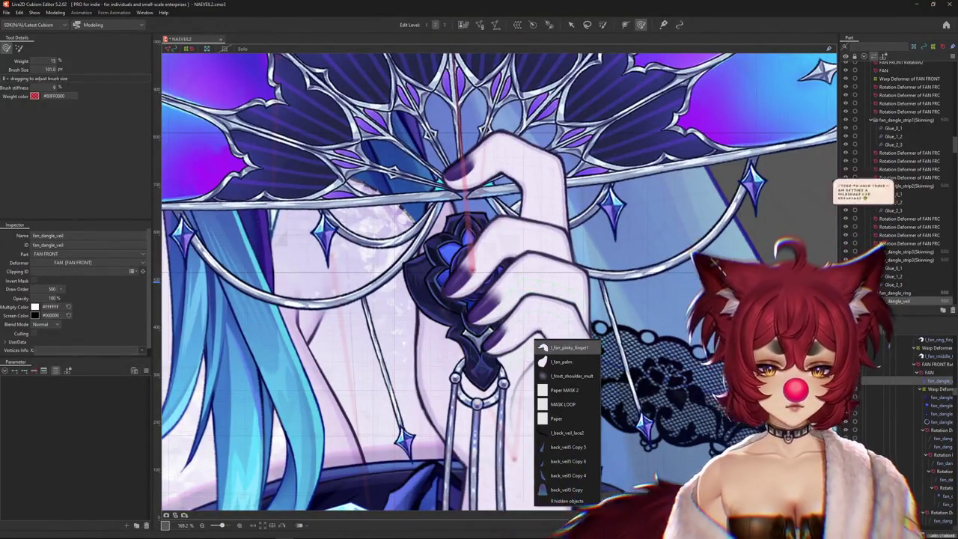
click(569, 347)
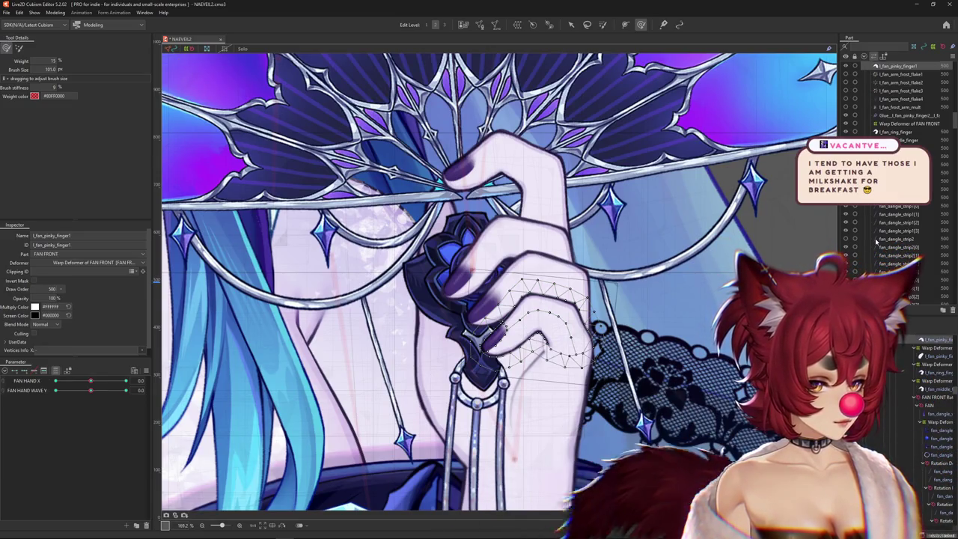
scroll(891, 218, up, 5)
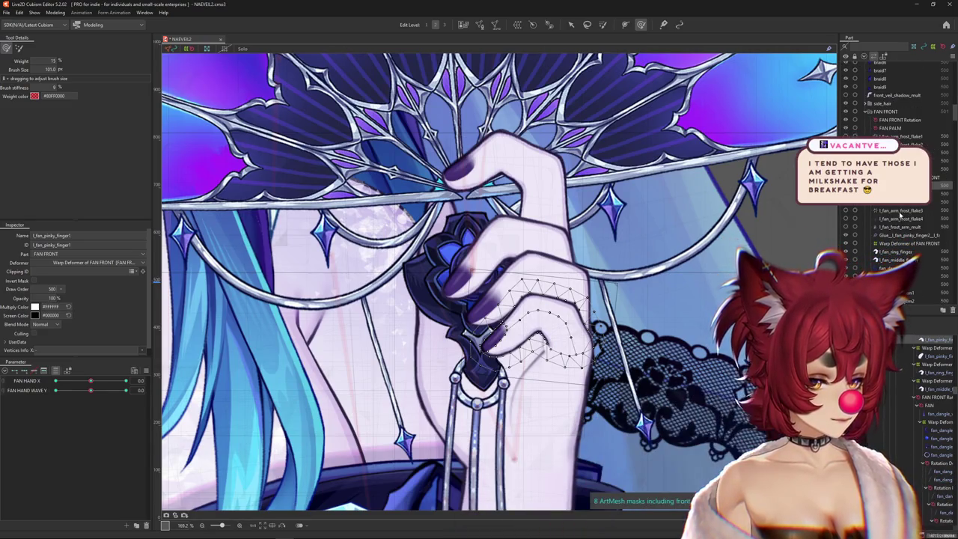
scroll(880, 212, up, 2)
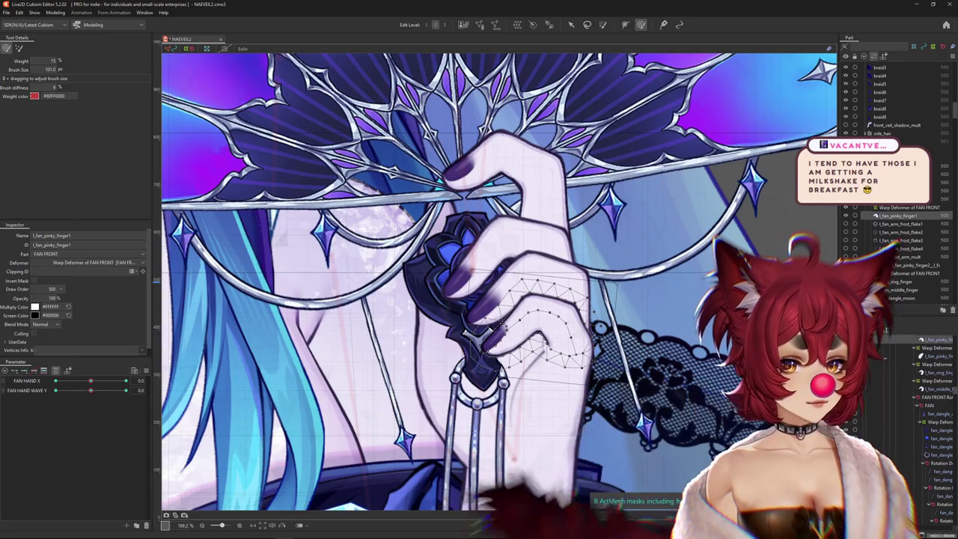
click(846, 215)
click(864, 217)
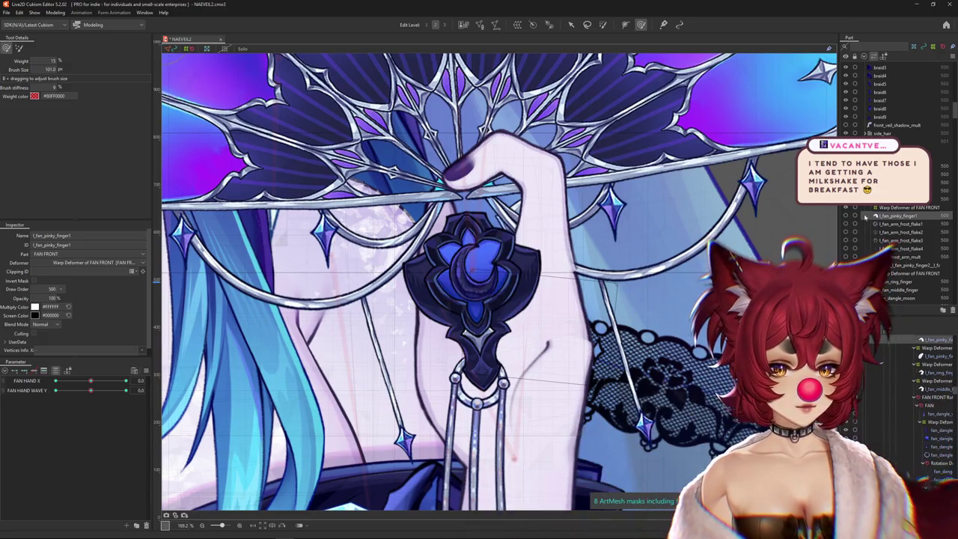
Pose the fan at FAN HAND X -1 and list the pieces under the pendant
scroll(890, 180, down, 6)
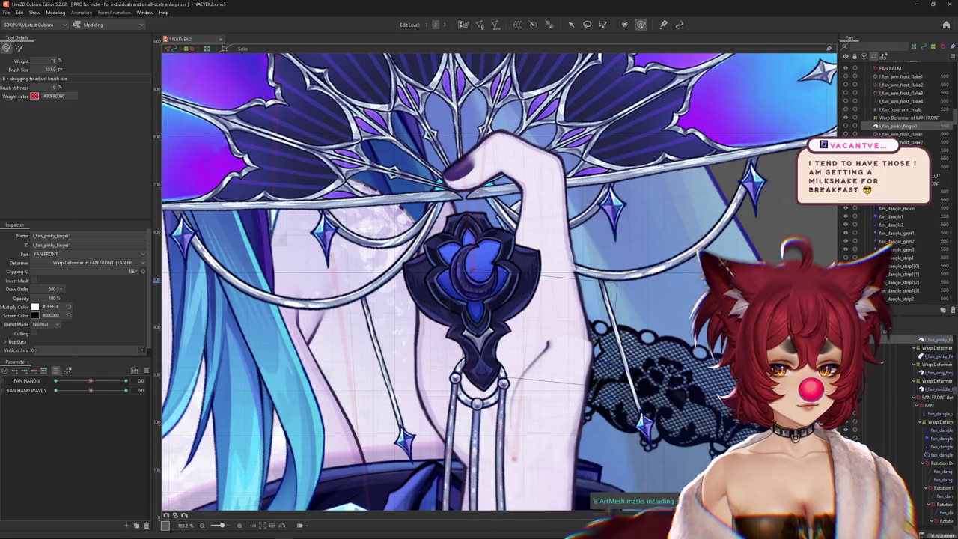
scroll(500, 297, up, 3)
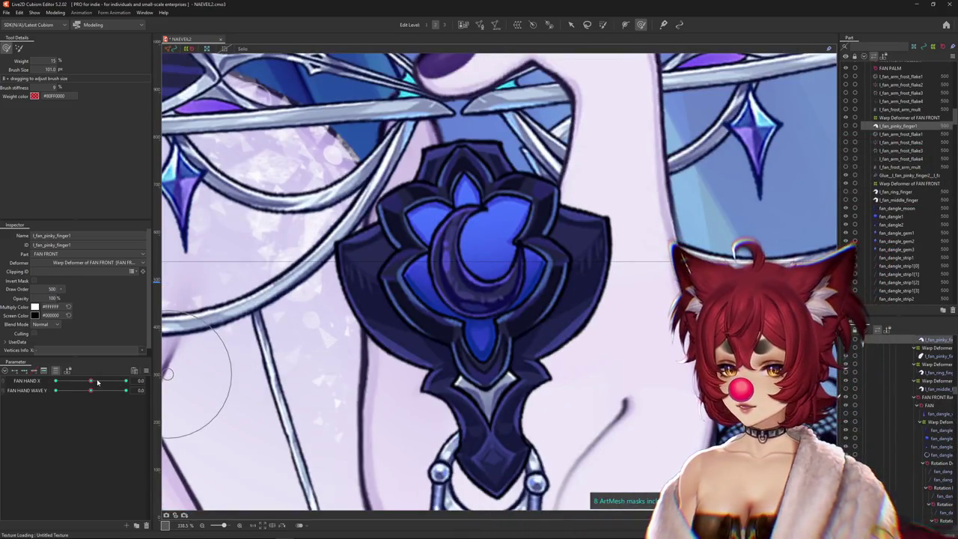
drag(97, 382, 43, 383)
right_click(513, 278)
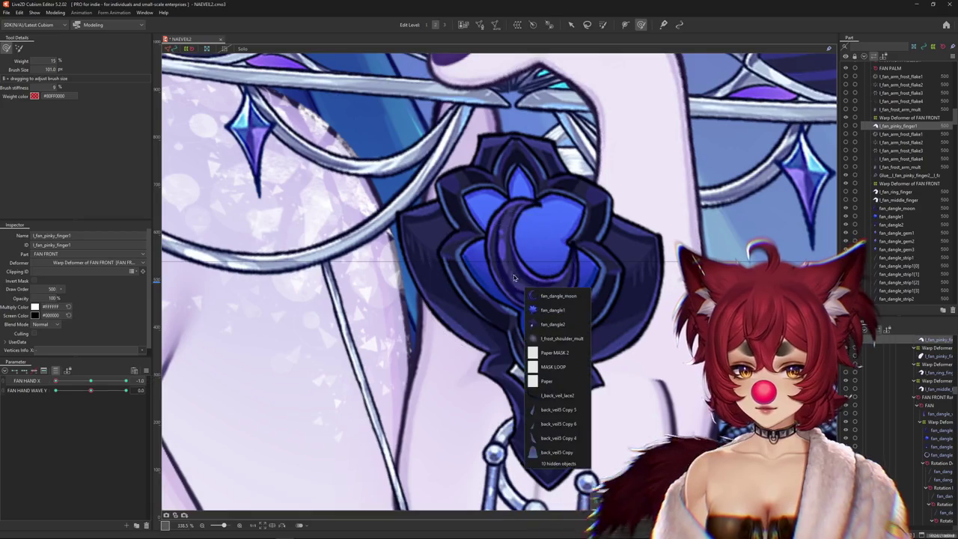
Select fan_dangle_moon together with fan_dangle1 for wrapping in a warp deformer
click(557, 295)
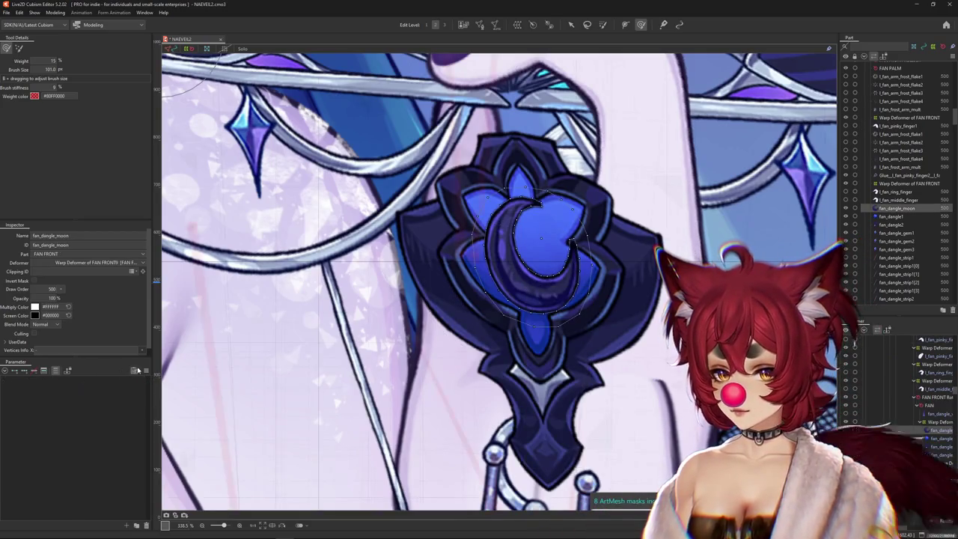
right_click(160, 337)
scroll(376, 311, down, 2)
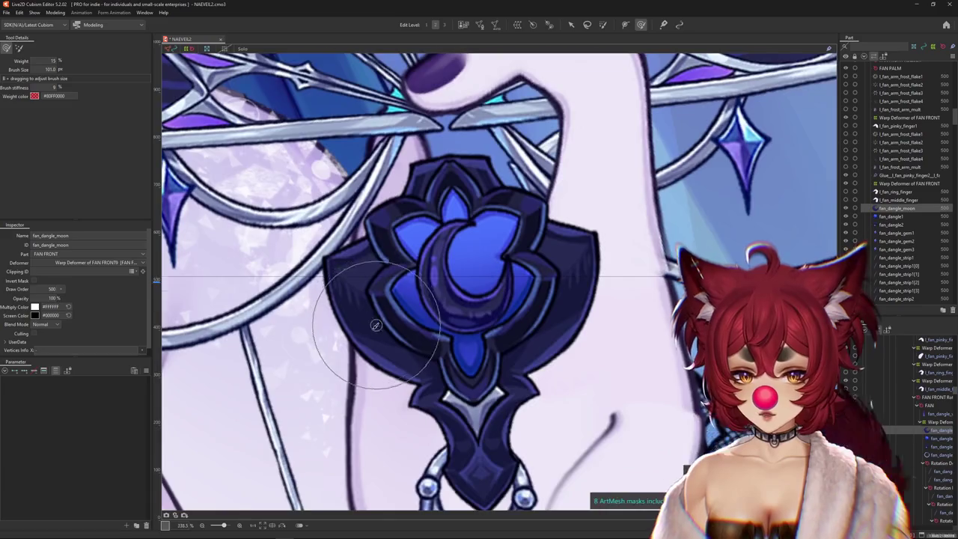
scroll(376, 311, down, 2)
scroll(376, 310, up, 2)
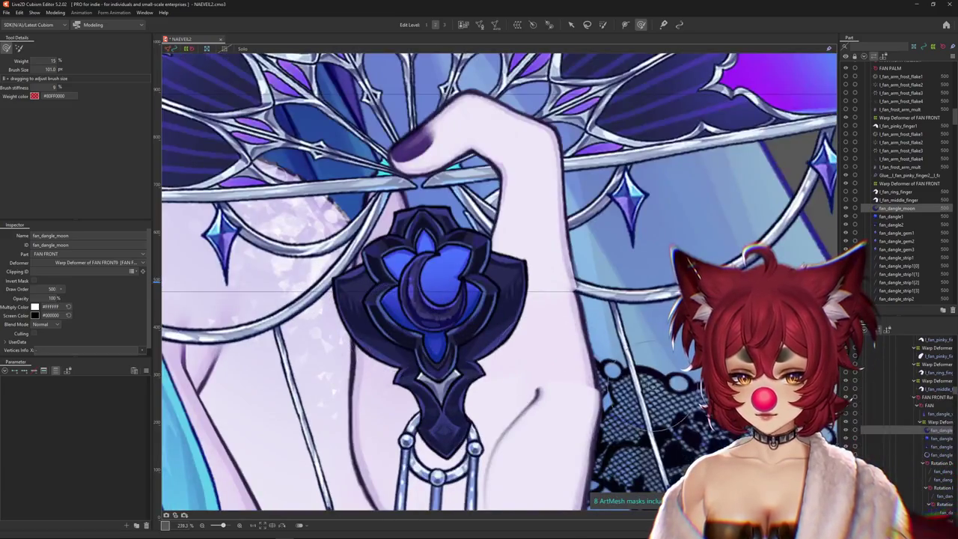
ctrl+click(932, 439)
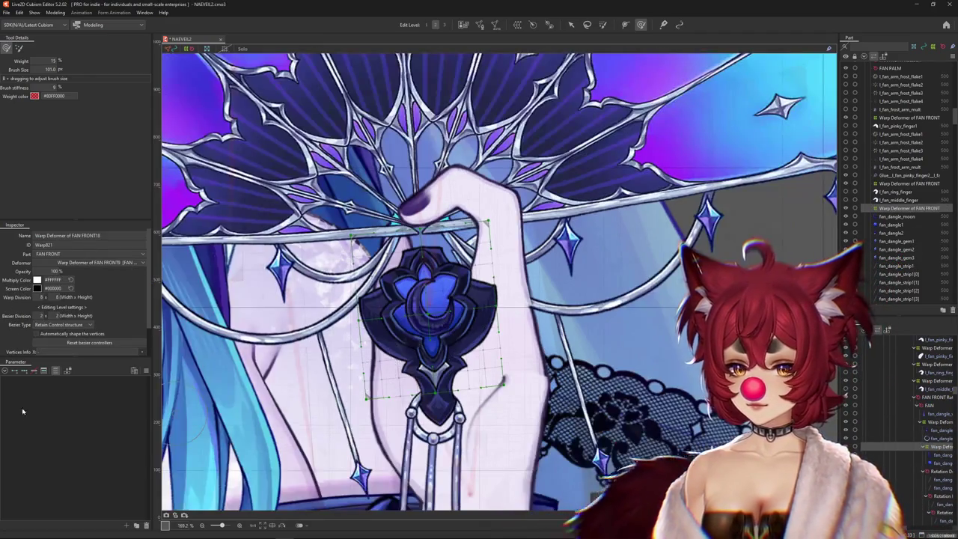
click(56, 371)
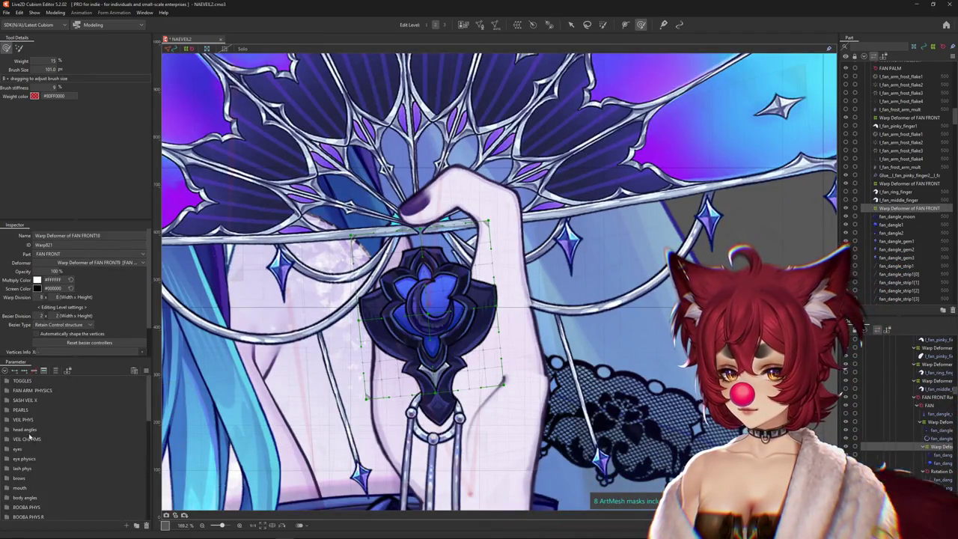
Expand FAN ARM PHYSICS, swing FAN HAND X to 1.0, and undo an accidental gem warp
click(7, 390)
mouse_move(98, 402)
mouse_down()
mouse_move(141, 399)
mouse_move(126, 400)
mouse_up()
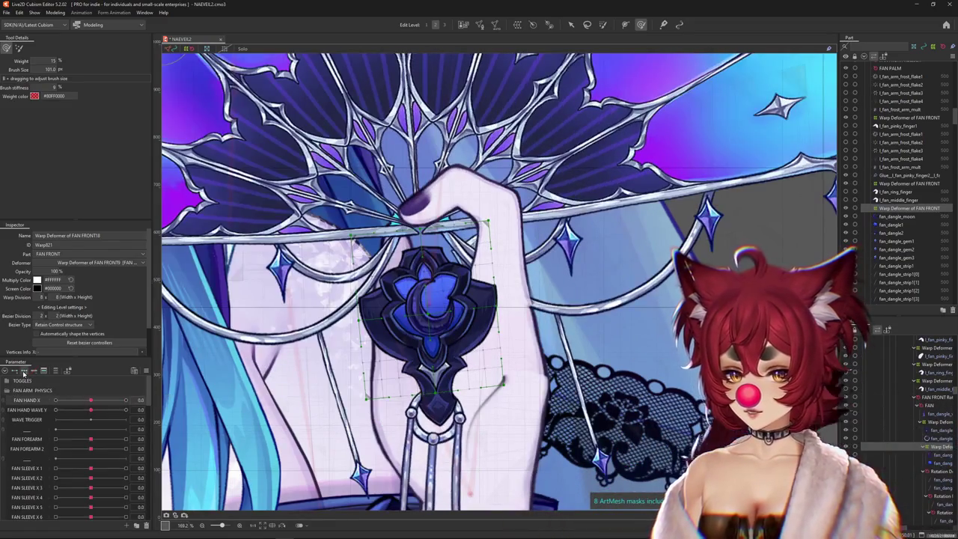
scroll(460, 341, up, 2)
scroll(460, 341, up, 1)
drag(460, 342, 465, 266)
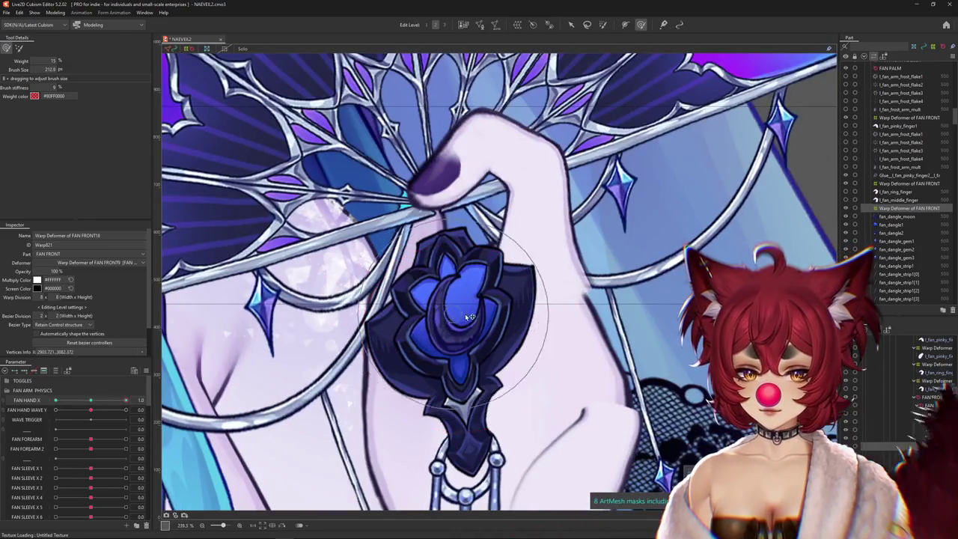
key(ctrl+z)
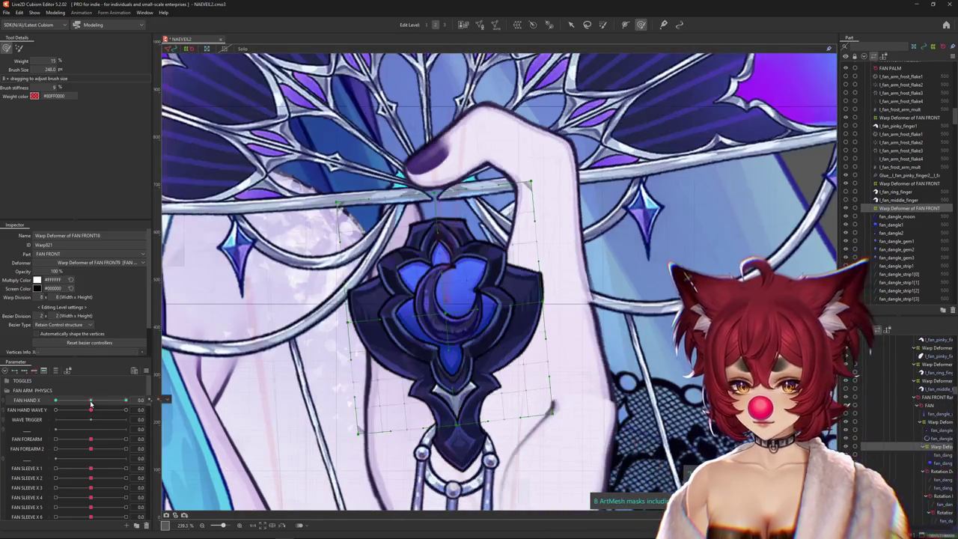
Select the gem's warp deformer at FAN HAND X 1.0 and shrink the deform brush
click(464, 351)
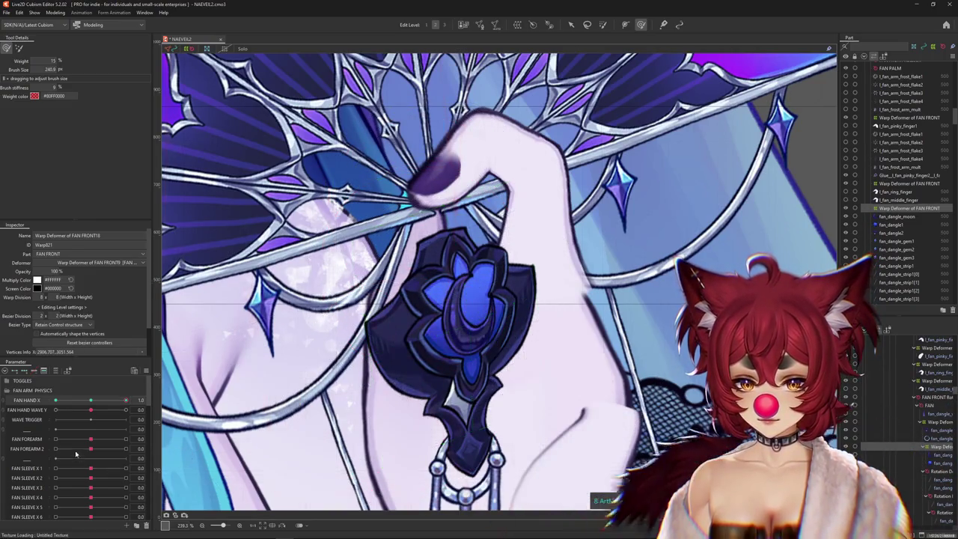
click(94, 401)
drag(95, 402, 139, 397)
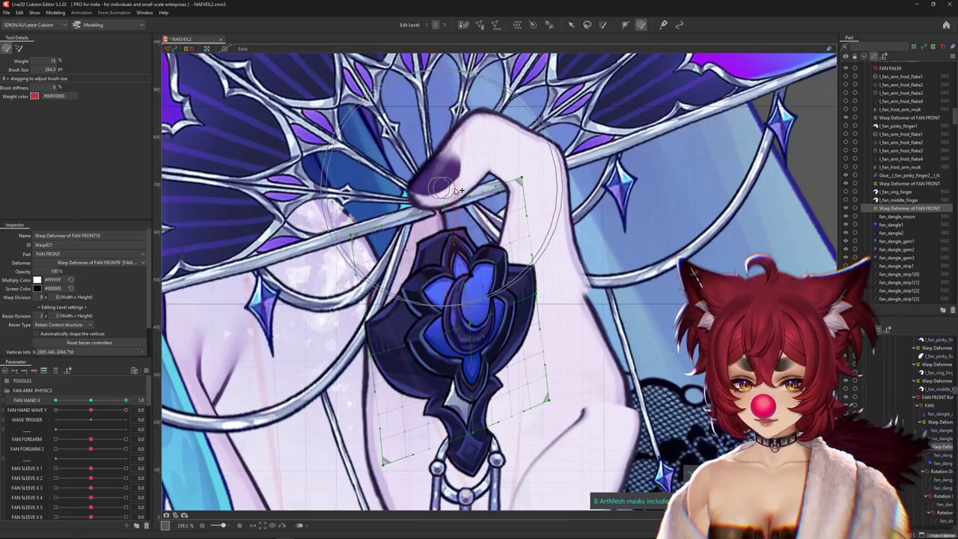
drag(465, 181, 444, 262)
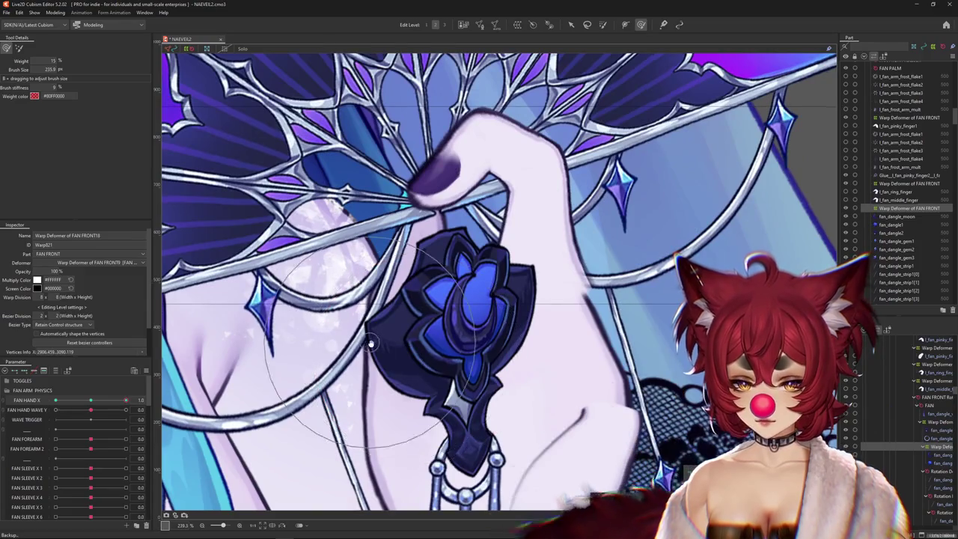
click(481, 223)
scroll(455, 289, down, 5)
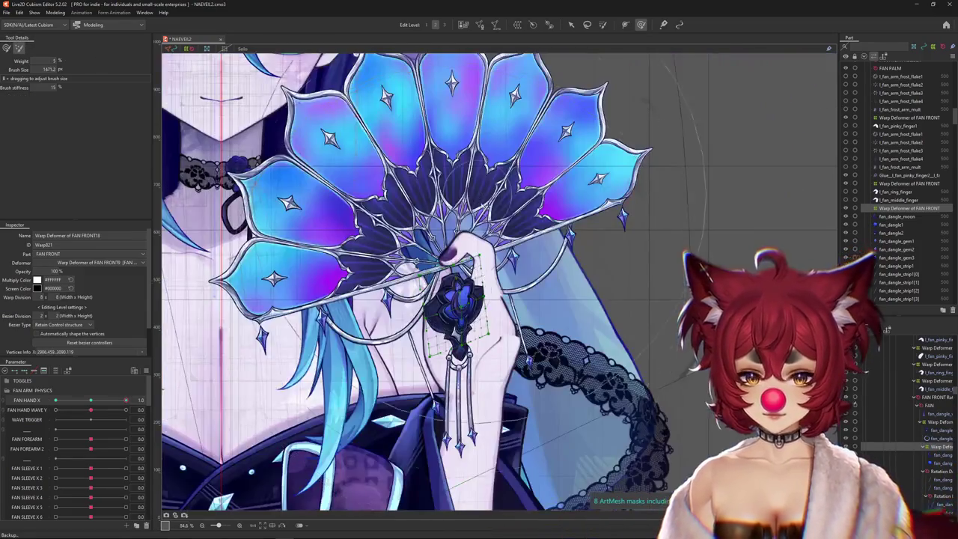
scroll(452, 310, up, 4)
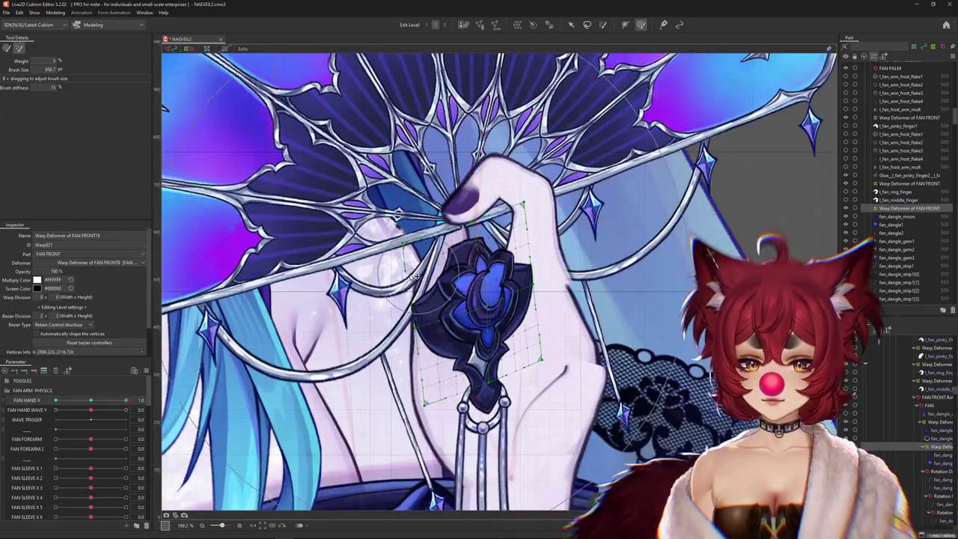
click(6, 48)
right_click(93, 396)
mouse_move(115, 399)
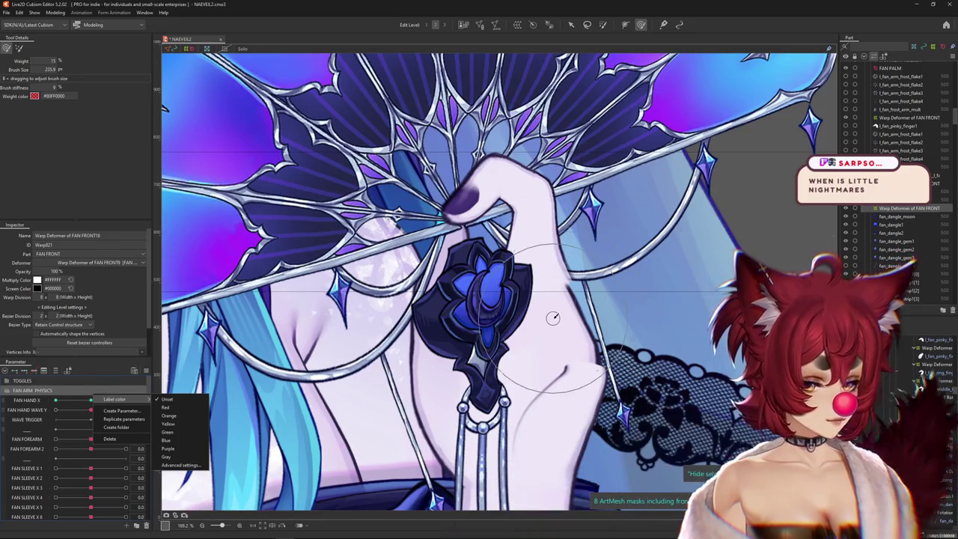
click(129, 456)
drag(90, 399, 125, 399)
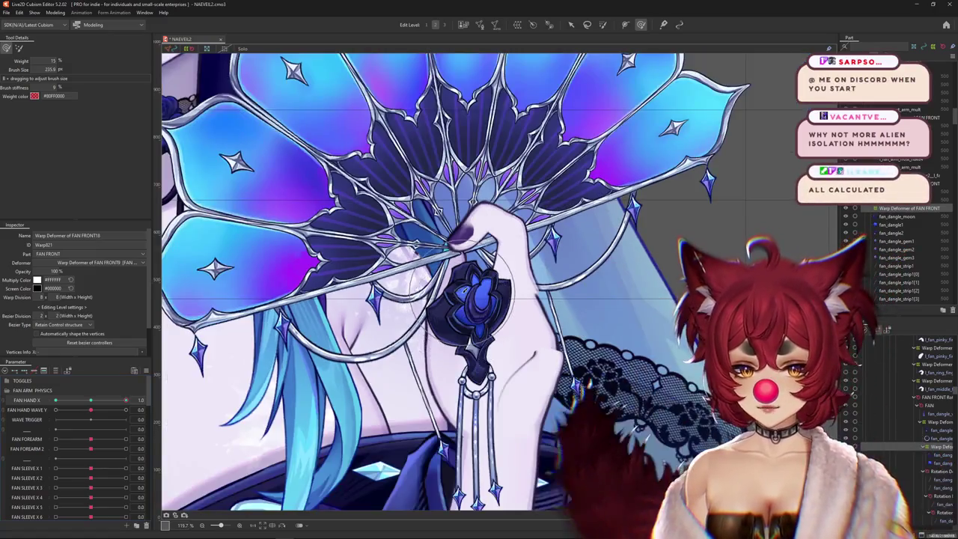
Select the gem's warp deformer and tune the deform brush radius to fit the gem
click(476, 258)
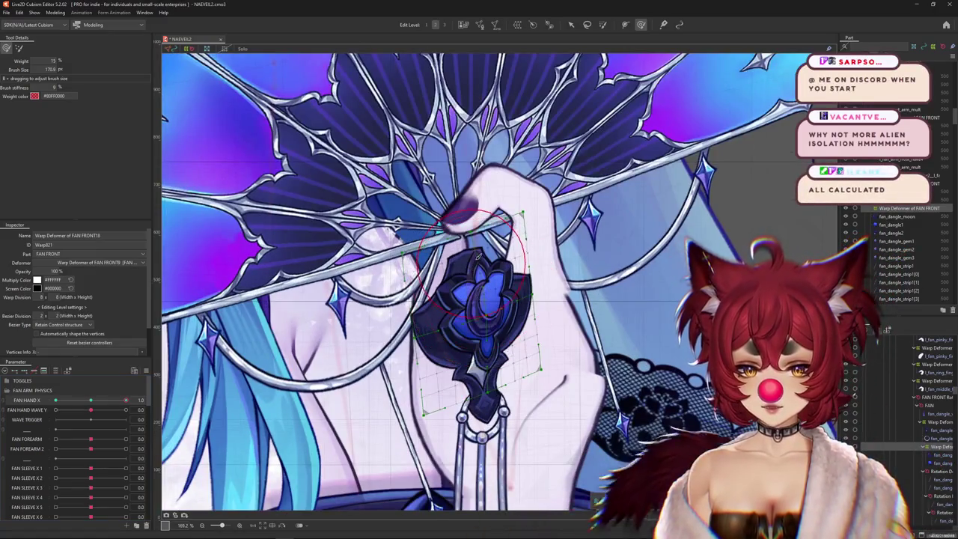
drag(505, 247, 509, 271)
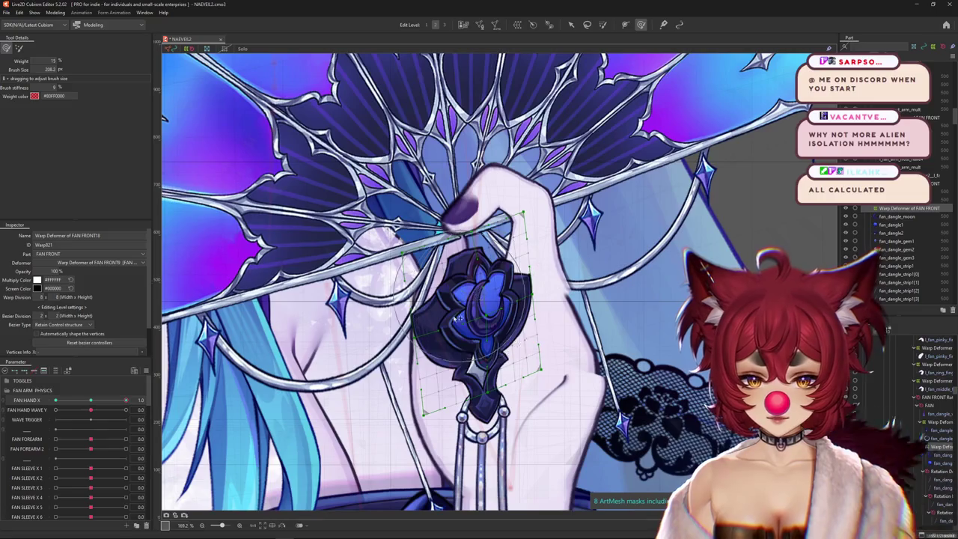
drag(456, 317, 422, 316)
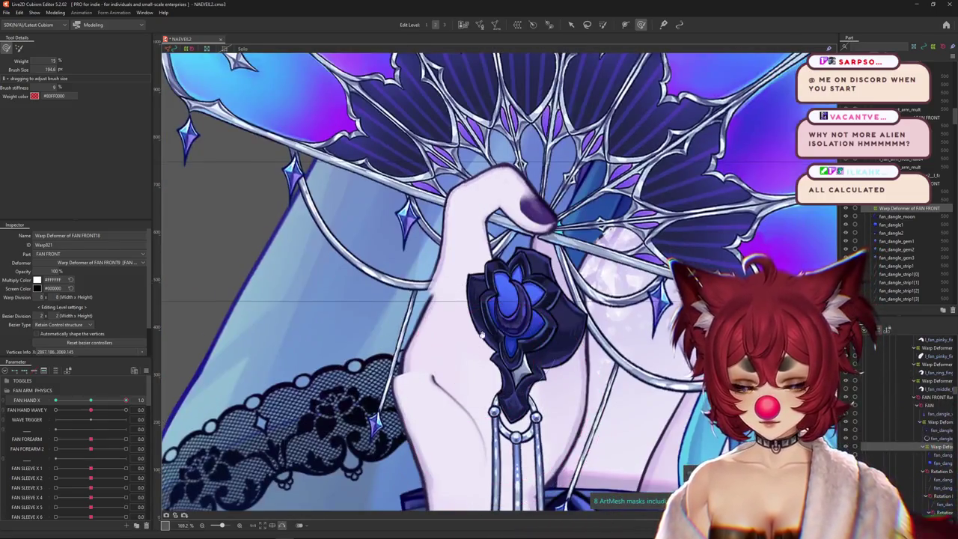
mouse_move(483, 335)
mouse_down()
mouse_move(502, 248)
mouse_move(443, 220)
mouse_up()
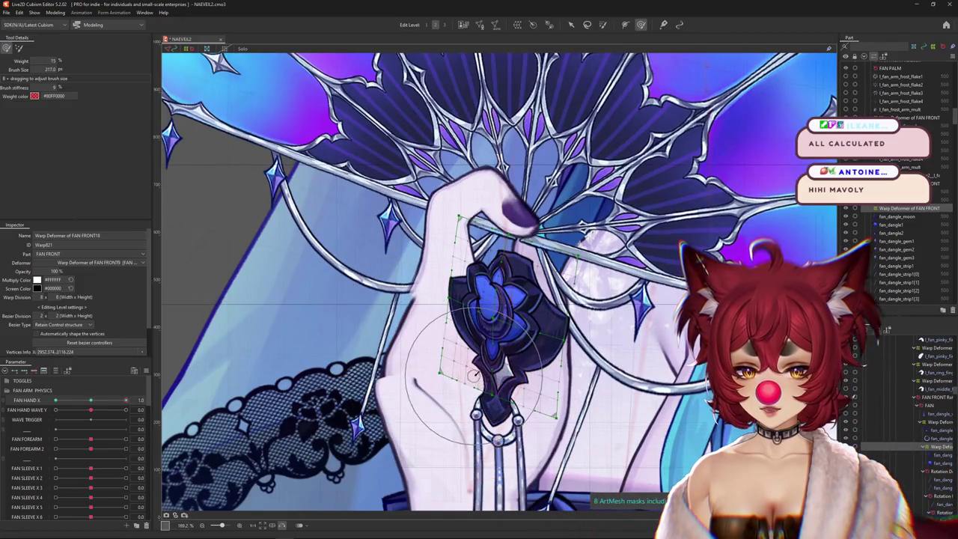
drag(531, 262, 432, 236)
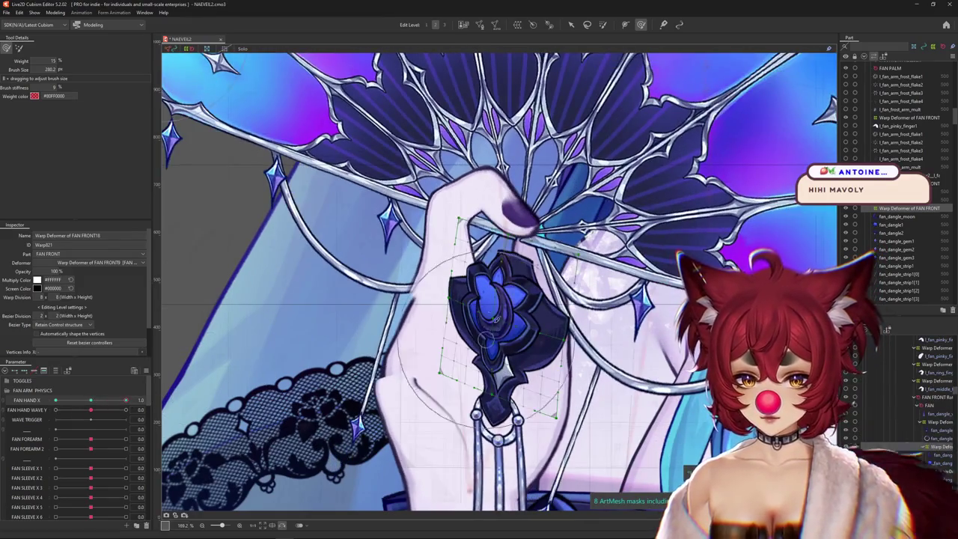
drag(494, 318, 524, 322)
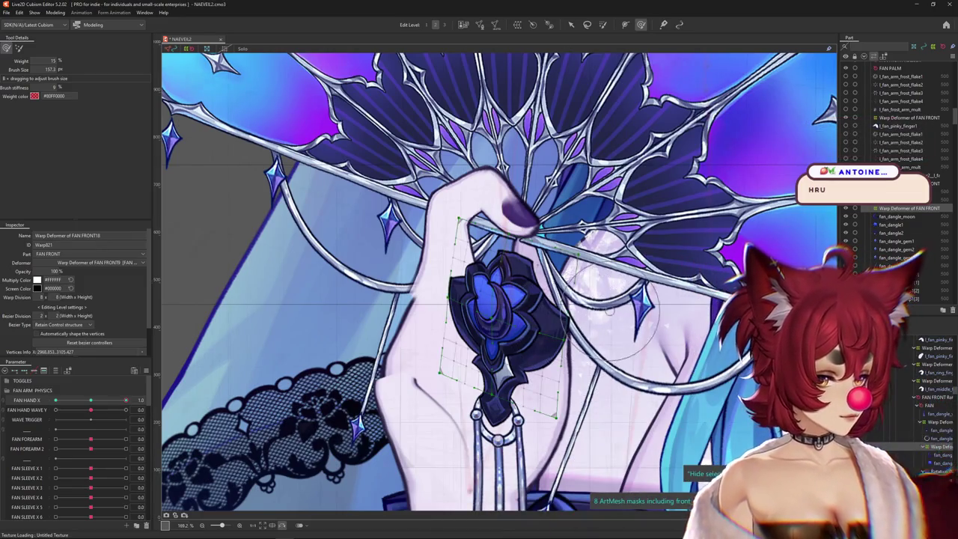
Reselect the gem's warp deformer, check it at FAN HAND X 1.0, then return FAN HAND X to -1.0
click(530, 279)
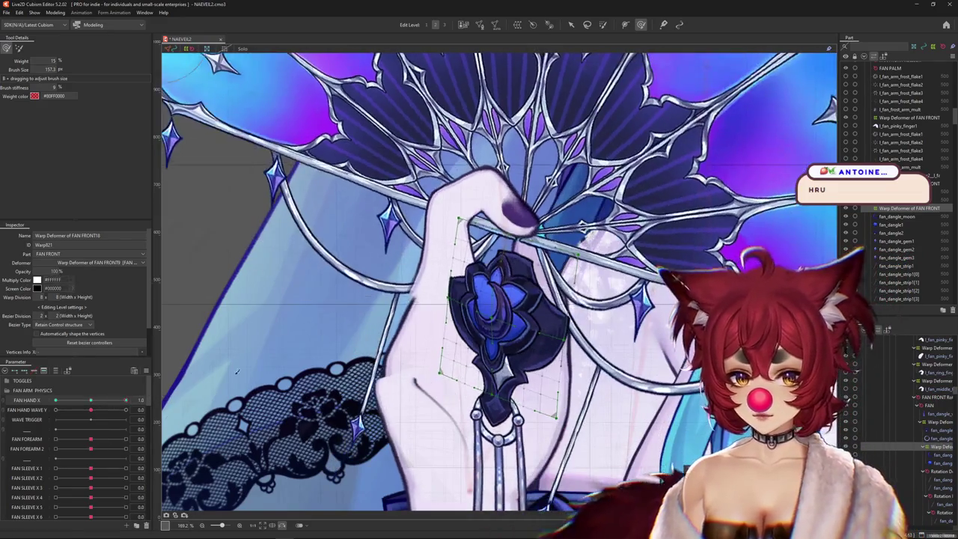
drag(529, 279, 518, 247)
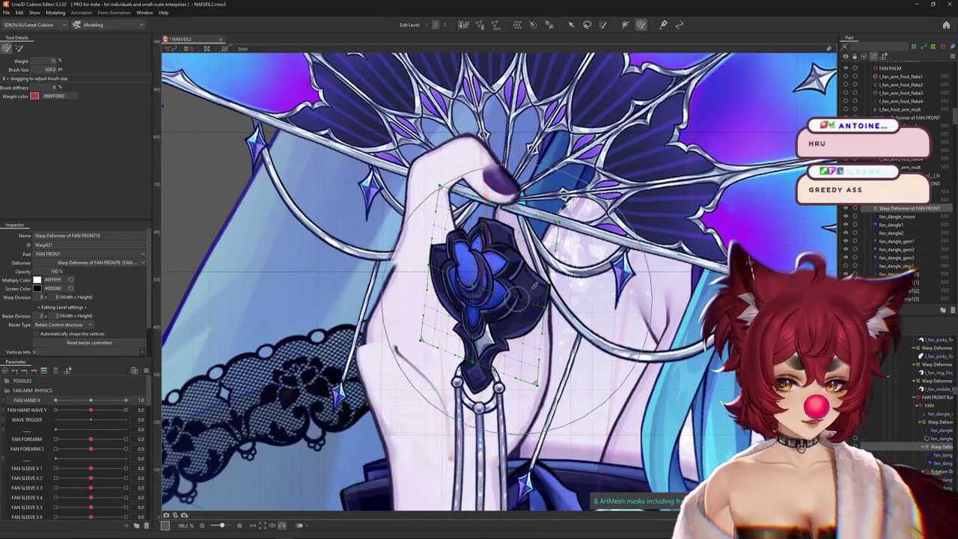
mouse_move(126, 400)
mouse_down()
mouse_move(114, 402)
mouse_move(126, 400)
mouse_up()
click(446, 304)
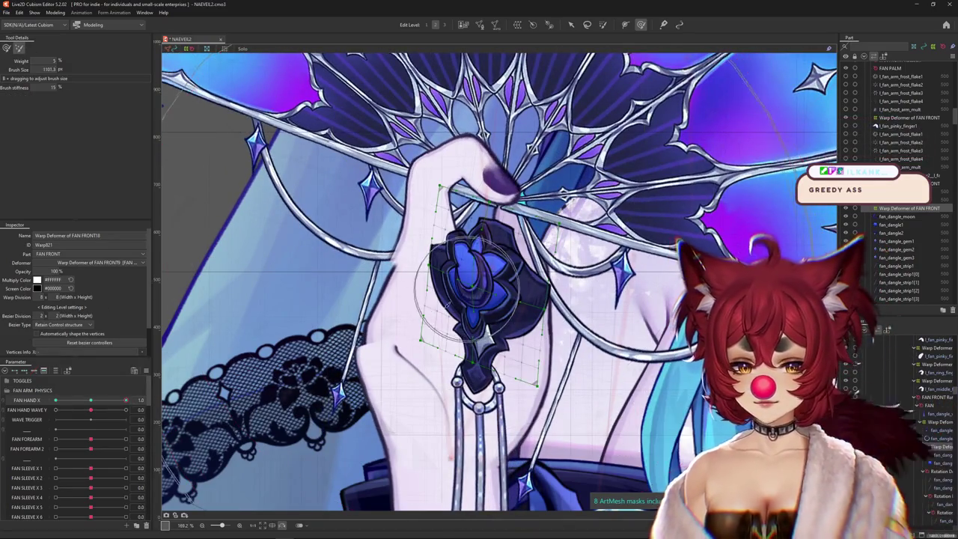
drag(126, 400, 52, 401)
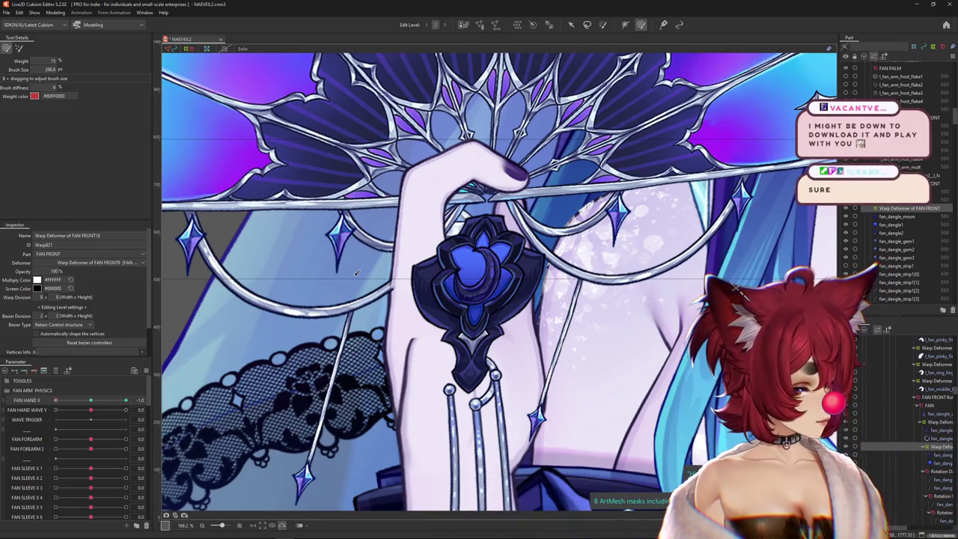
Select the gem's deformer in the Part hierarchy
click(934, 446)
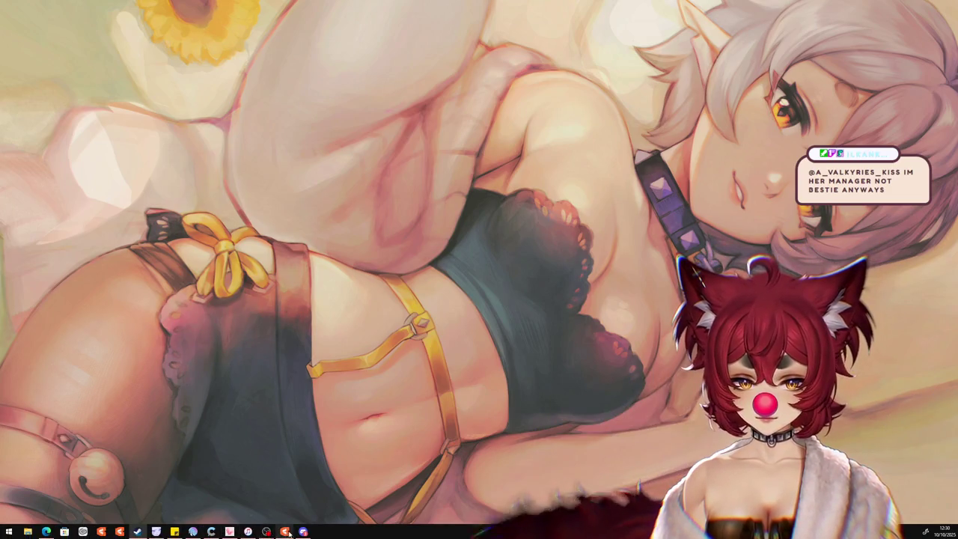
Restore the Cubism Editor window from the taskbar, then switch over to the Steam store page
click(236, 530)
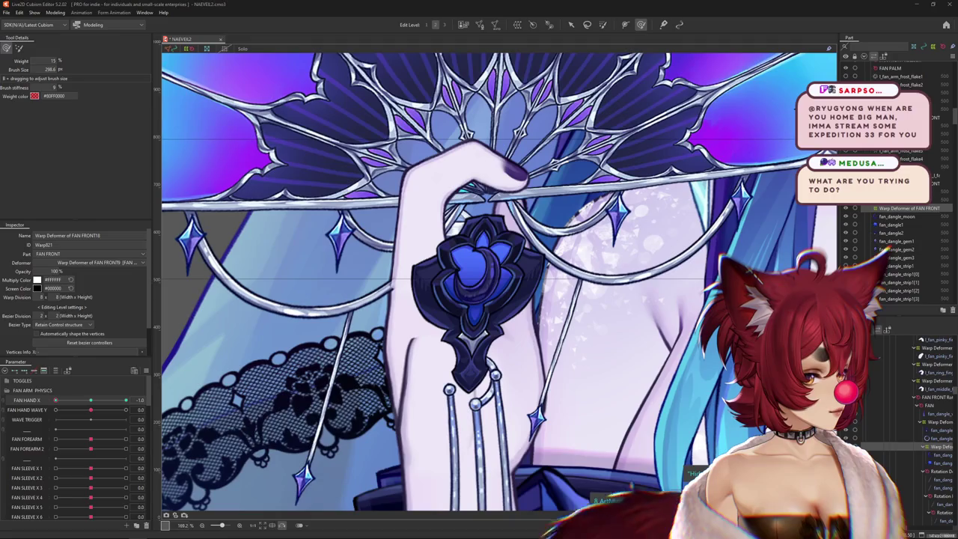
key(alt+Tab)
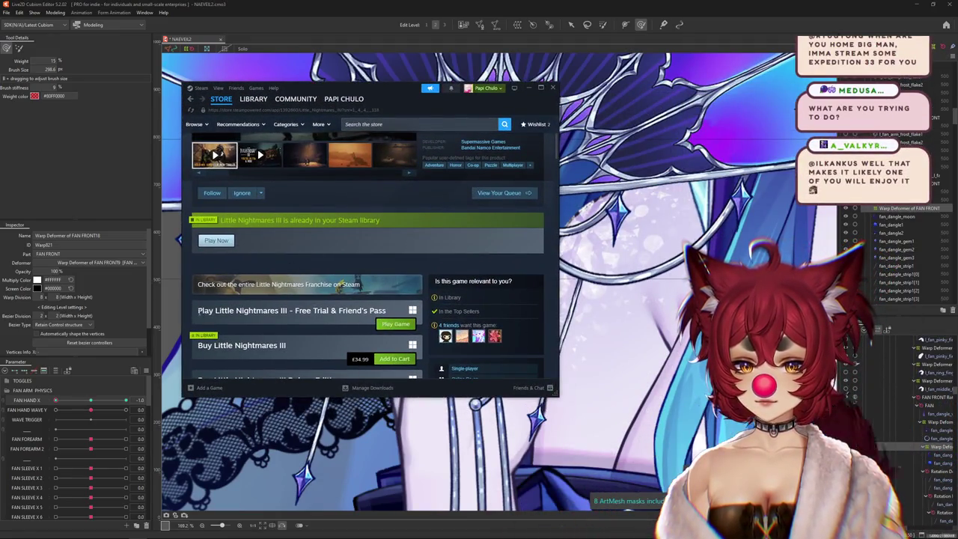
Highlight the Free Trial & Friend's Pass offer title on the Little Nightmares III store page
drag(197, 310, 362, 308)
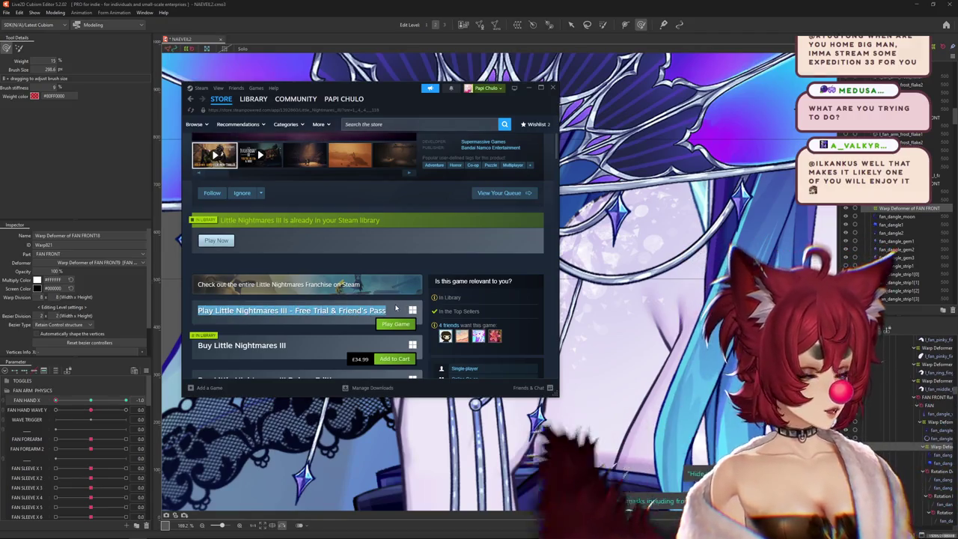
click(396, 307)
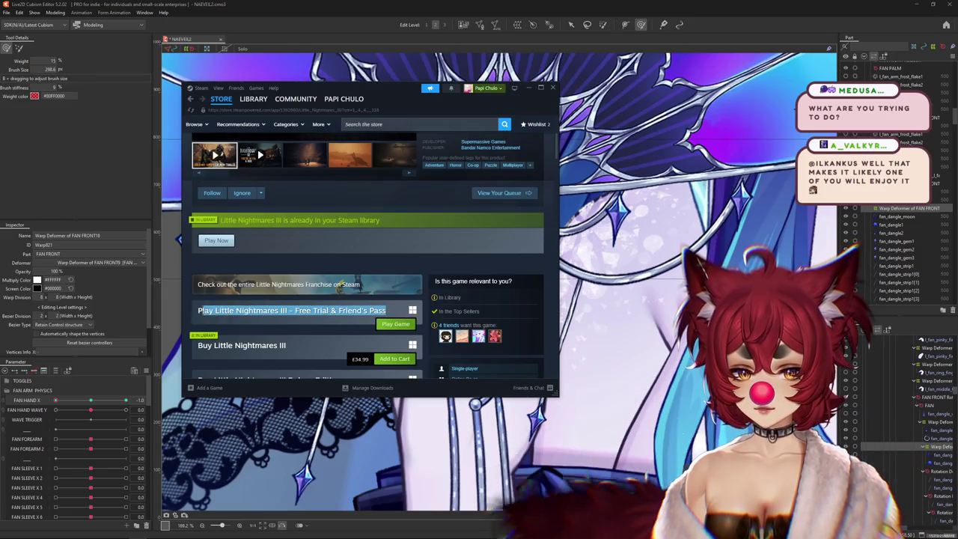
mouse_move(197, 314)
mouse_down()
mouse_move(382, 312)
mouse_move(282, 309)
mouse_up()
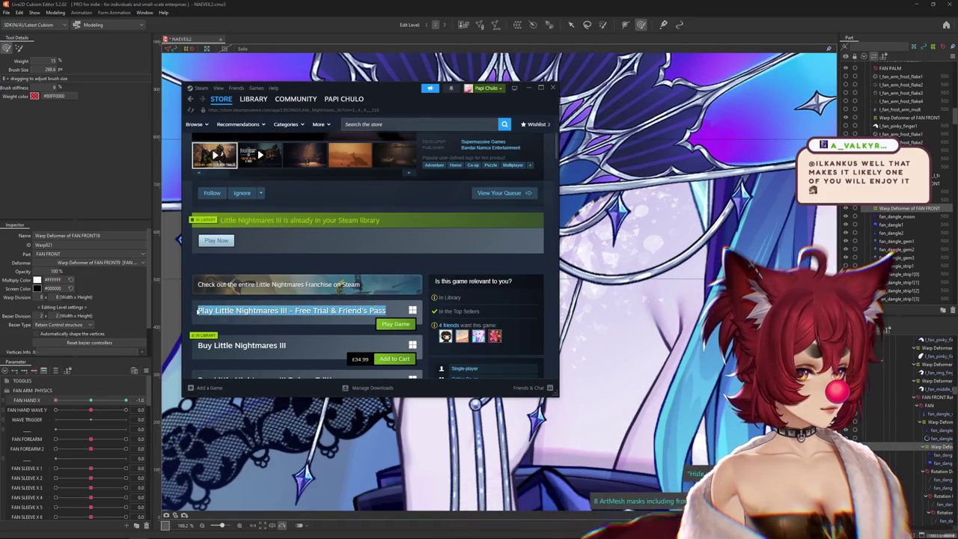
scroll(197, 310, up, 4)
scroll(198, 311, down, 4)
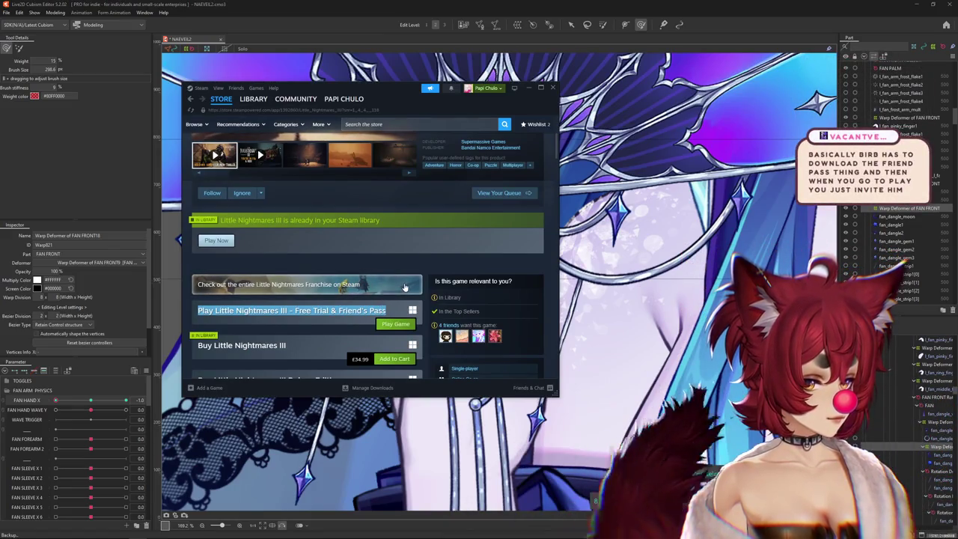
drag(387, 311, 269, 310)
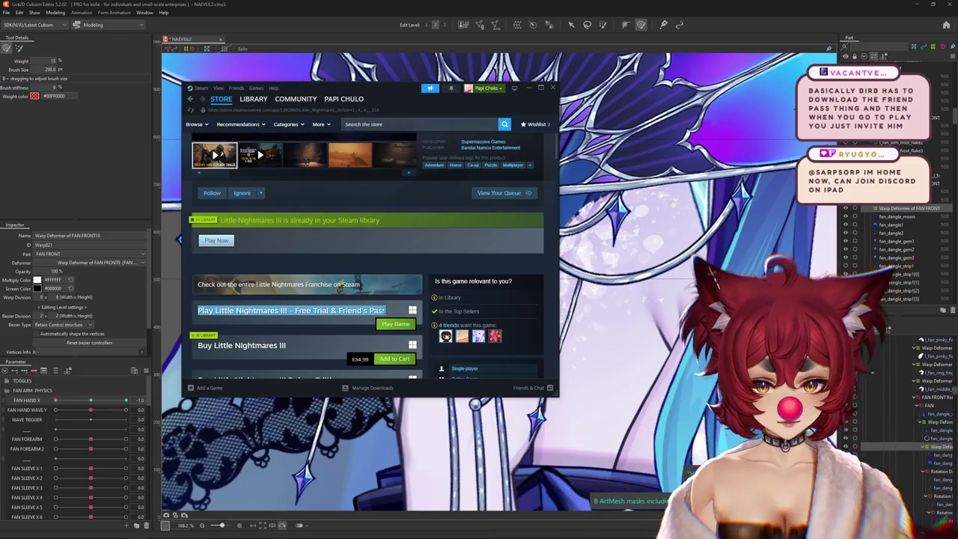
click(247, 310)
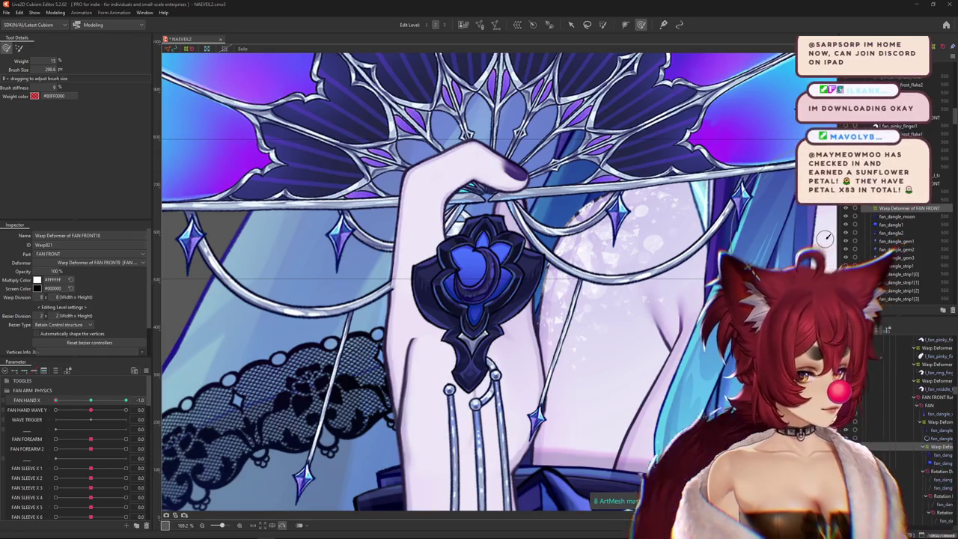
Preview the fan swinging across FAN HAND X and shrink the deform brush
scroll(825, 238, down, 4)
mouse_move(56, 400)
mouse_down()
mouse_move(158, 396)
mouse_move(93, 401)
mouse_move(148, 400)
mouse_up()
scroll(172, 397, up, 4)
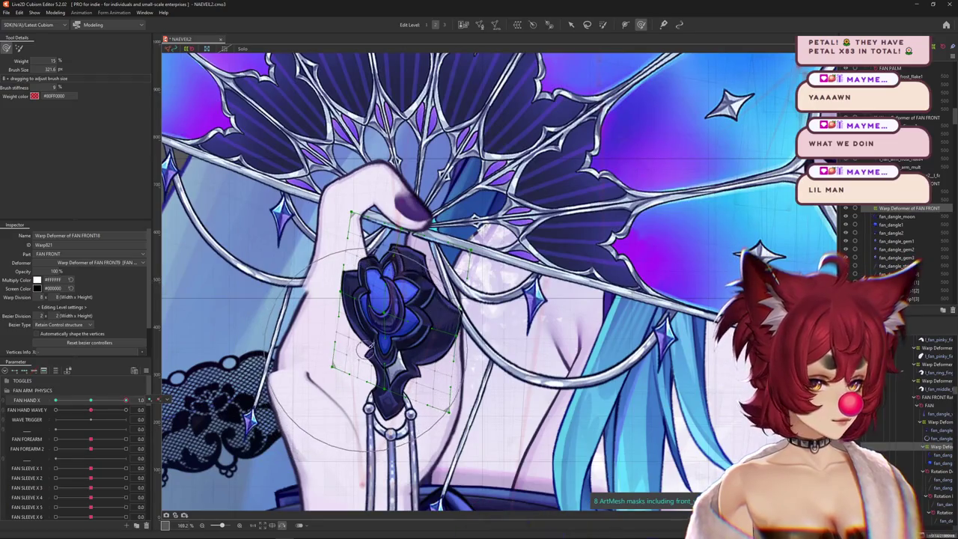
drag(374, 344, 359, 325)
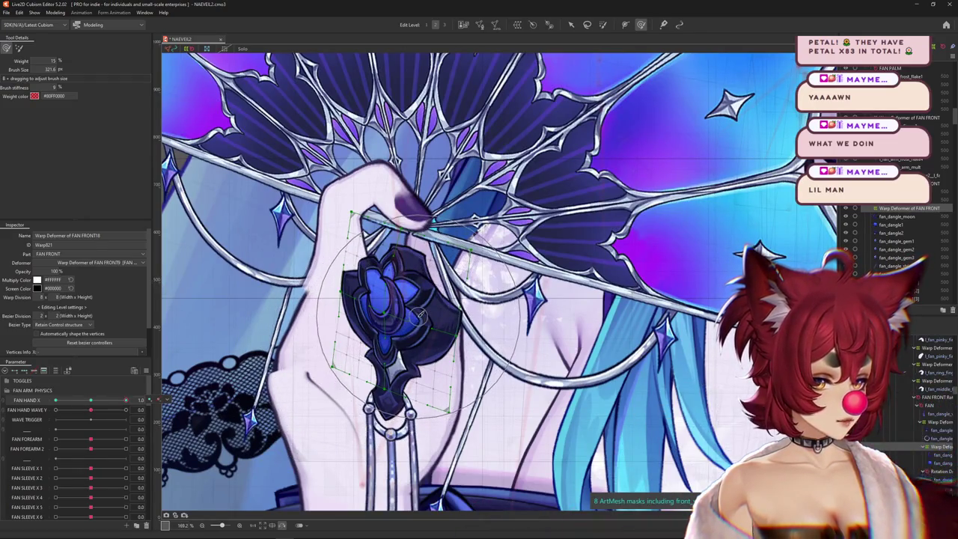
mouse_move(342, 316)
mouse_down()
mouse_move(386, 302)
mouse_move(614, 298)
mouse_up()
Reshape the gem's warp to fit the hand at FAN HAND X 1.0, then reset to 0.0
mouse_move(696, 251)
mouse_down()
mouse_move(621, 258)
mouse_move(639, 262)
mouse_up()
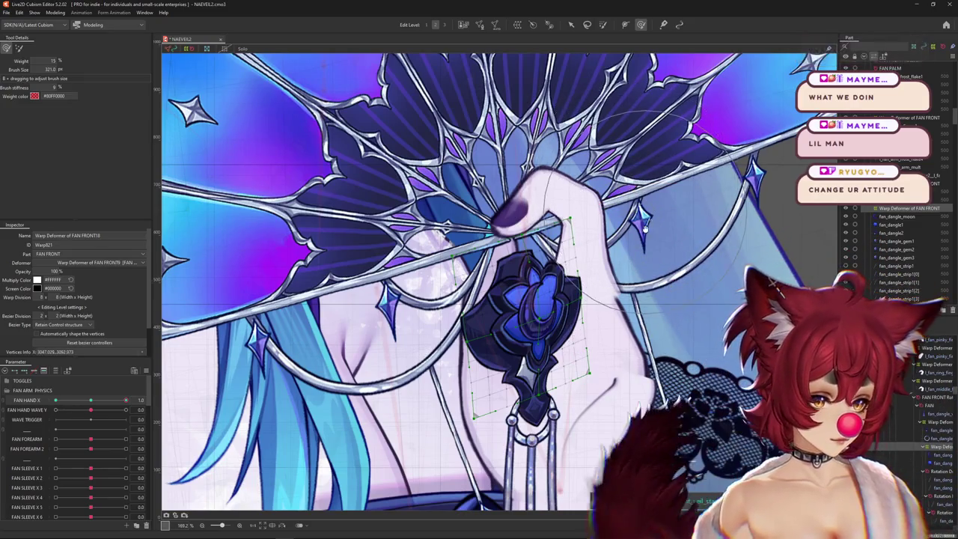
scroll(643, 282, down, 1)
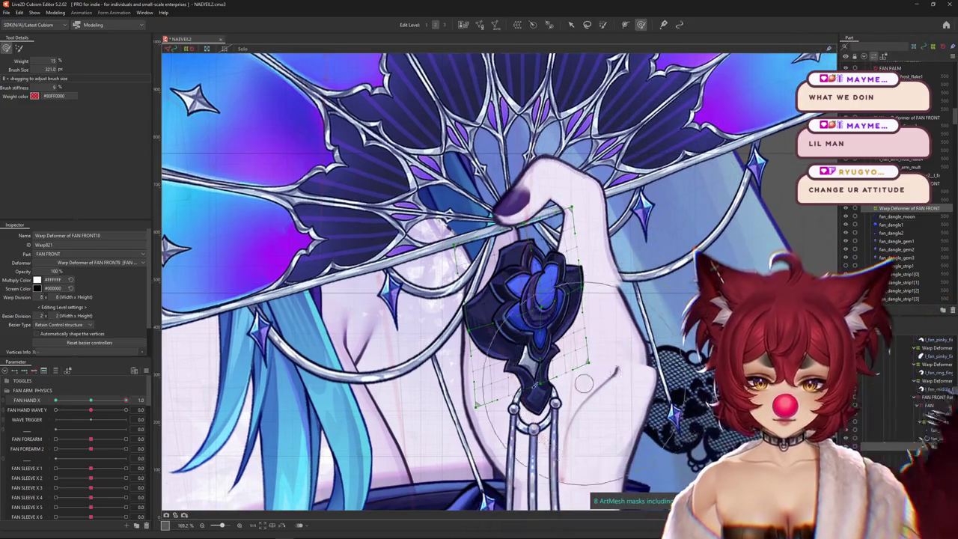
drag(643, 281, 492, 419)
drag(90, 400, 149, 398)
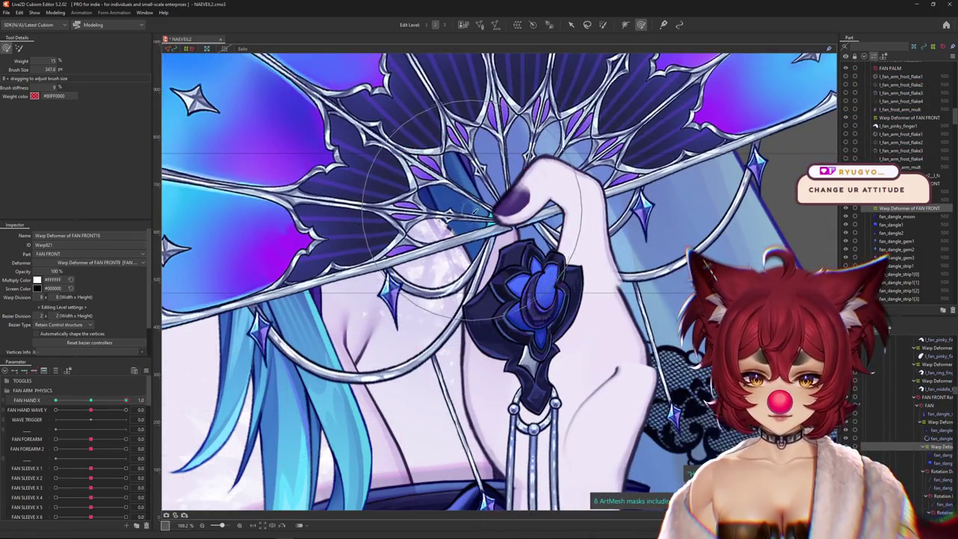
drag(522, 223, 590, 287)
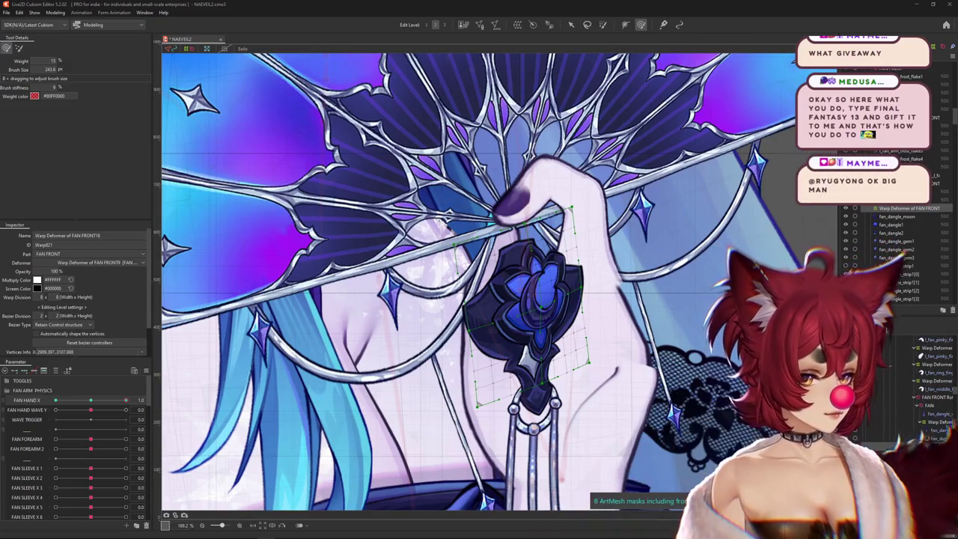
drag(125, 401, 91, 400)
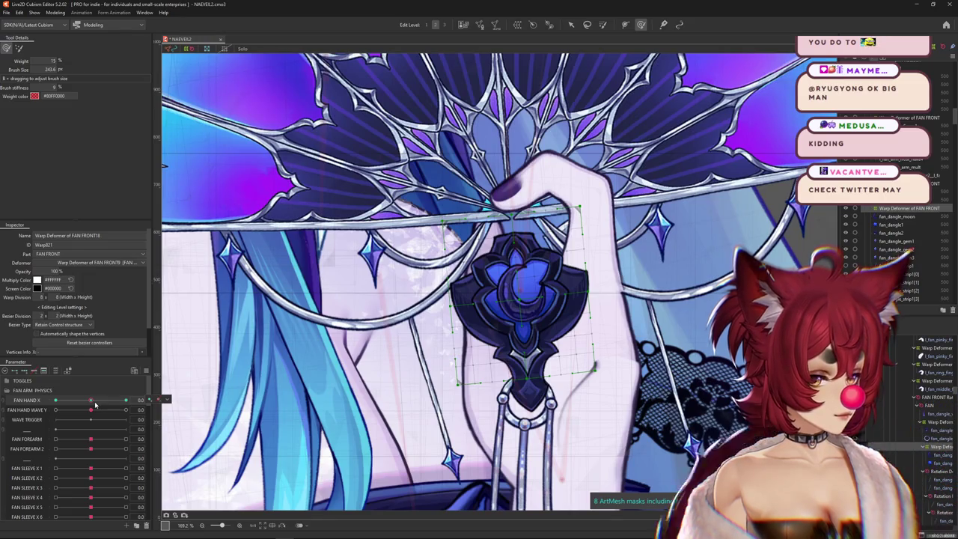
Check the gem's deformation across FAN HAND X and reselect its warp deformer with a smaller brush
drag(95, 405, 69, 407)
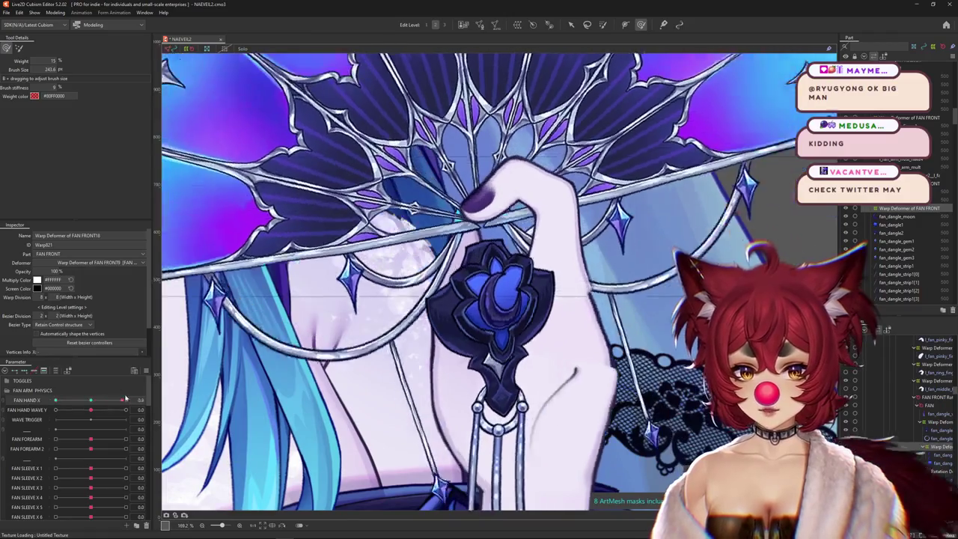
mouse_move(69, 407)
mouse_down()
mouse_move(33, 401)
mouse_move(45, 401)
mouse_up()
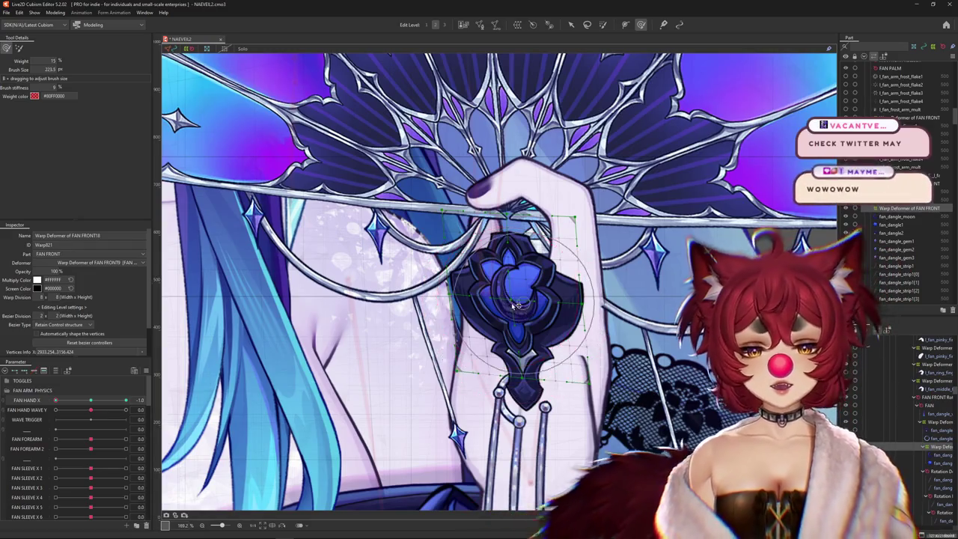
drag(513, 298, 509, 269)
click(41, 404)
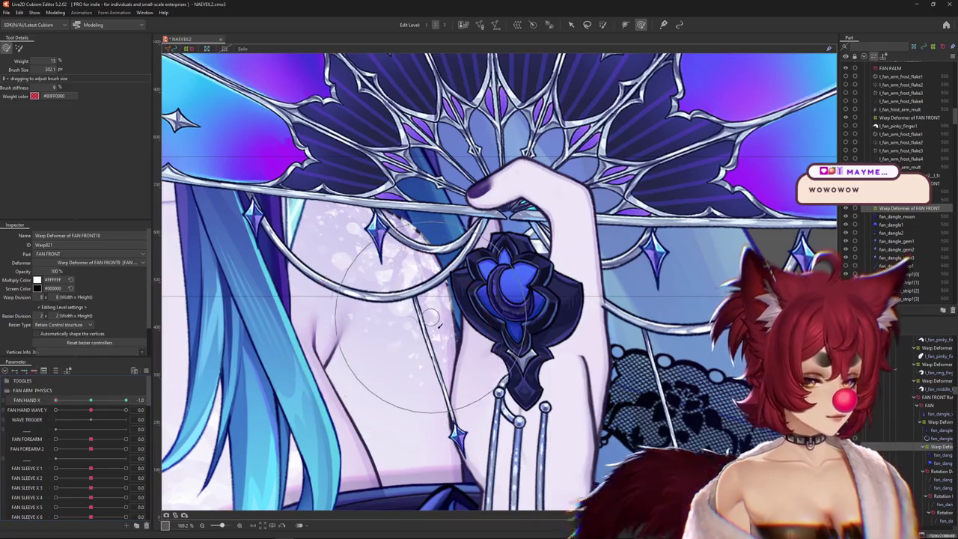
drag(520, 329, 503, 320)
click(529, 321)
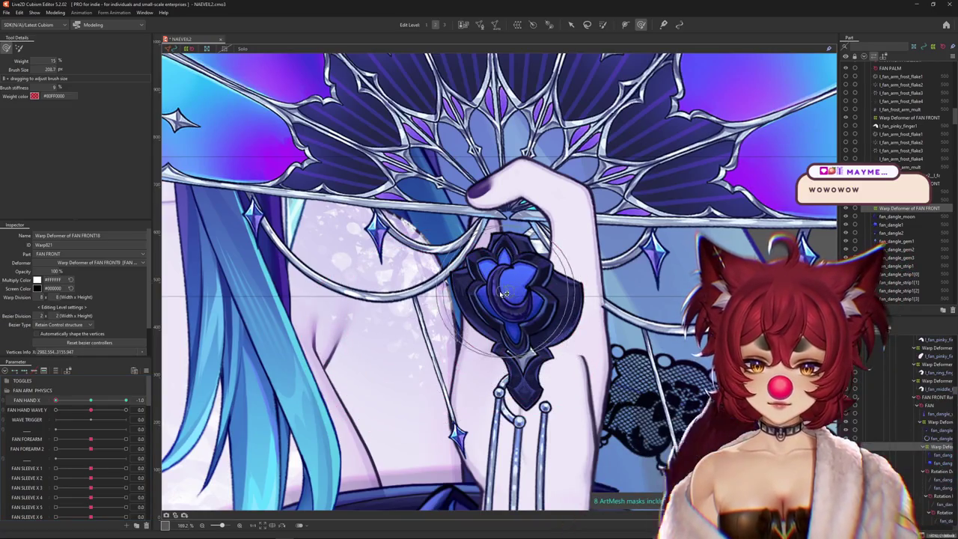
Set FAN HAND X to -1.0, enlarge the brush, and preview the fan swinging through its poses
scroll(504, 294, down, 3)
click(92, 401)
drag(91, 402, 29, 404)
drag(174, 351, 483, 296)
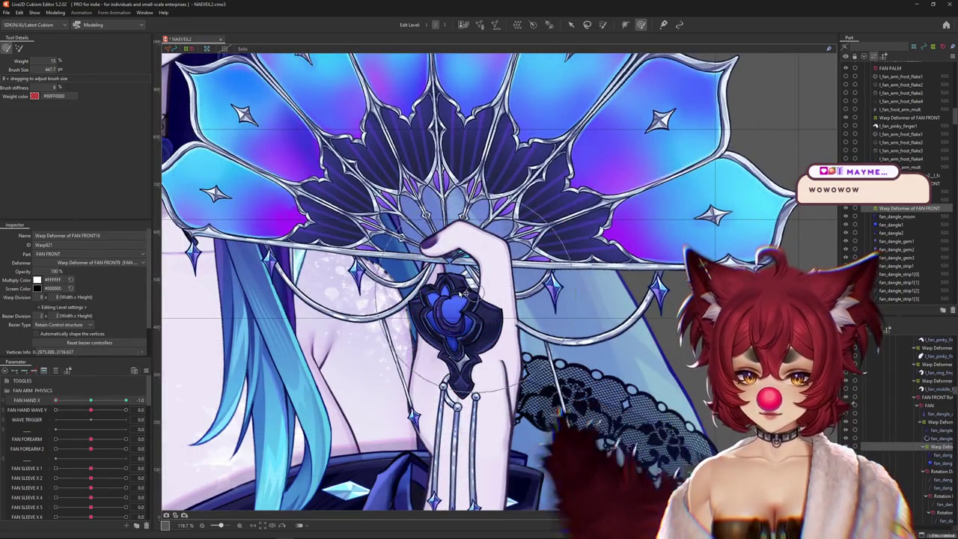
drag(61, 410, 90, 410)
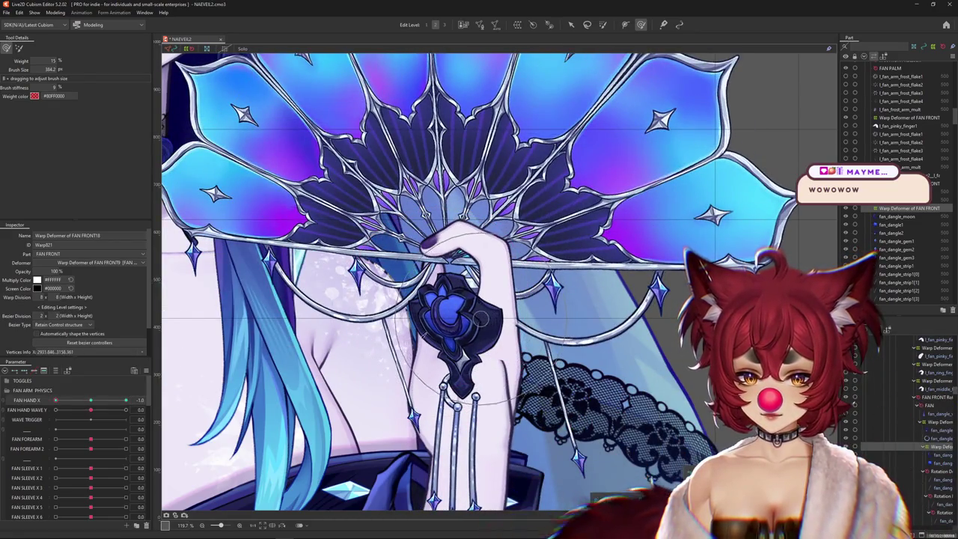
drag(67, 405, 34, 402)
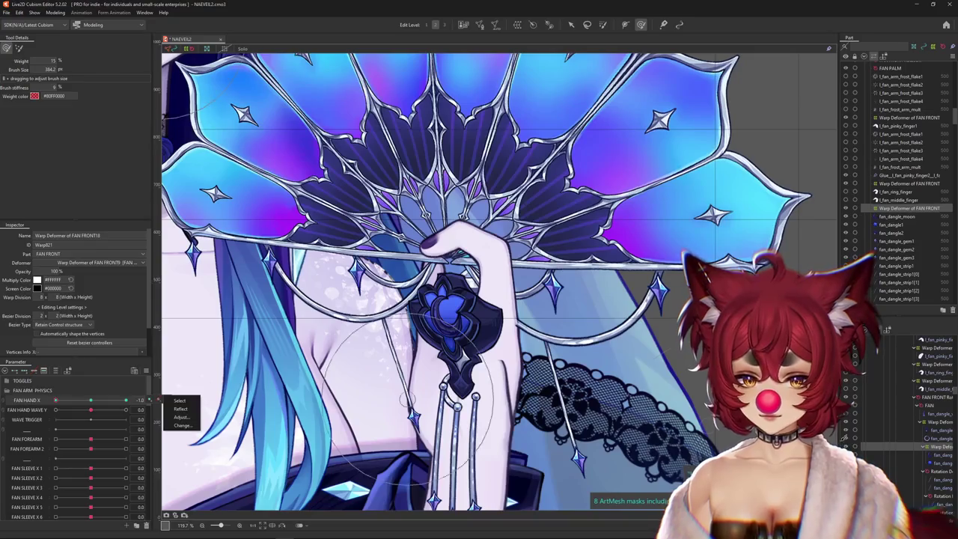
Select the fan_dangle_moon piece and the warp deformer surrounding it
click(896, 216)
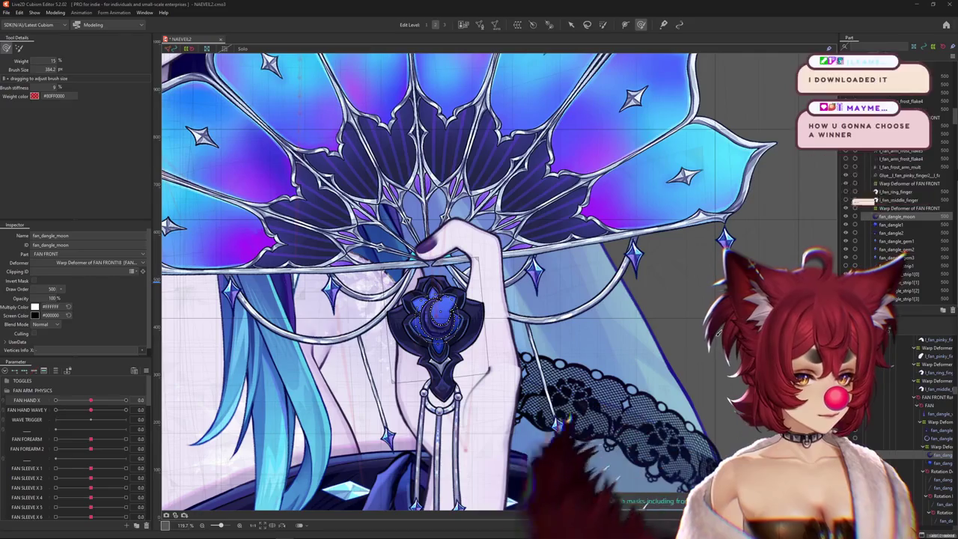
click(935, 463)
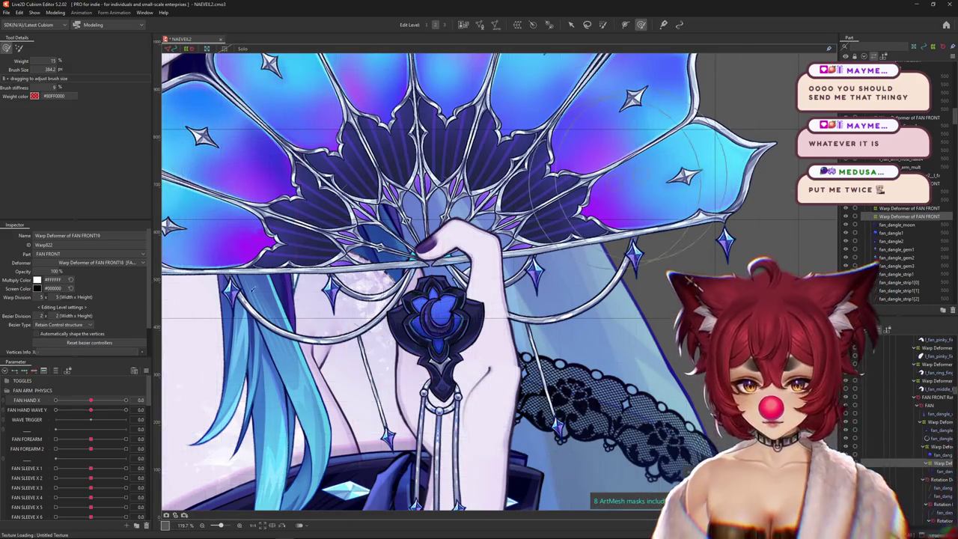
Set FAN HAND X to its 1.0 key and size the weighted deformation brush over the moon gem
mouse_move(93, 402)
mouse_down()
mouse_move(92, 412)
mouse_move(56, 400)
mouse_move(96, 405)
mouse_up()
scroll(416, 347, up, 3)
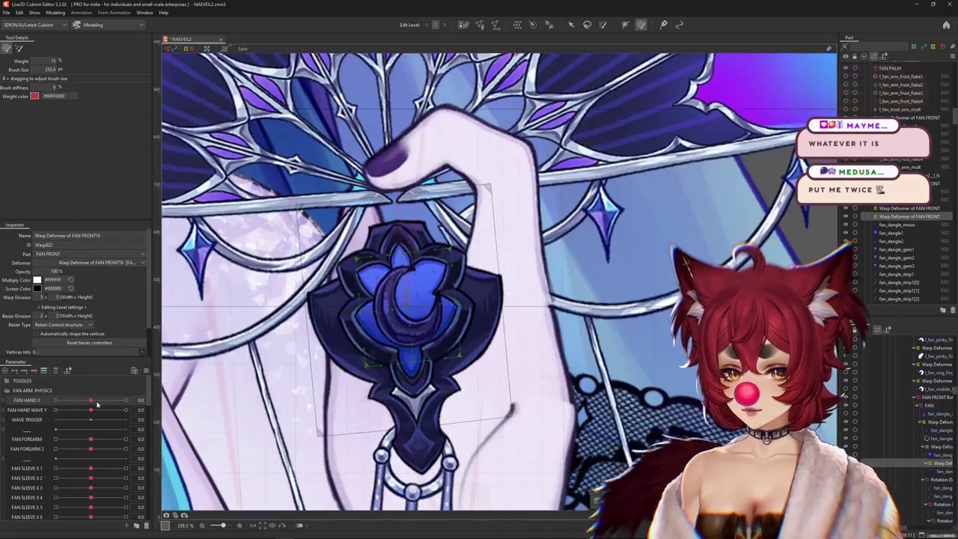
click(125, 401)
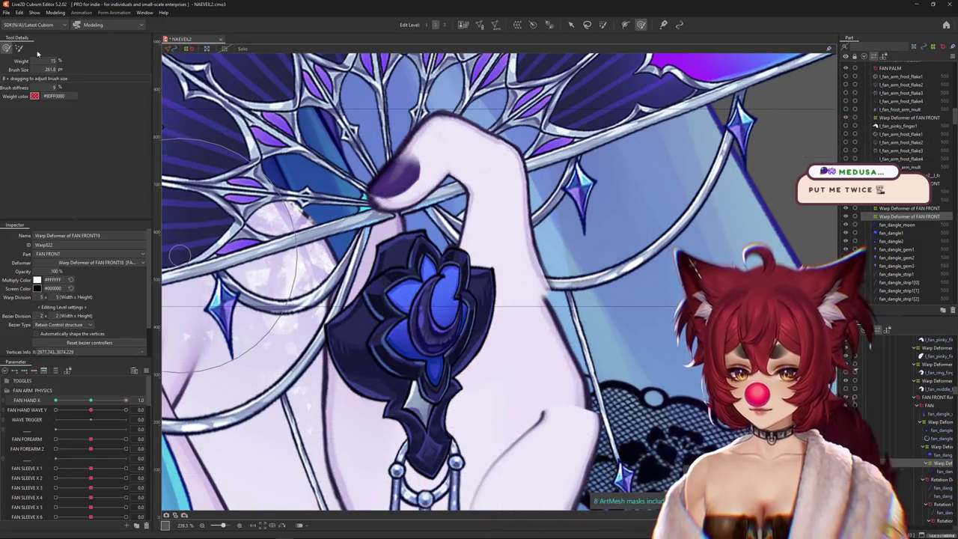
scroll(423, 278, down, 2)
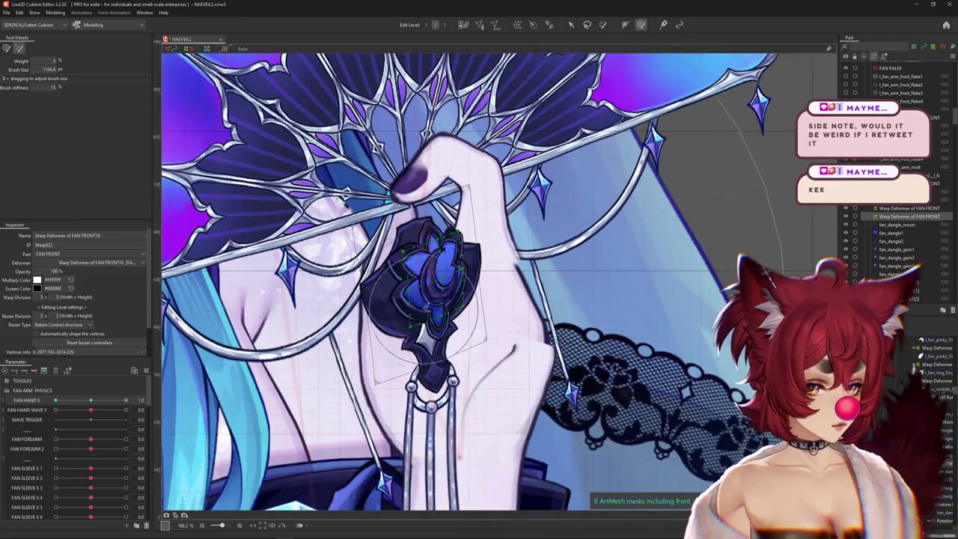
drag(423, 274, 452, 283)
click(444, 24)
drag(449, 198, 431, 298)
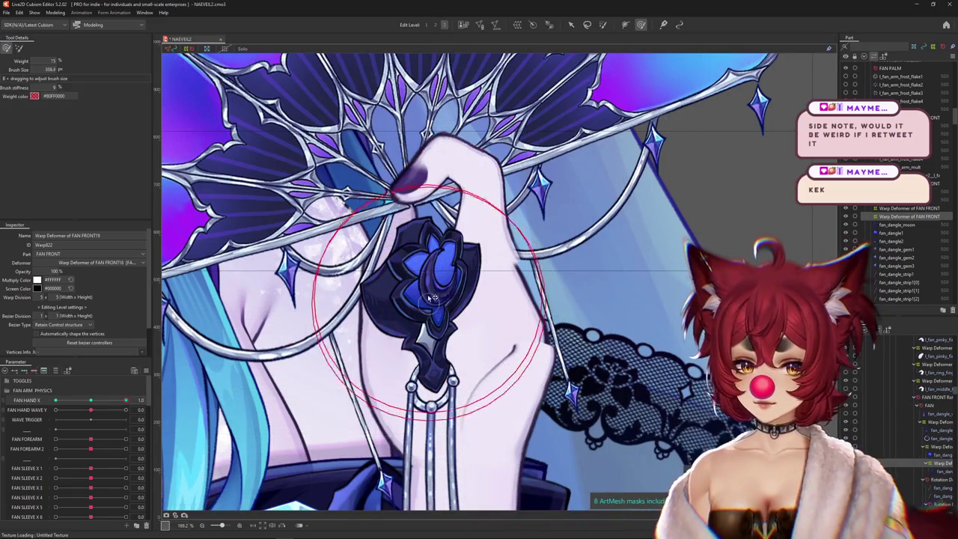
Tilt the moon gem's warp to follow the hand at FAN HAND X -1.0, then return to neutral
mouse_move(126, 401)
mouse_down()
mouse_move(102, 400)
mouse_move(148, 401)
mouse_move(56, 400)
mouse_up()
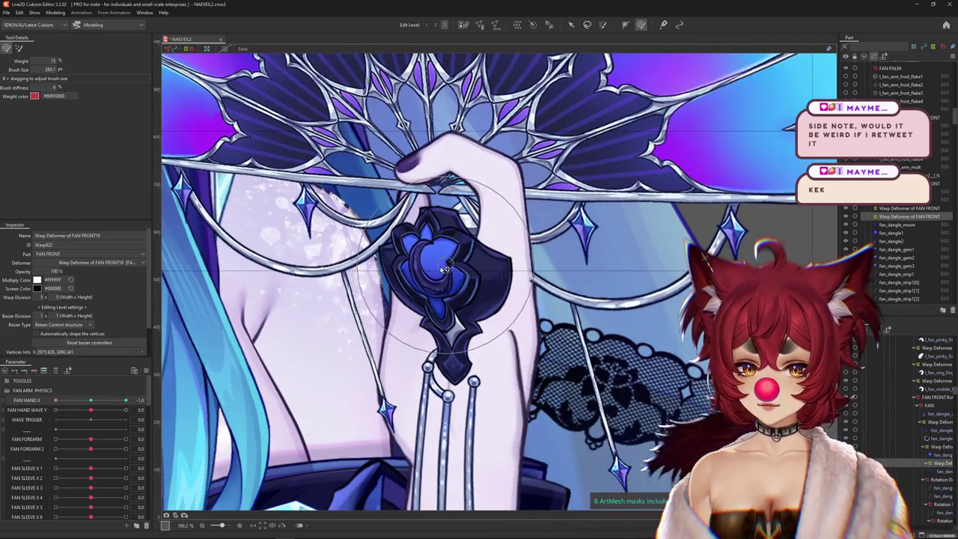
drag(445, 270, 414, 213)
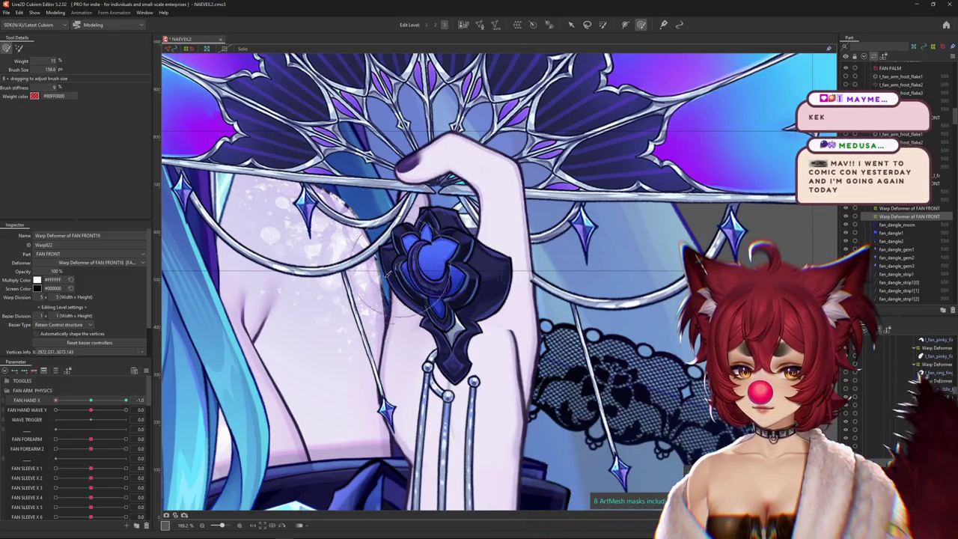
mouse_move(420, 300)
mouse_down()
mouse_move(447, 271)
mouse_move(437, 259)
mouse_up()
click(19, 48)
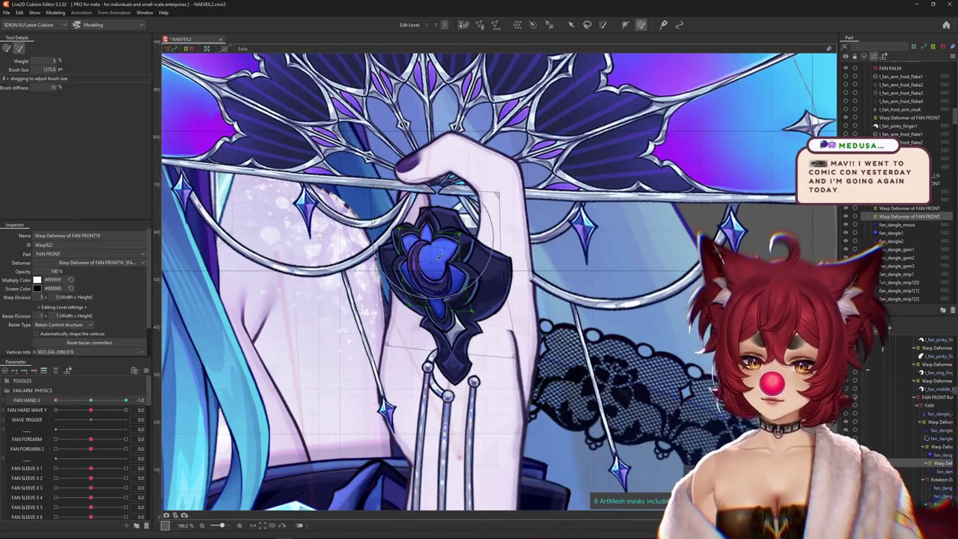
drag(368, 187, 368, 203)
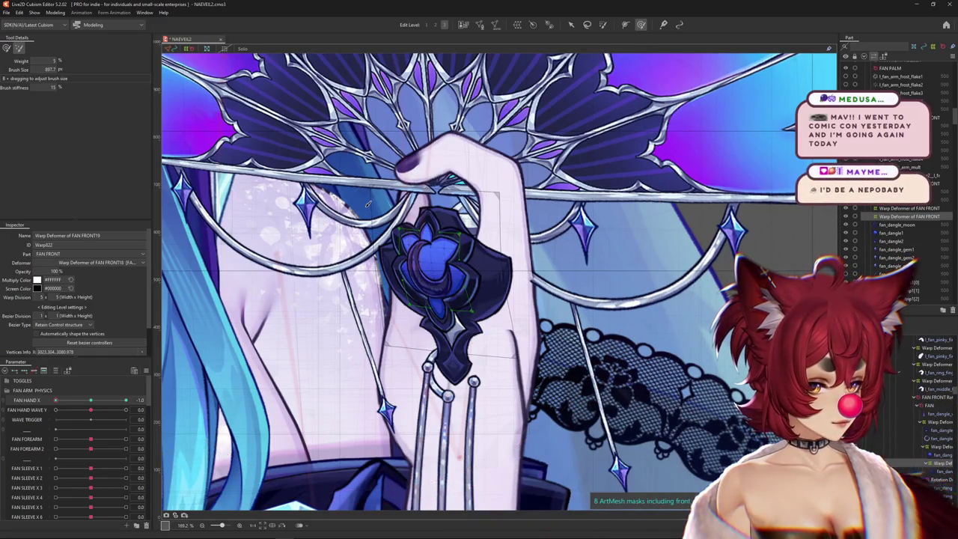
mouse_move(368, 203)
mouse_down()
mouse_move(392, 261)
mouse_move(424, 292)
mouse_up()
click(85, 402)
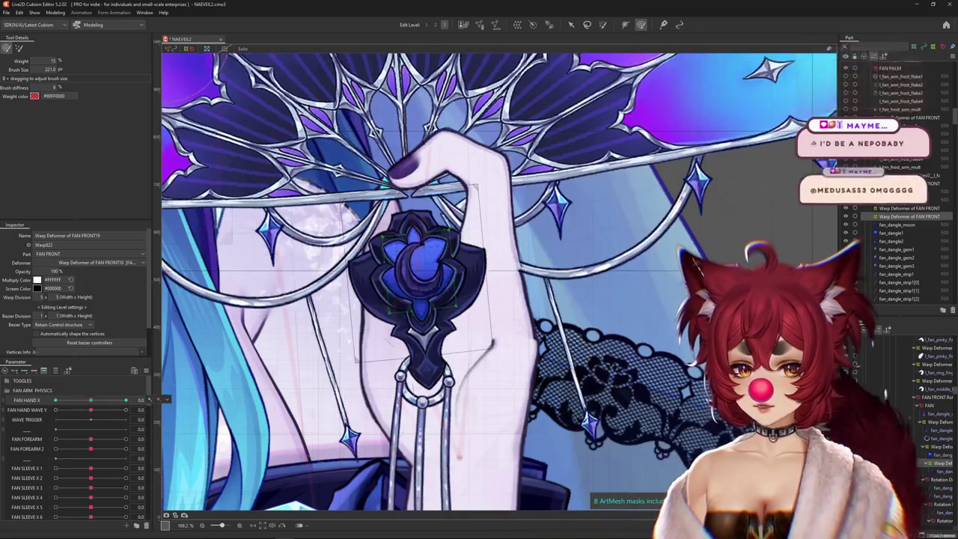
click(936, 471)
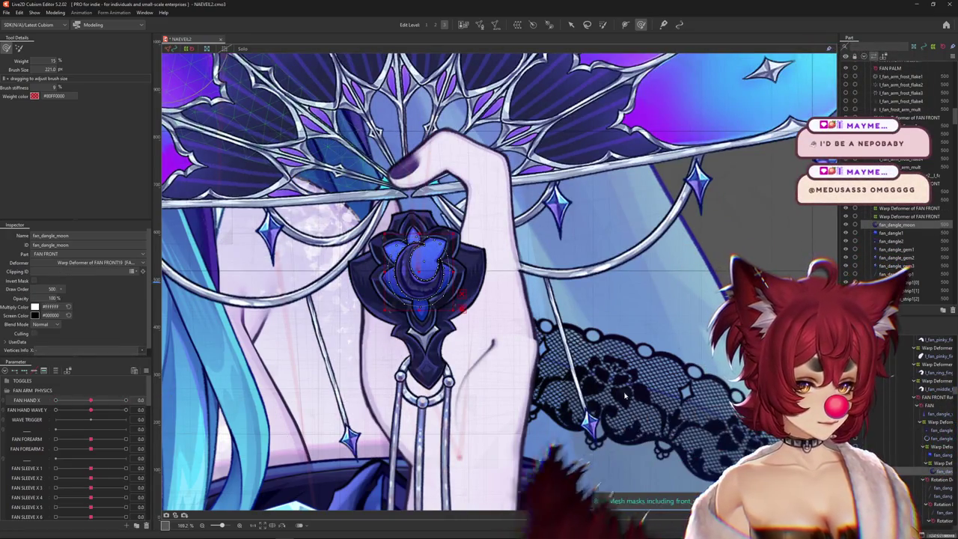
Paste a copy of fan_dangle_moon and set the other moon's Multiply Color to grey
key(ctrl+v)
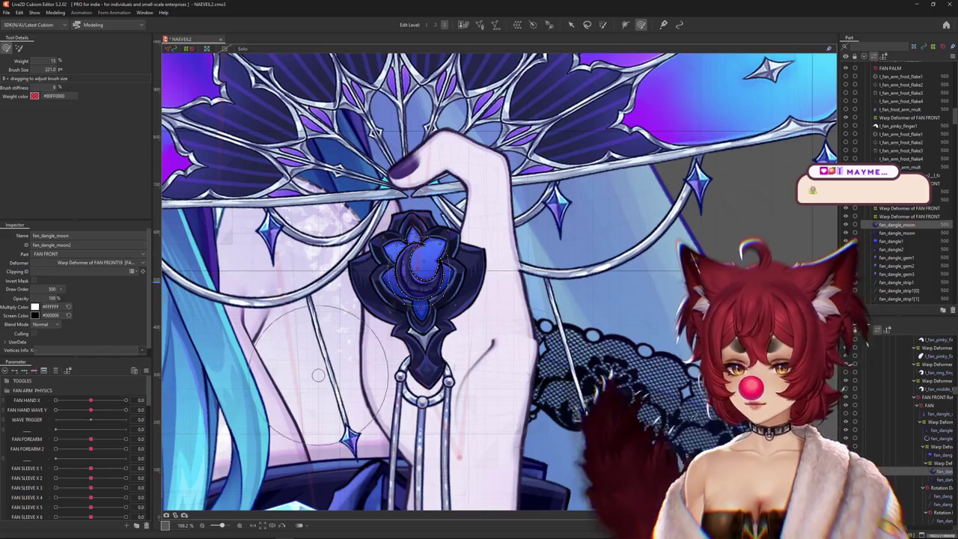
click(940, 472)
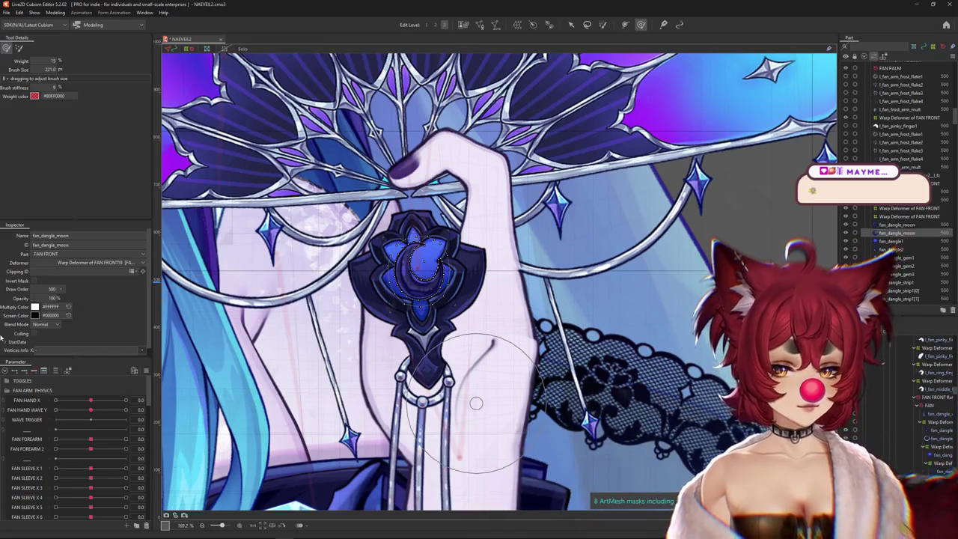
click(34, 306)
click(74, 353)
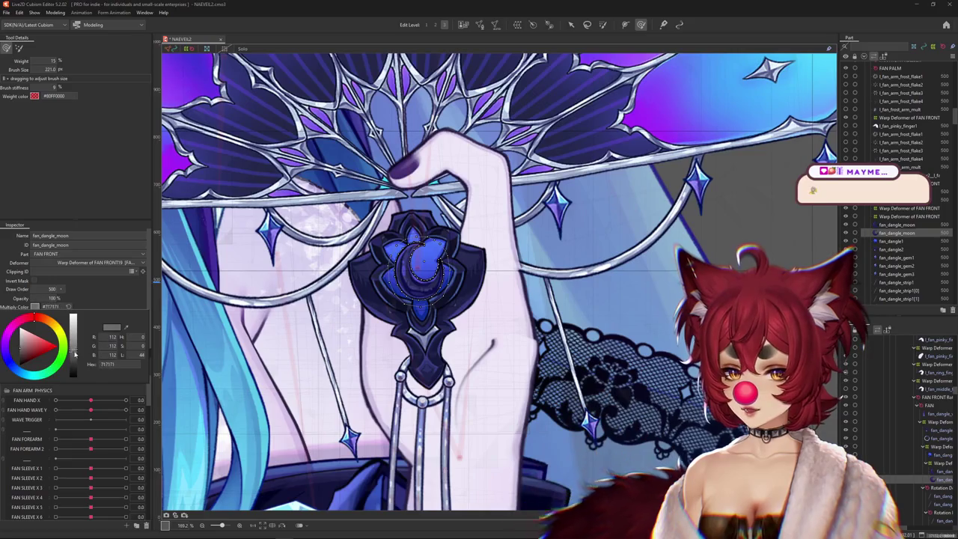
In the copy's new FAN FRONT20 warp deformer, push the moon up and straighten it across FAN HAND X
click(940, 472)
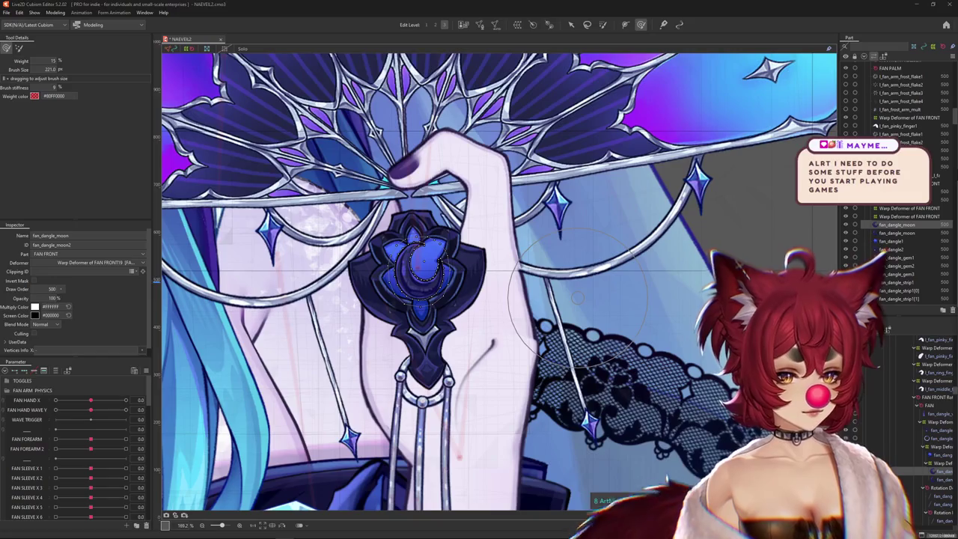
click(658, 300)
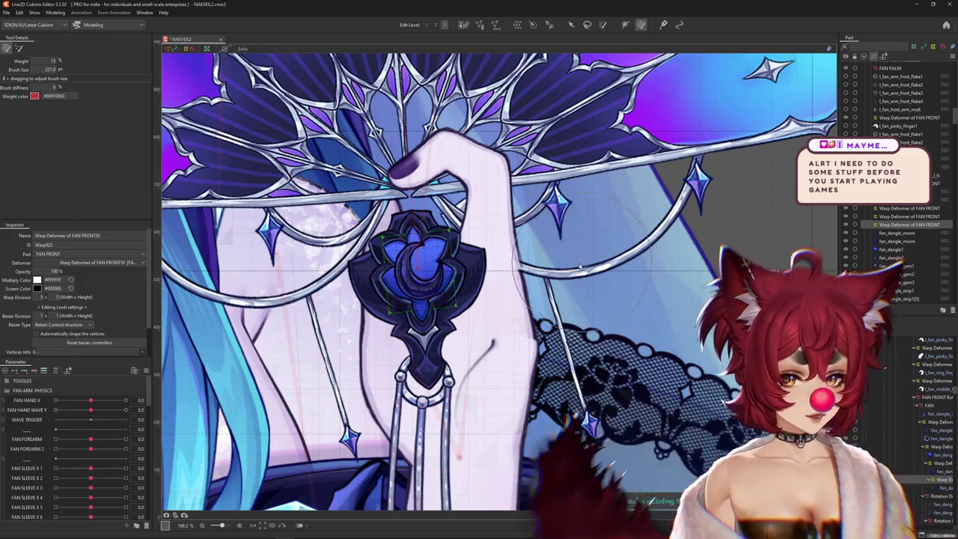
scroll(374, 299, up, 1)
scroll(315, 303, up, 2)
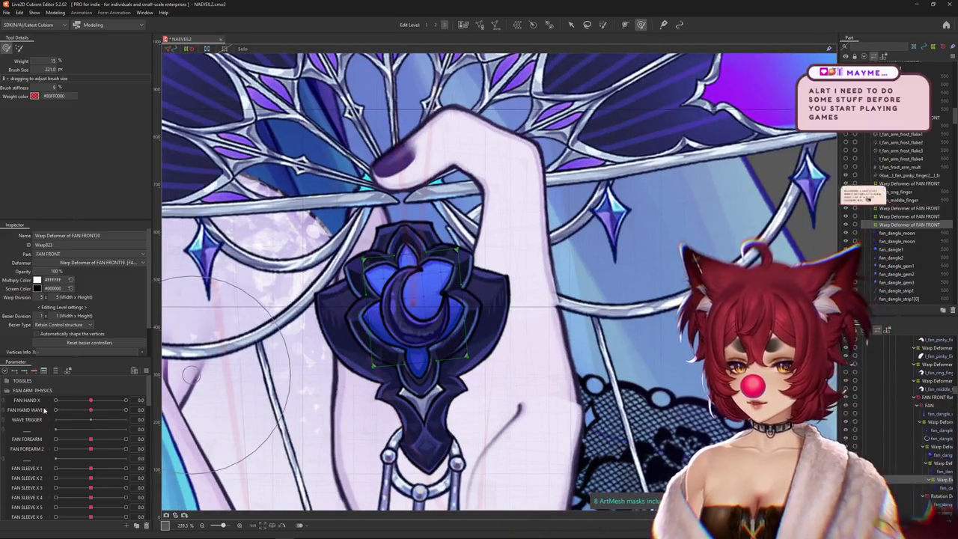
drag(90, 401, 55, 401)
double_click(55, 400)
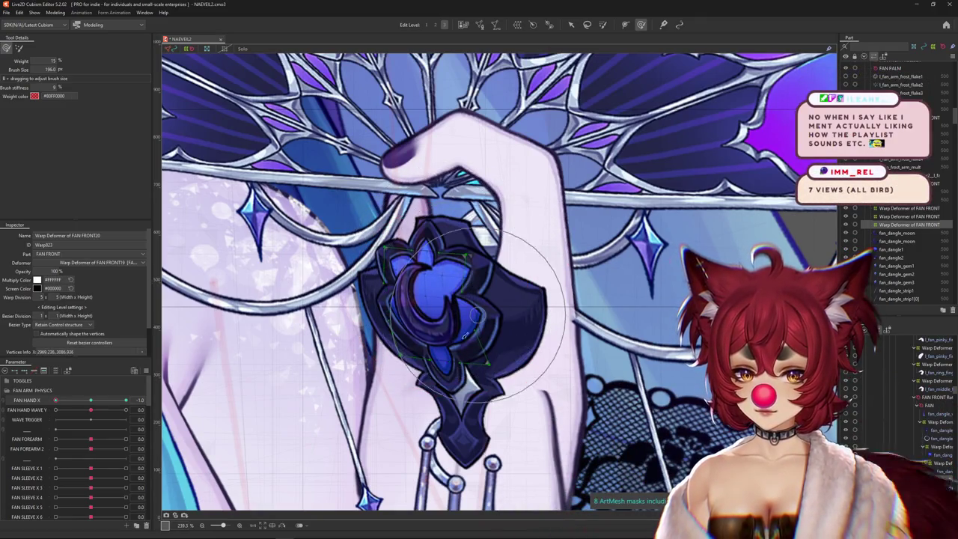
drag(473, 318, 481, 271)
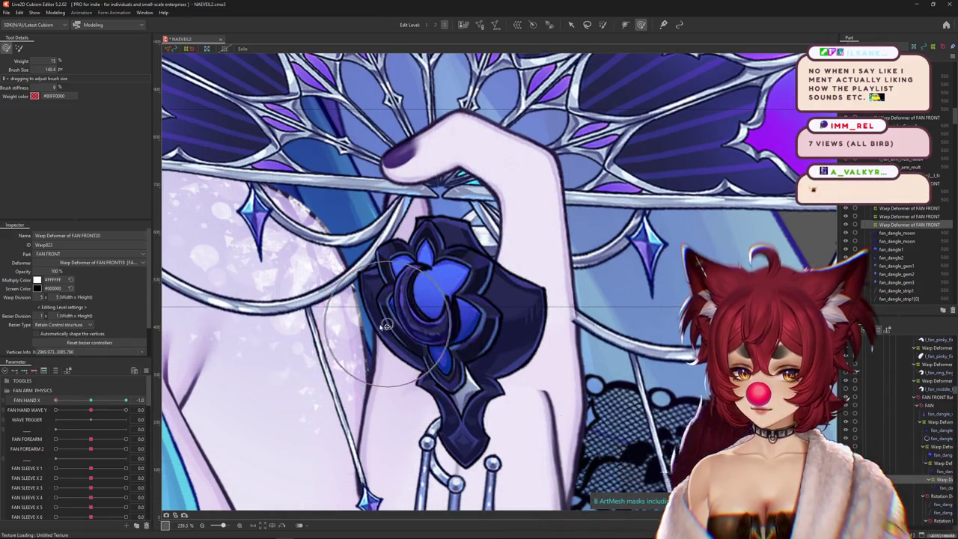
scroll(307, 354, down, 2)
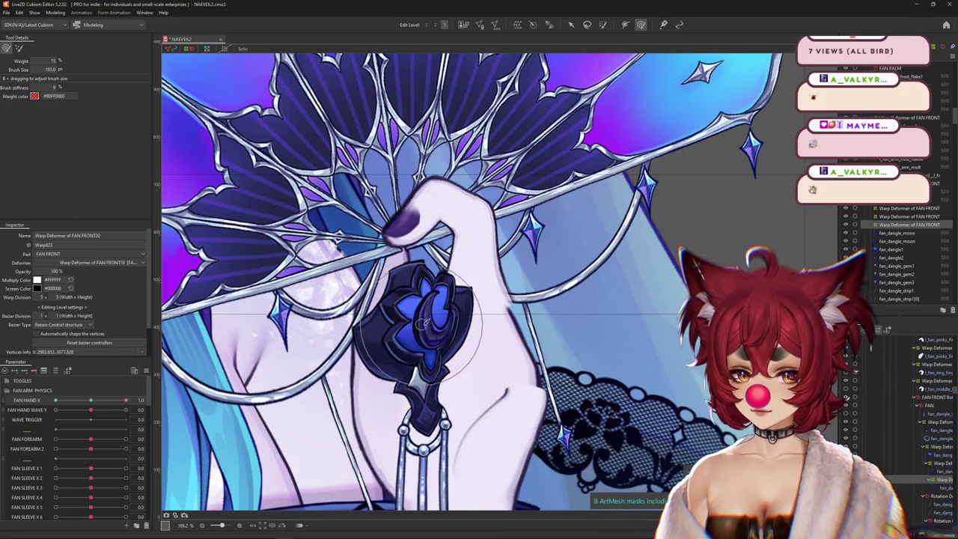
drag(91, 407, 91, 402)
click(408, 299)
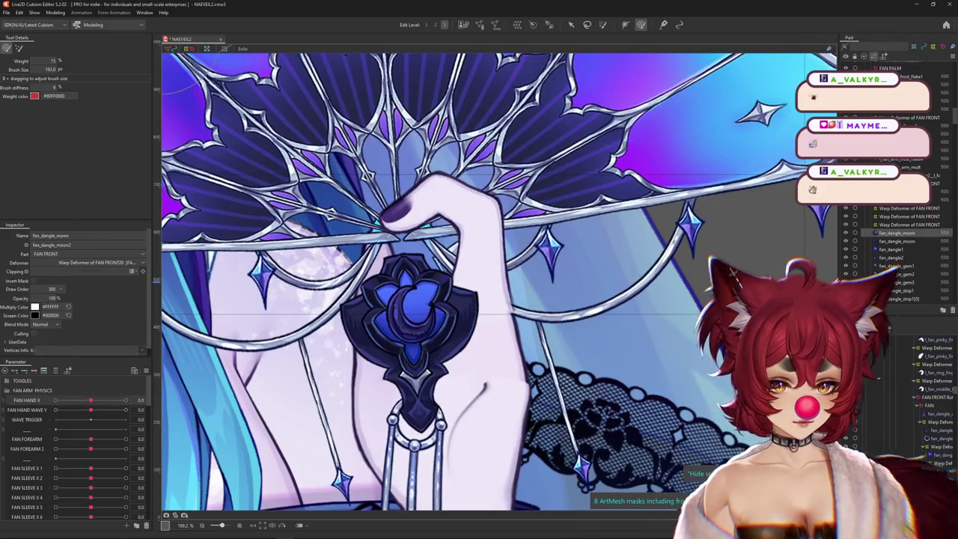
Set FAN HAND X to 1.0 and paint with the weighted brush (G) over the moon gem
scroll(360, 330, up, 2)
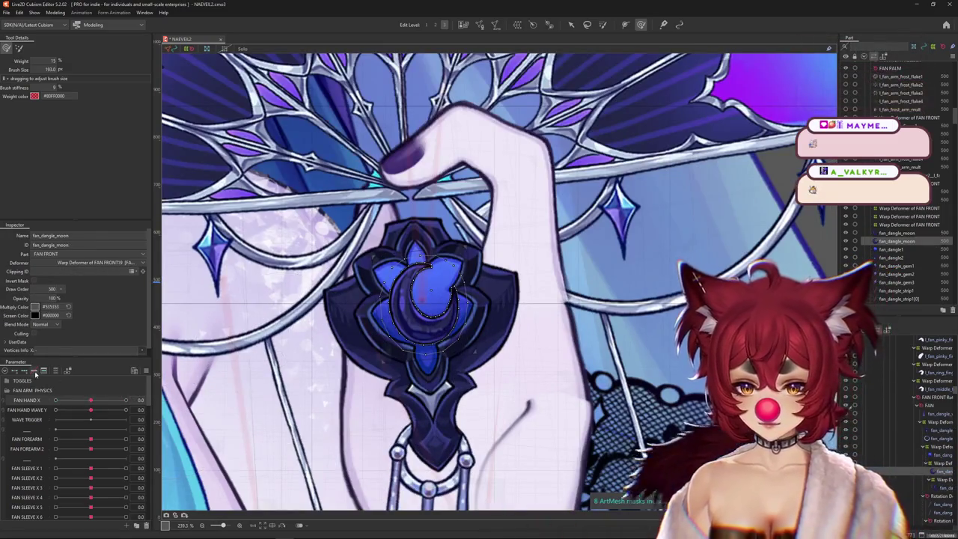
drag(91, 399, 125, 399)
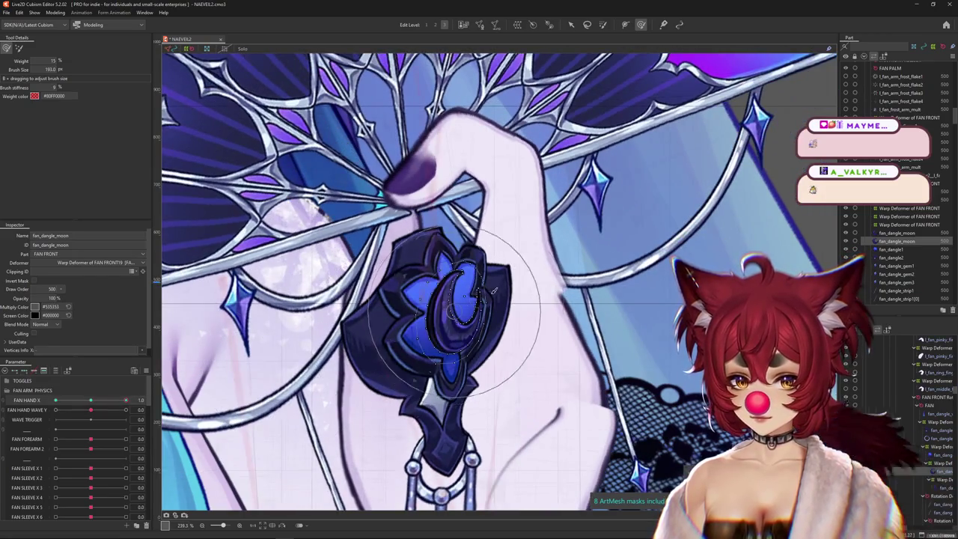
drag(500, 275, 429, 292)
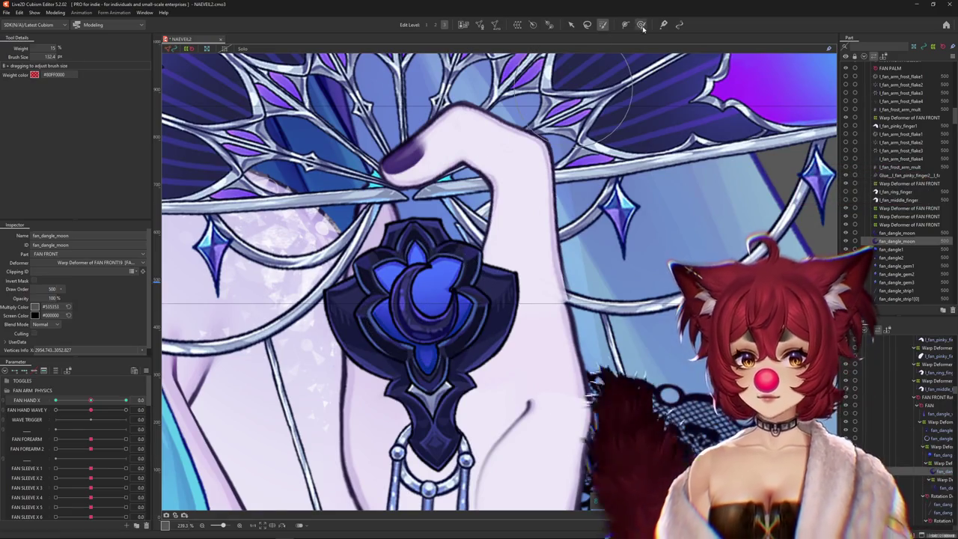
key(g)
mouse_move(427, 303)
mouse_down()
mouse_move(425, 290)
mouse_move(474, 329)
mouse_up()
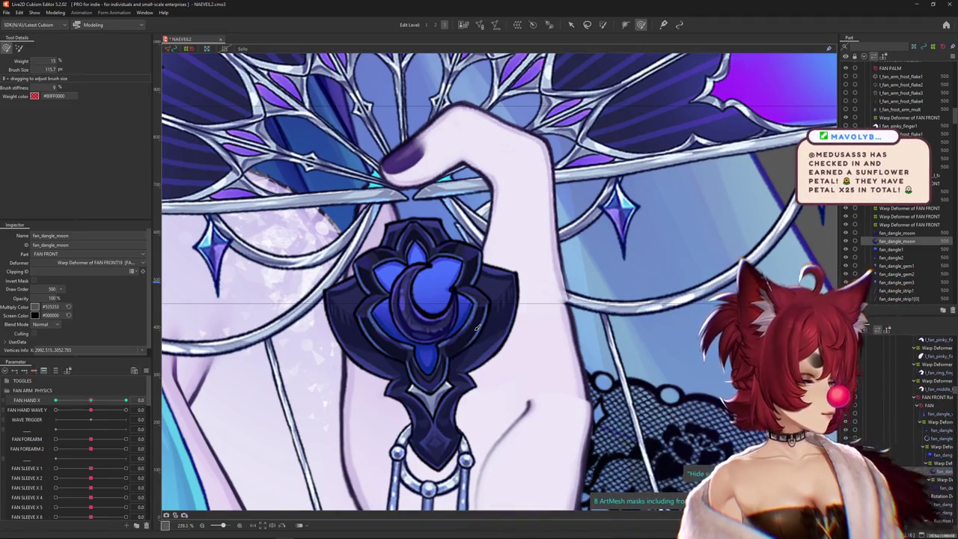
Bend the moon gem to follow the raised fan, then swing FAN HAND X to -1.0
scroll(476, 327, down, 2)
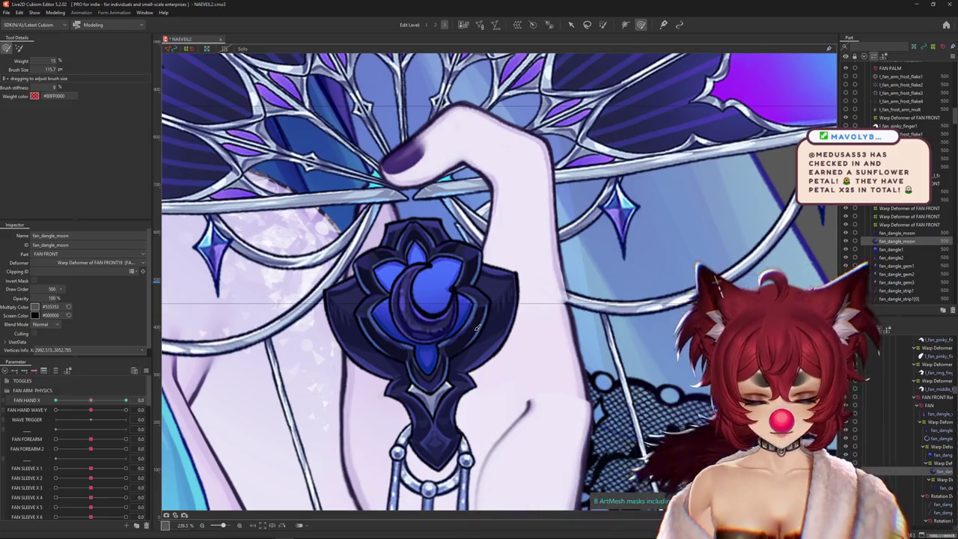
scroll(305, 320, down, 1)
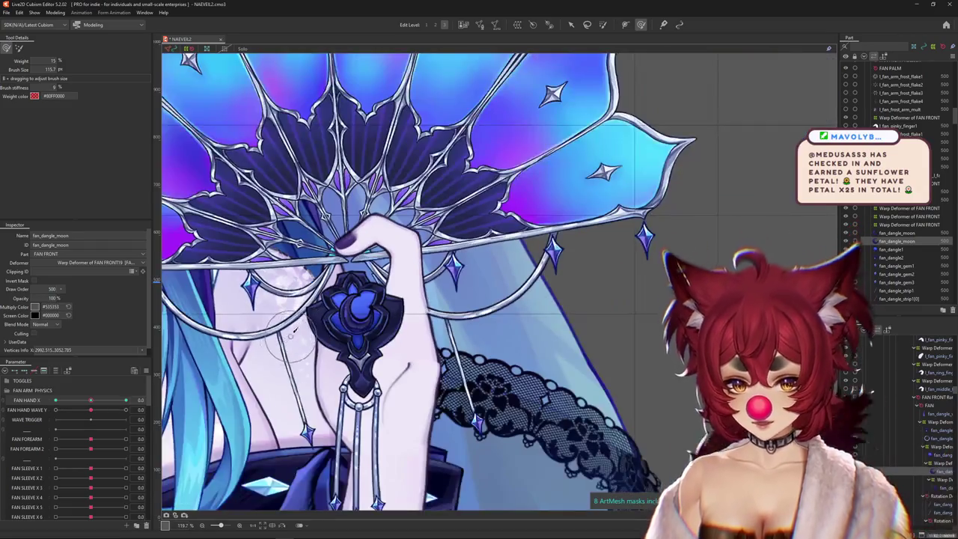
scroll(306, 320, up, 2)
scroll(304, 318, up, 2)
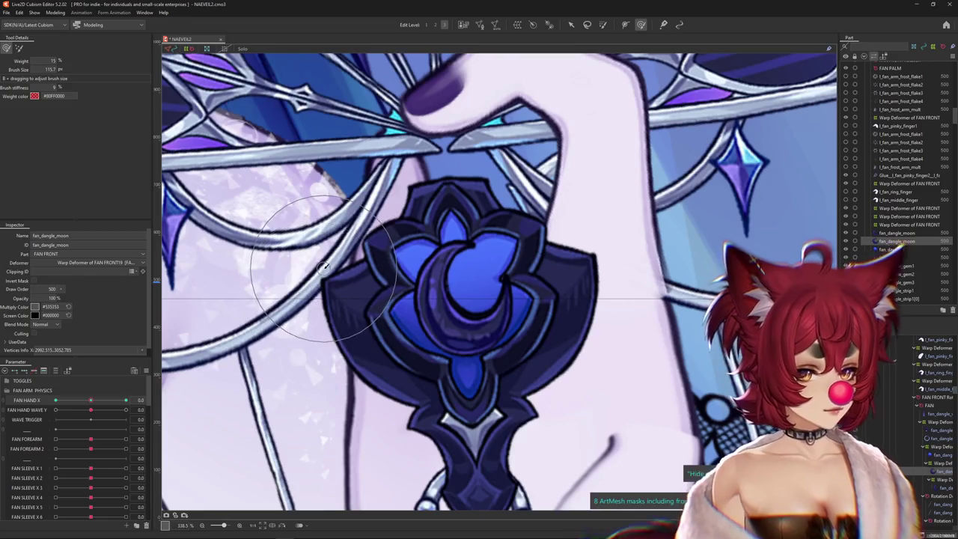
scroll(315, 299, down, 3)
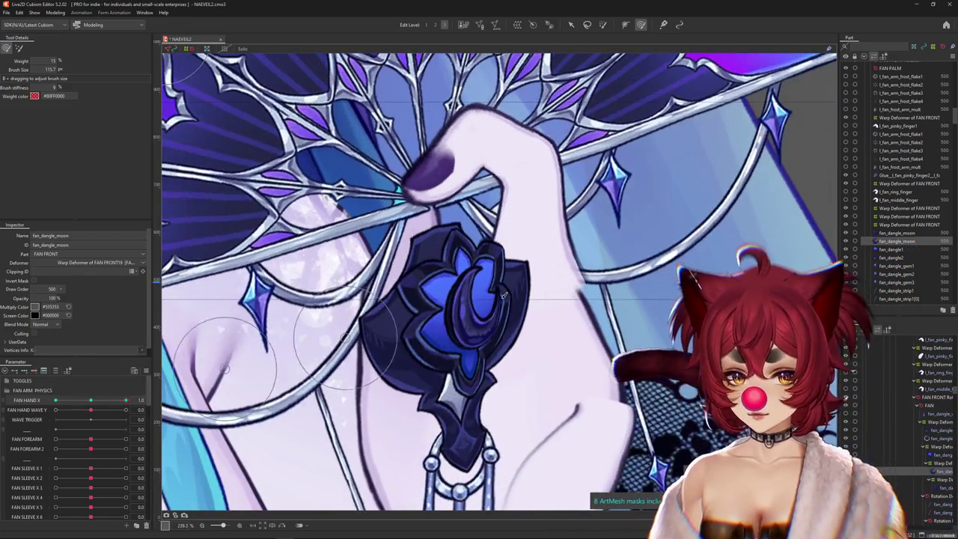
drag(225, 369, 470, 309)
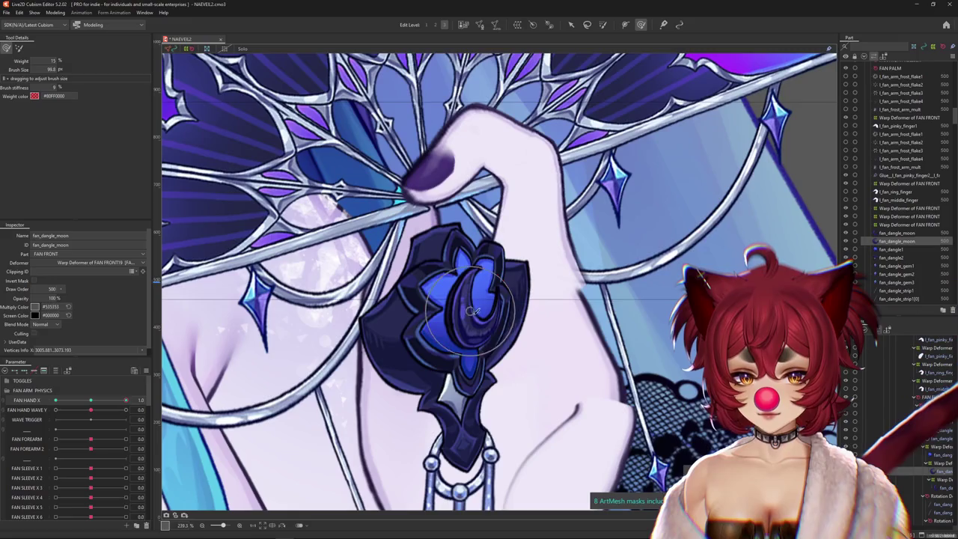
mouse_move(479, 299)
mouse_down()
mouse_move(487, 322)
mouse_move(441, 314)
mouse_up()
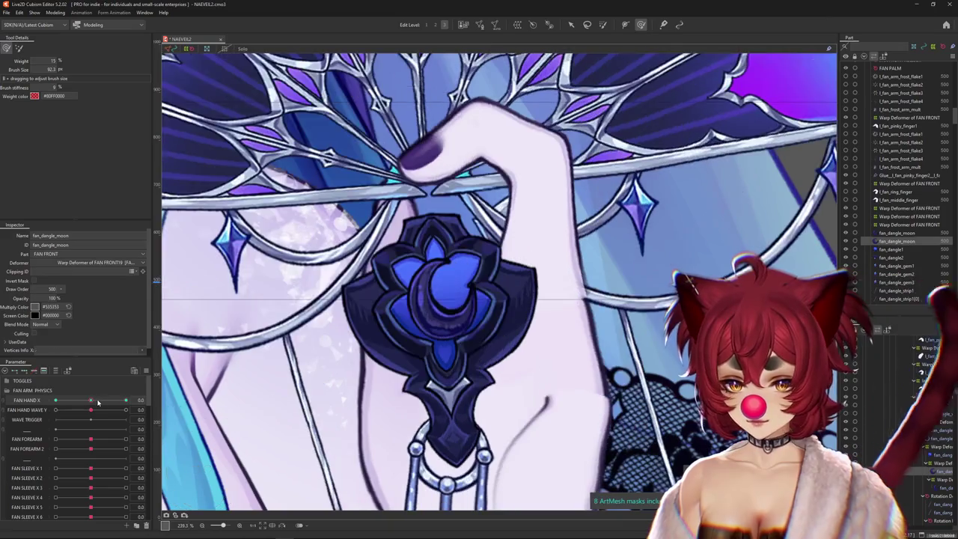
drag(125, 400, 55, 400)
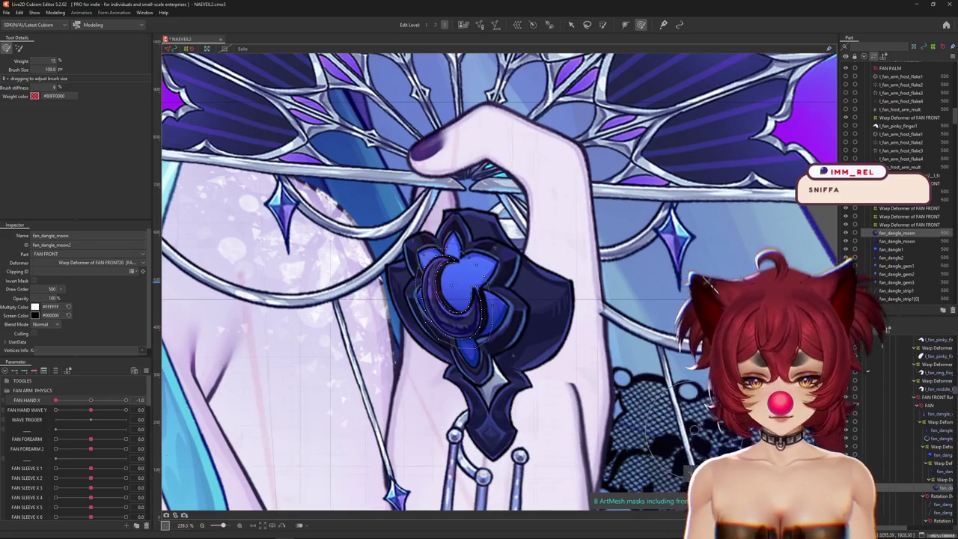
Select the moon duplicate's deformer and fan_dangle_moon mesh, resizing the warp brush at FAN HAND X -1.0
click(949, 481)
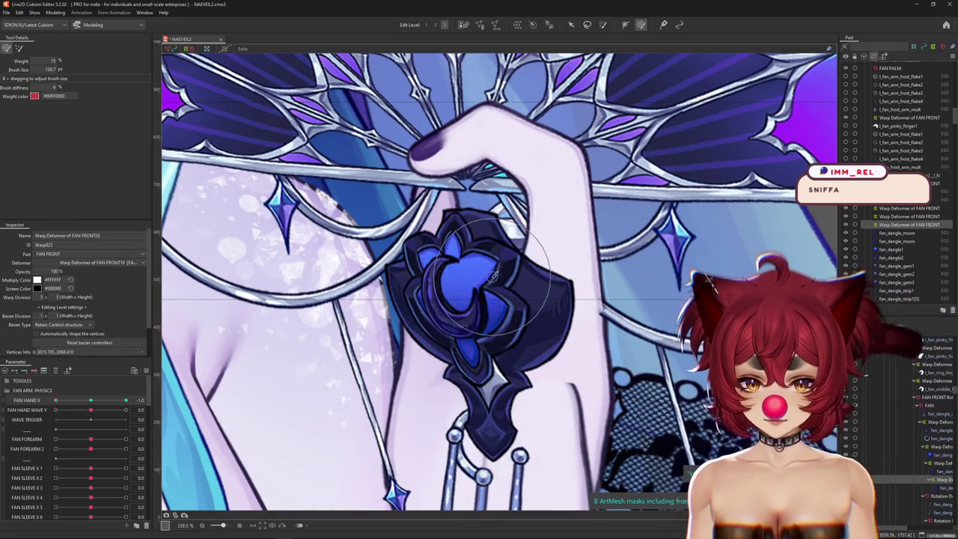
drag(475, 273, 417, 271)
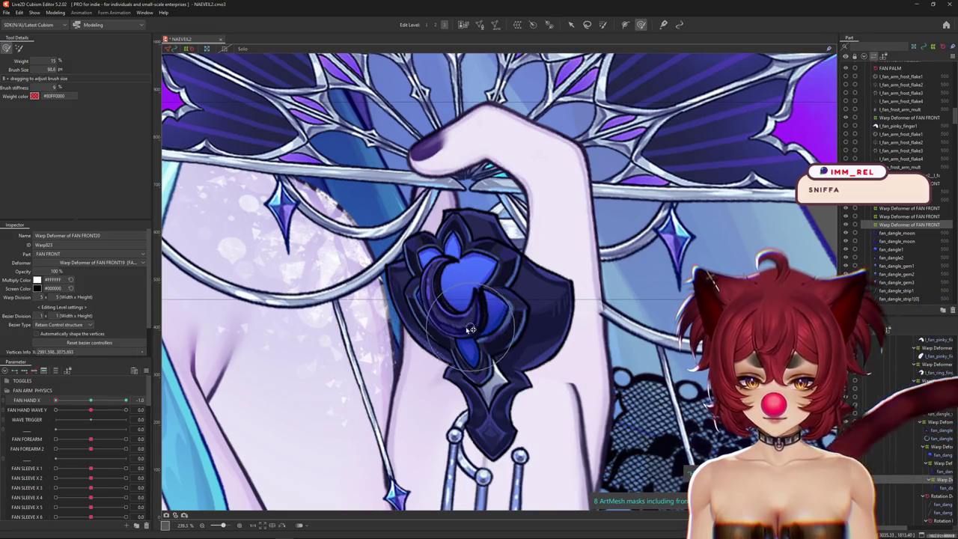
click(937, 472)
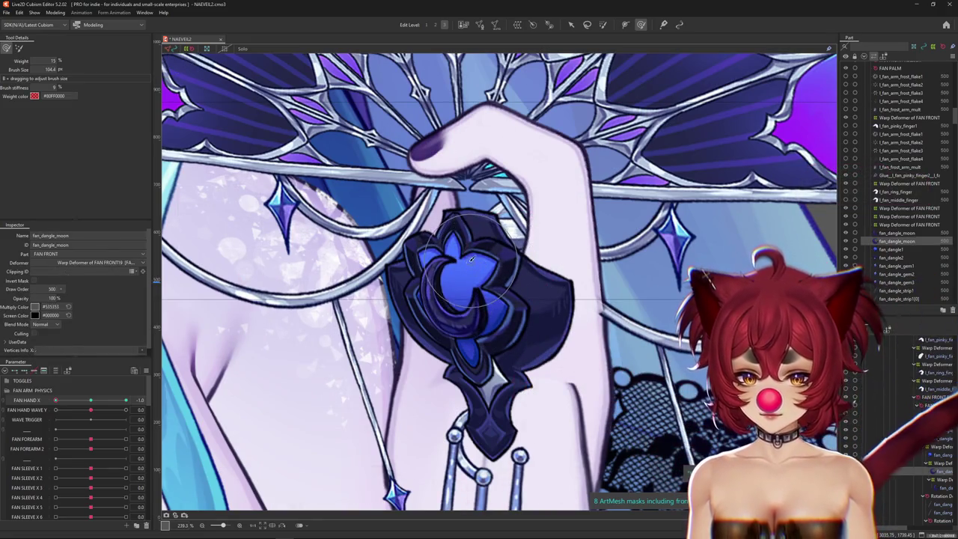
mouse_move(56, 399)
mouse_down()
mouse_move(86, 400)
mouse_move(56, 400)
mouse_up()
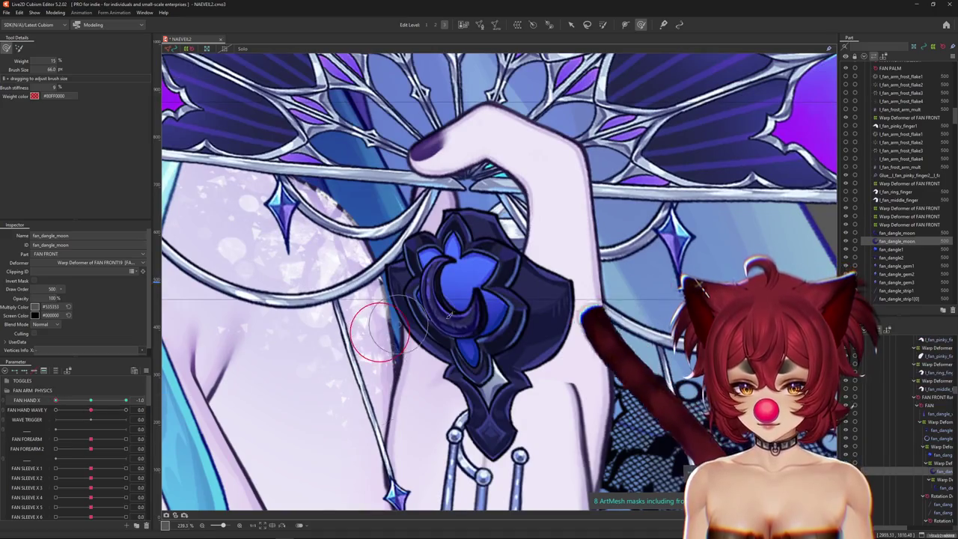
scroll(389, 329, up, 5)
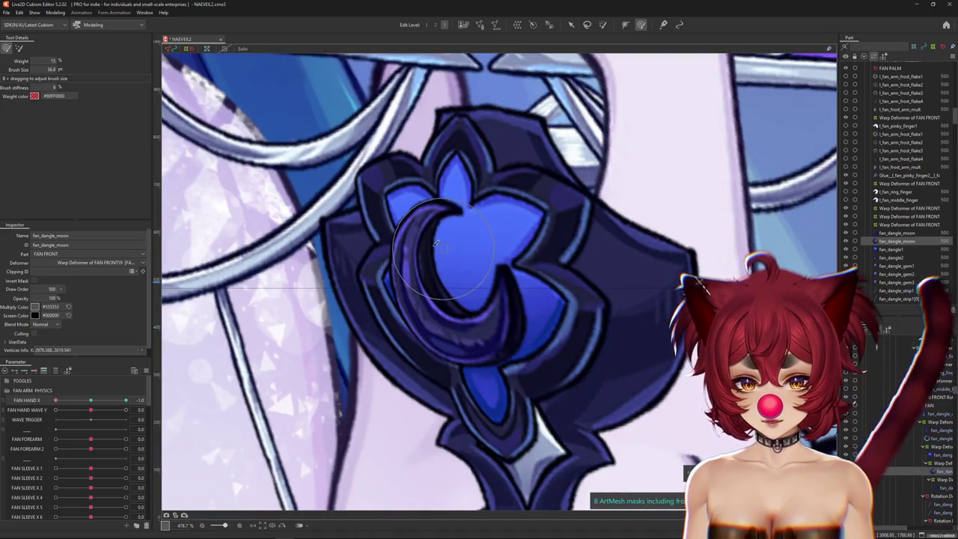
drag(603, 352, 615, 363)
Test the moon across FAN HAND X at 0, 1.0 and an intermediate swing
scroll(569, 359, down, 2)
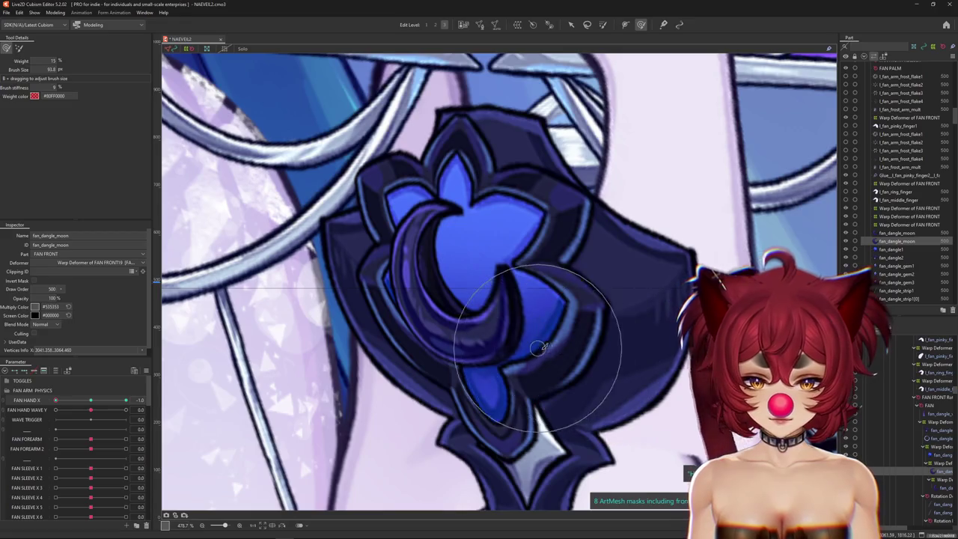
scroll(524, 355, down, 2)
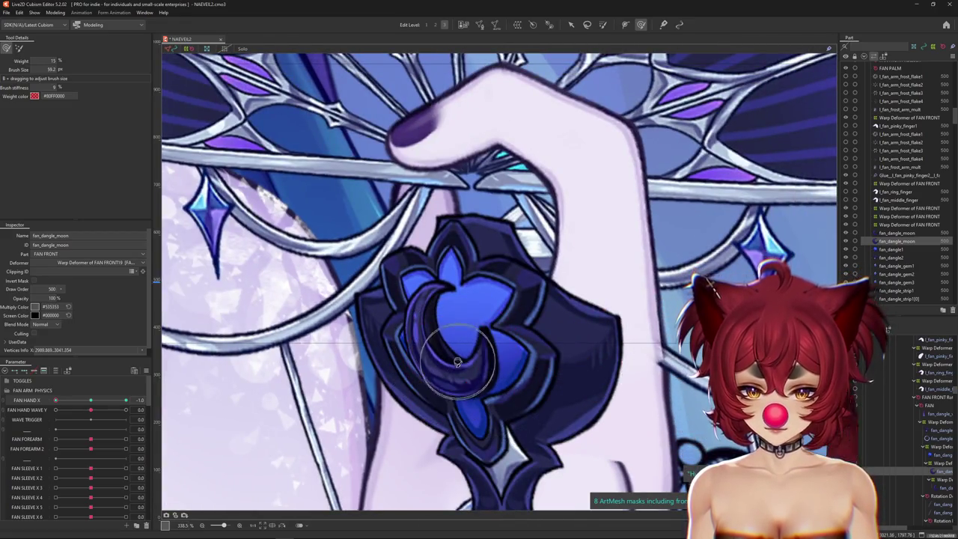
click(89, 401)
drag(90, 402, 125, 401)
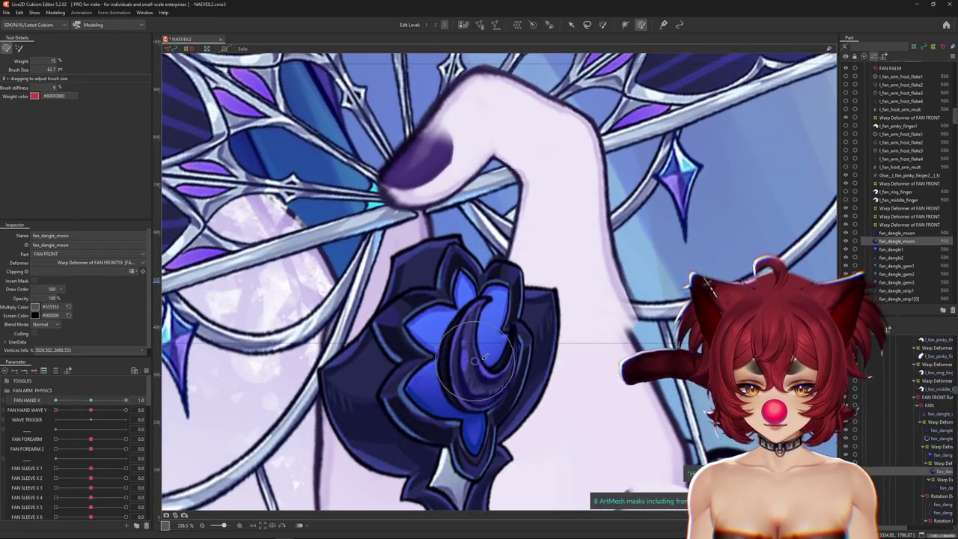
click(92, 402)
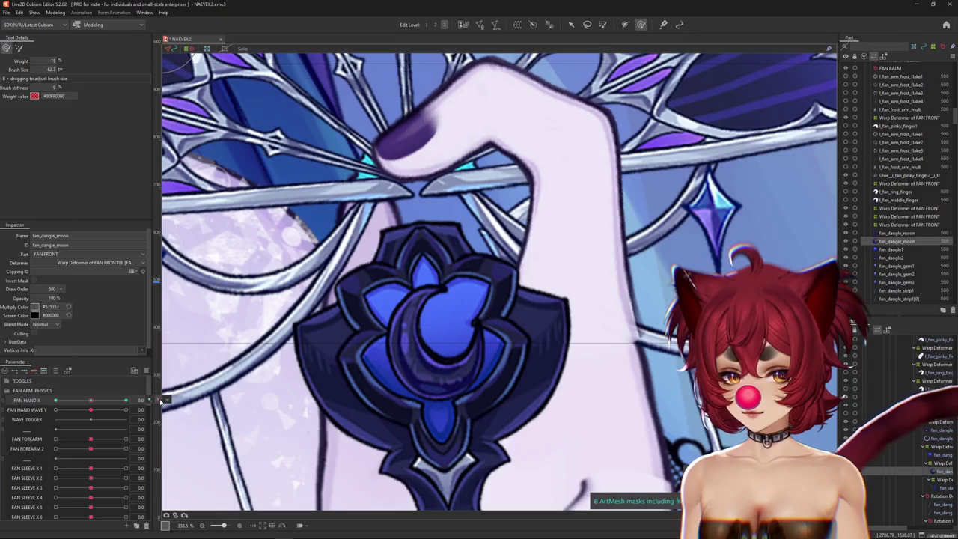
mouse_move(142, 404)
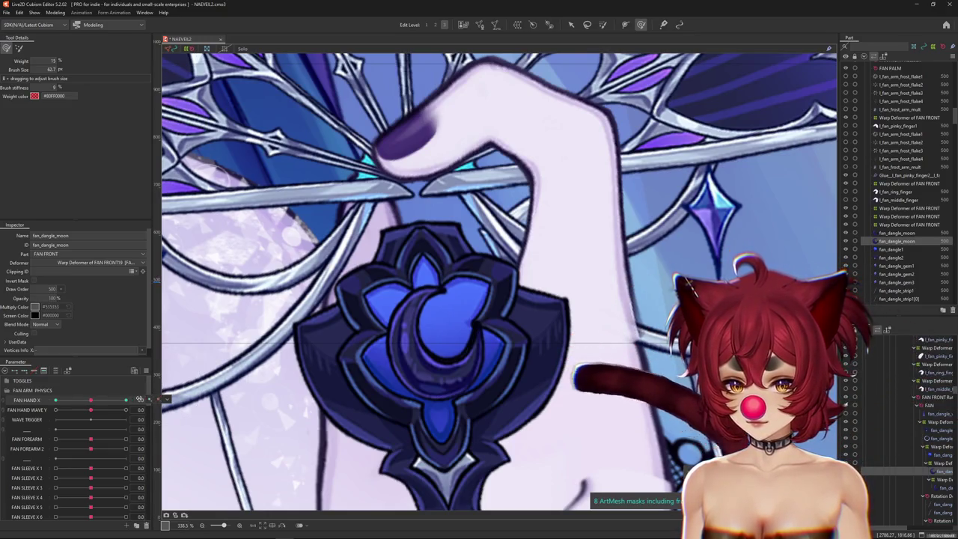
click(109, 402)
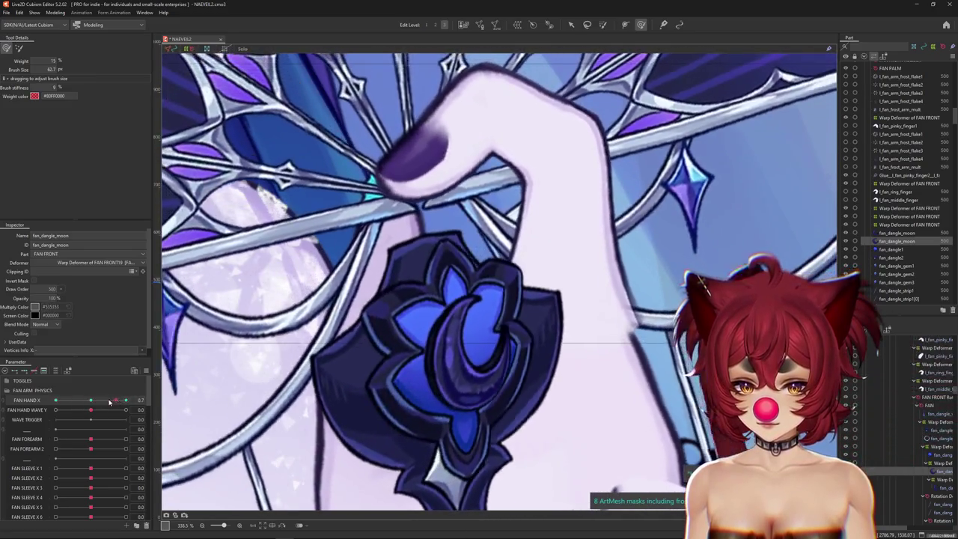
click(345, 261)
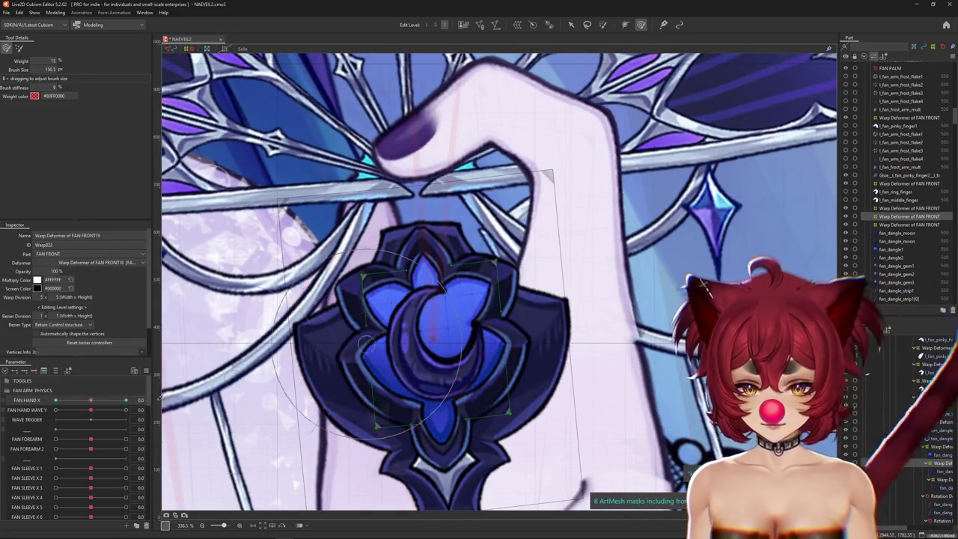
Bend the gem ornament's FAN FRONT19 warp to follow the fan at FAN HAND X 1.0
drag(92, 404, 140, 398)
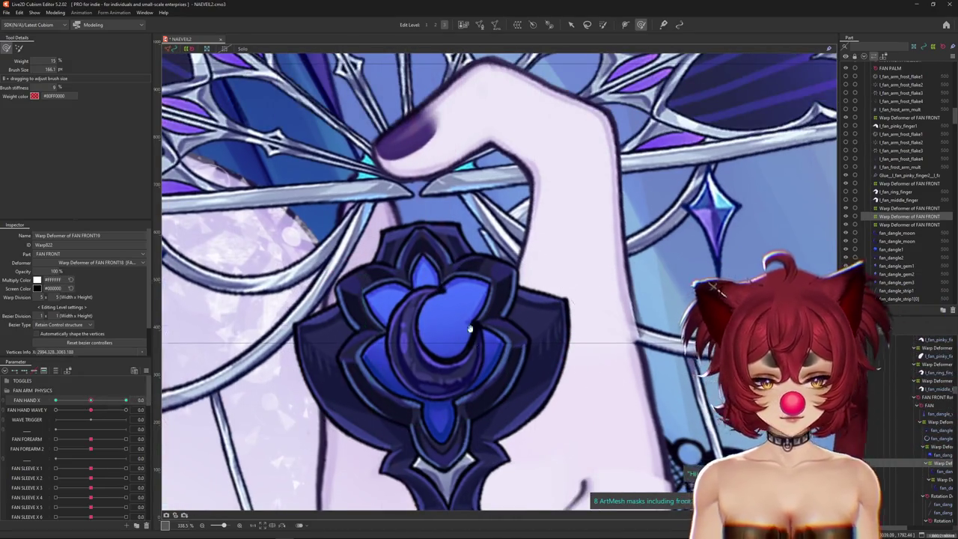
scroll(470, 329, down, 2)
scroll(508, 314, down, 2)
drag(96, 404, 141, 401)
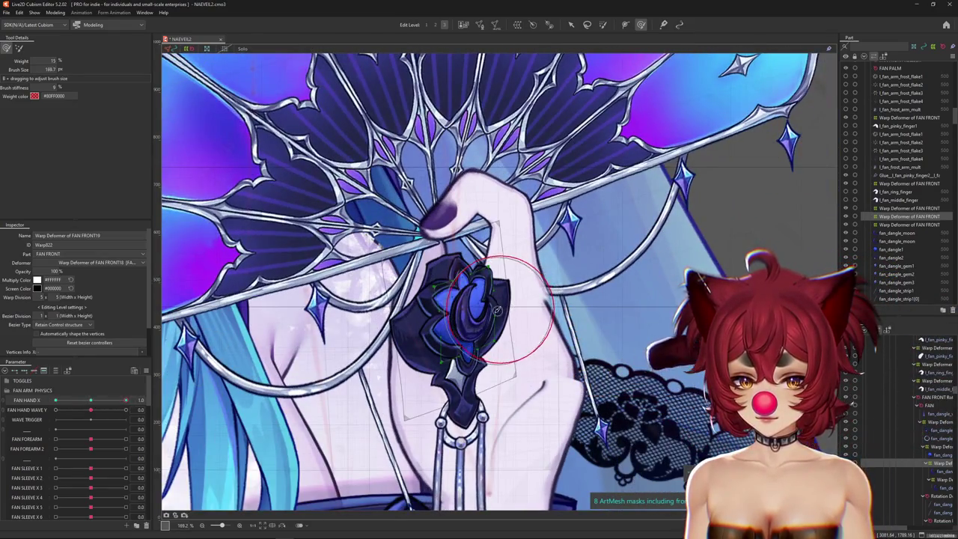
drag(473, 325, 472, 328)
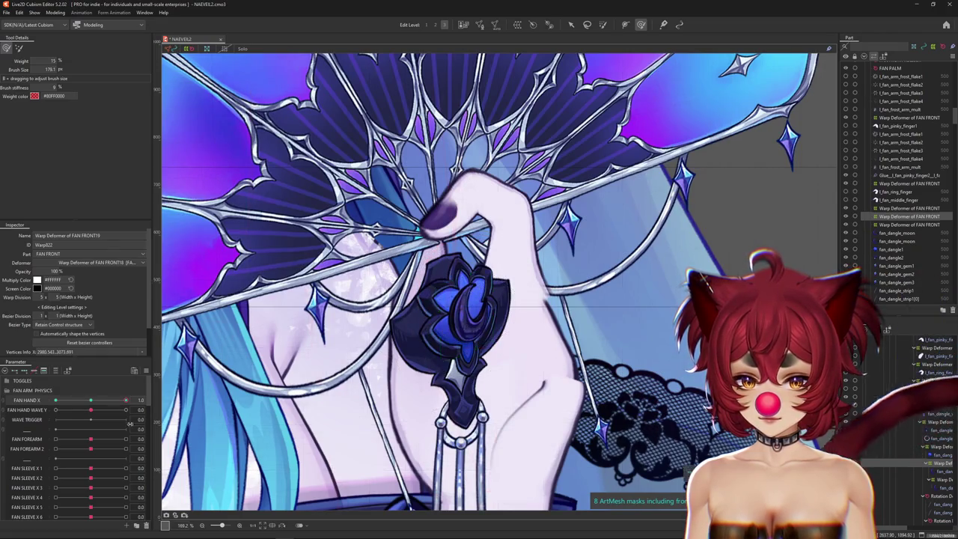
Warp the ornament at FAN HAND X -1.0, preview the swing, then select the FAN FRONT20 deformer
drag(126, 401, 55, 401)
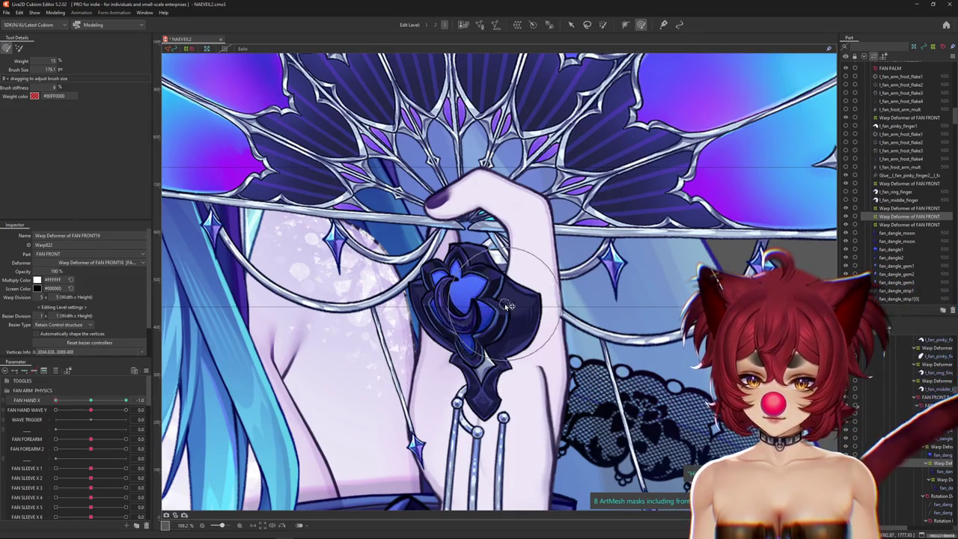
drag(91, 400, 55, 400)
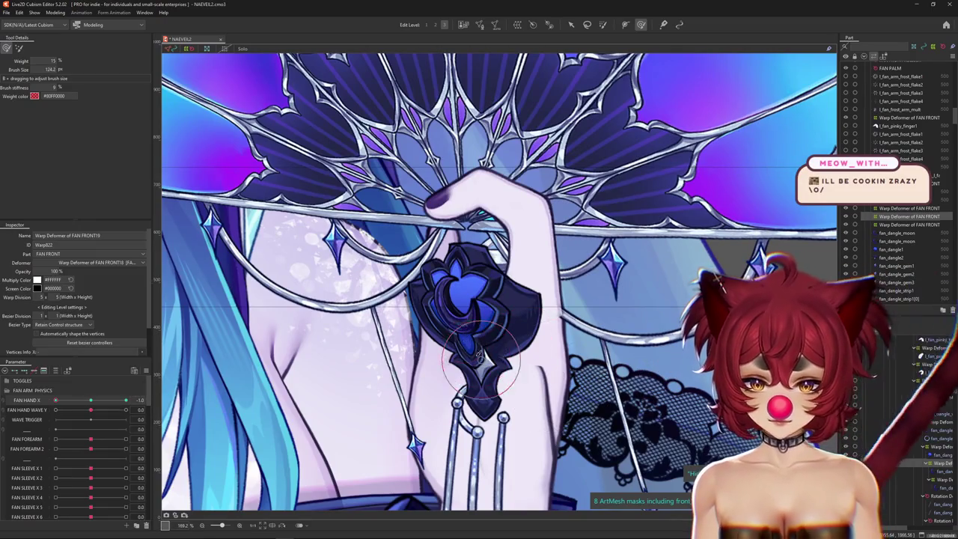
mouse_move(488, 339)
mouse_down()
mouse_move(430, 327)
mouse_move(410, 278)
mouse_up()
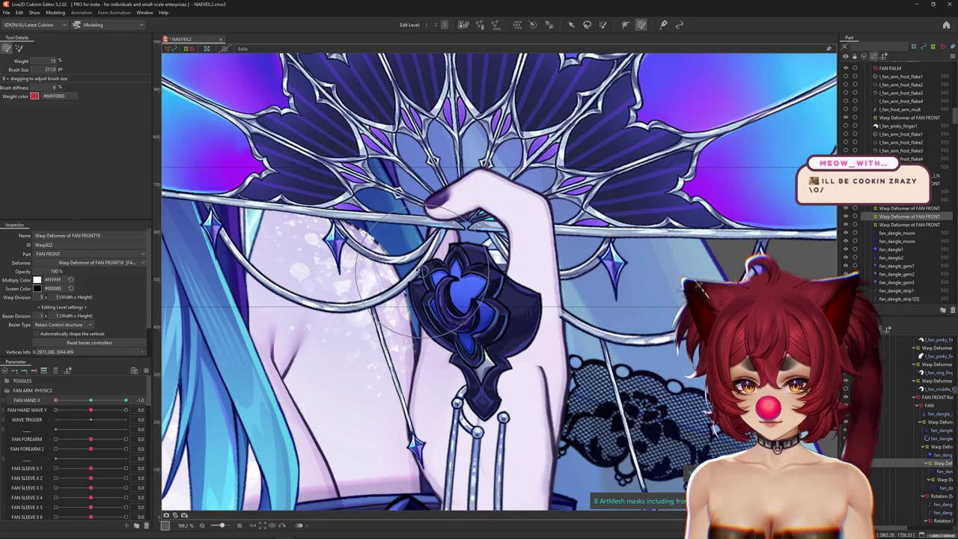
drag(55, 401, 142, 398)
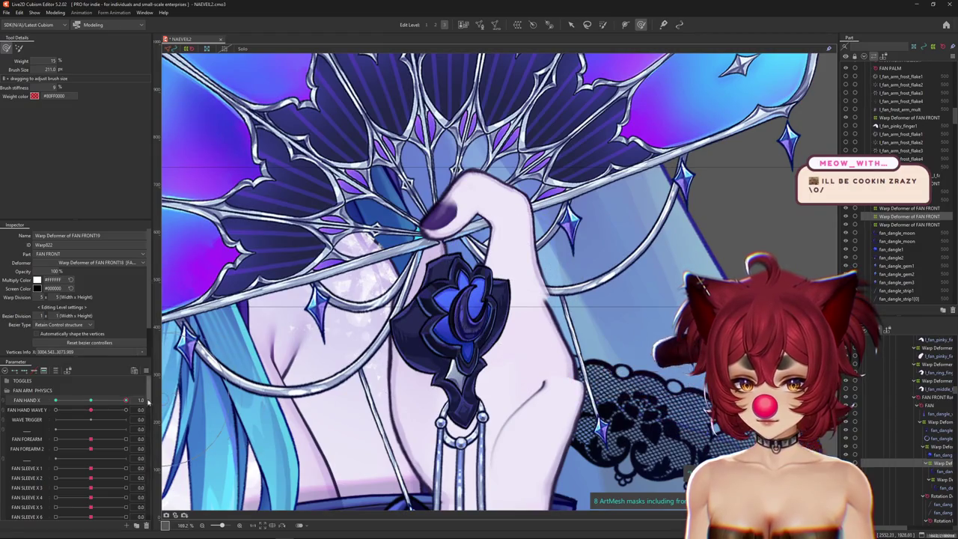
click(97, 401)
drag(98, 401, 27, 403)
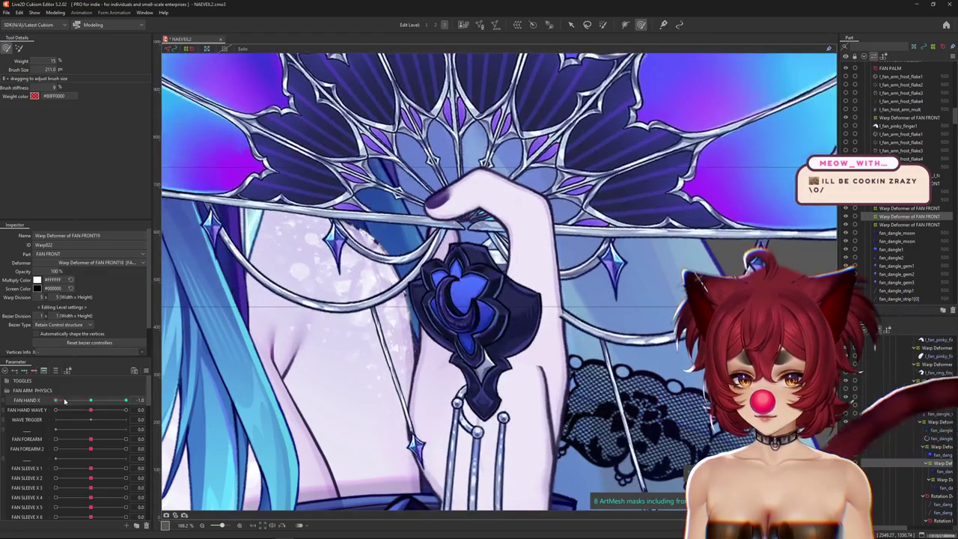
scroll(449, 299, up, 2)
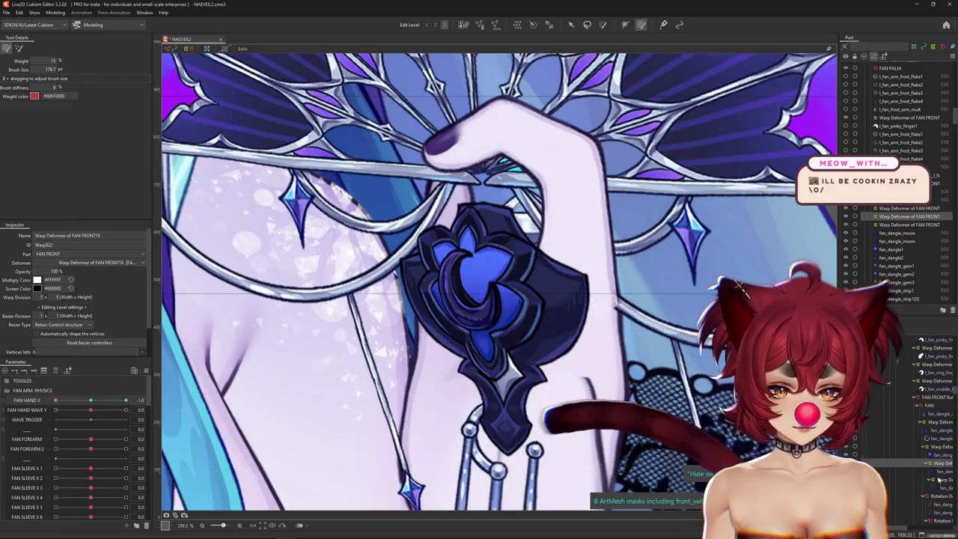
click(582, 285)
drag(582, 285, 492, 333)
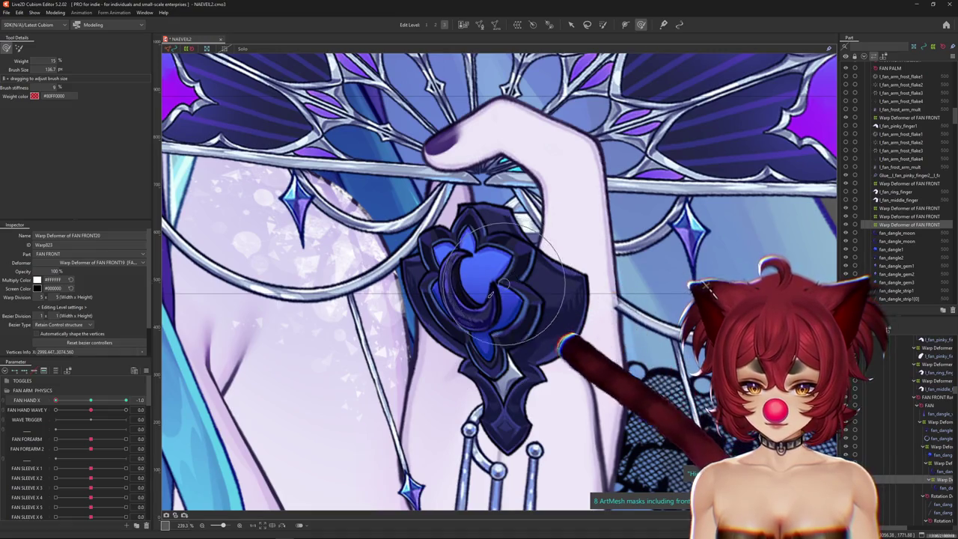